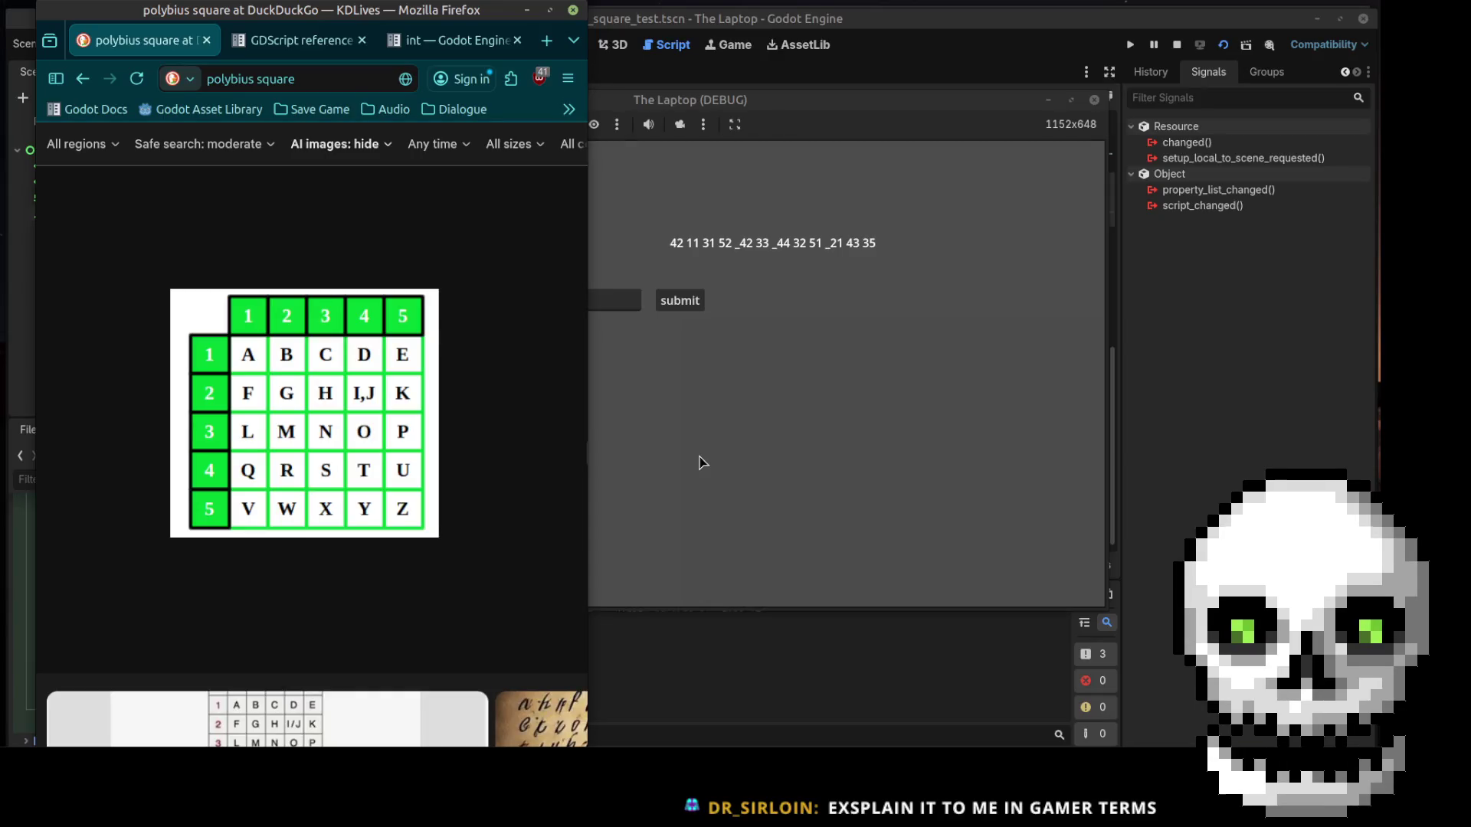
Submit 42 in the running game's answer field, see it decode to o, then stop the run
{"action": "left_click", "coordinate": [526, 13]}
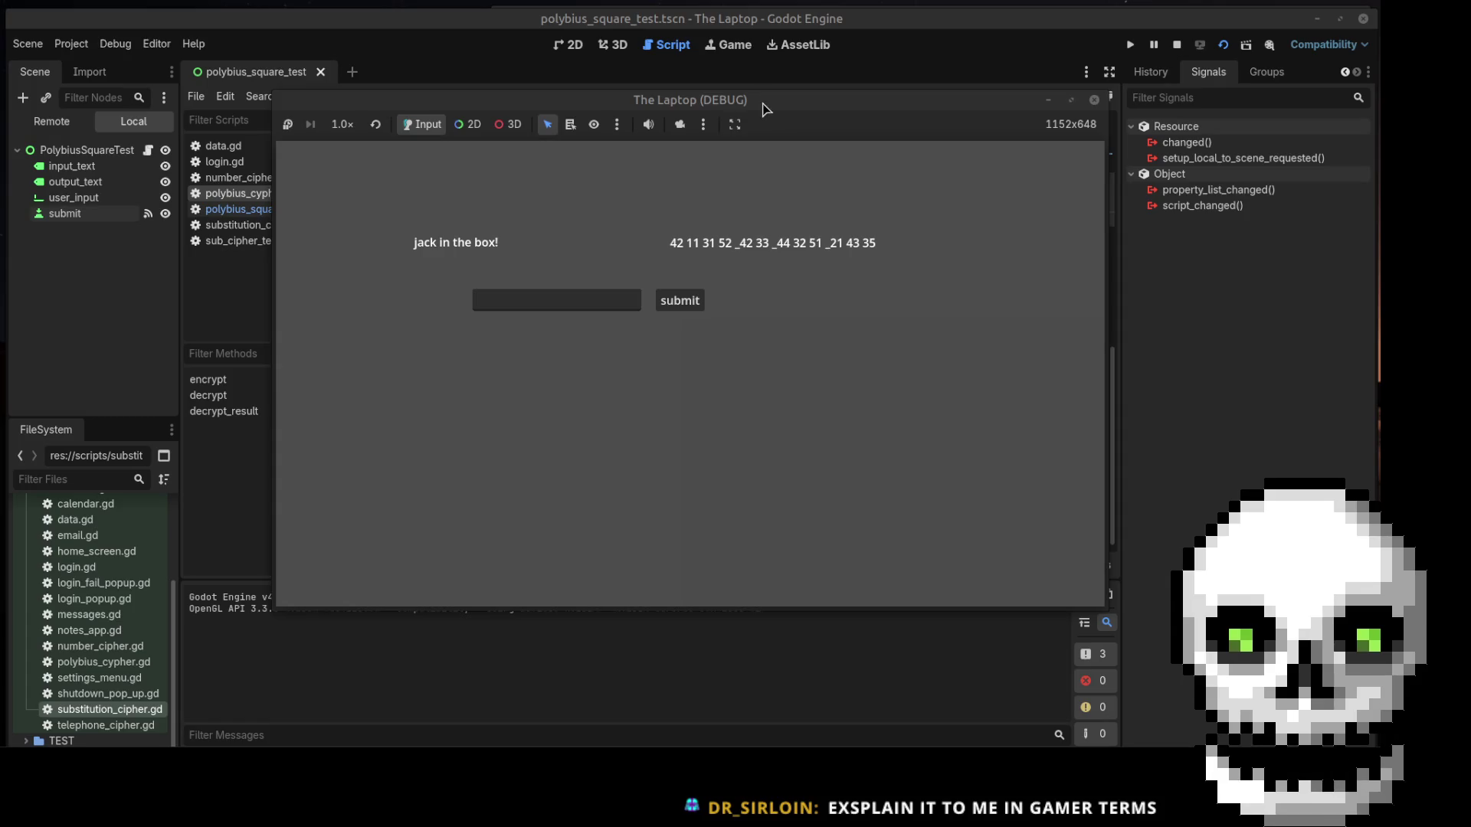
{"action": "left_click_drag", "start_coordinate": [767, 100], "coordinate": [765, 48]}
{"action": "left_click", "coordinate": [574, 253]}
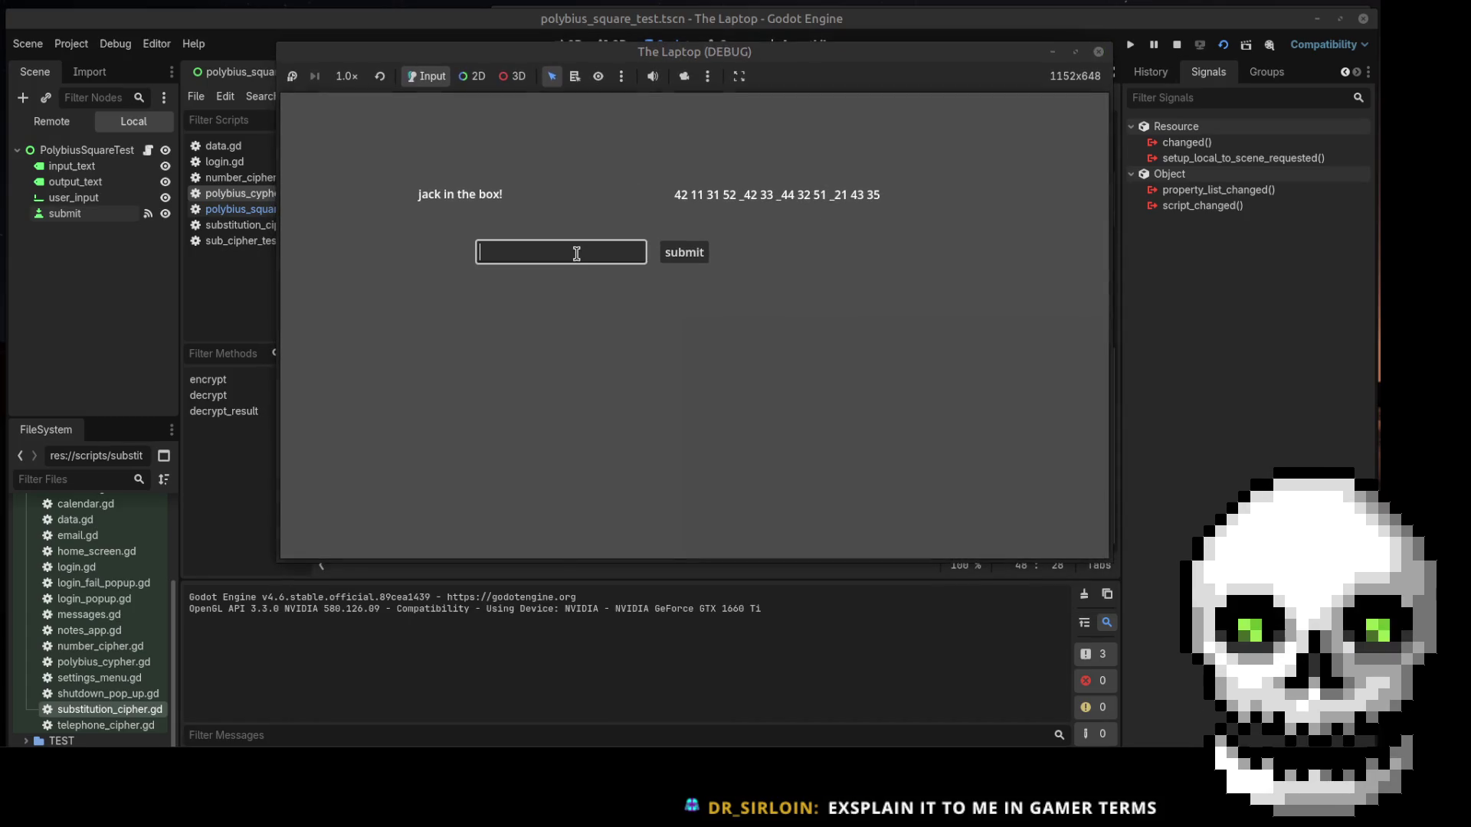
{"action": "type", "text": "42"}
{"action": "left_click", "coordinate": [689, 253]}
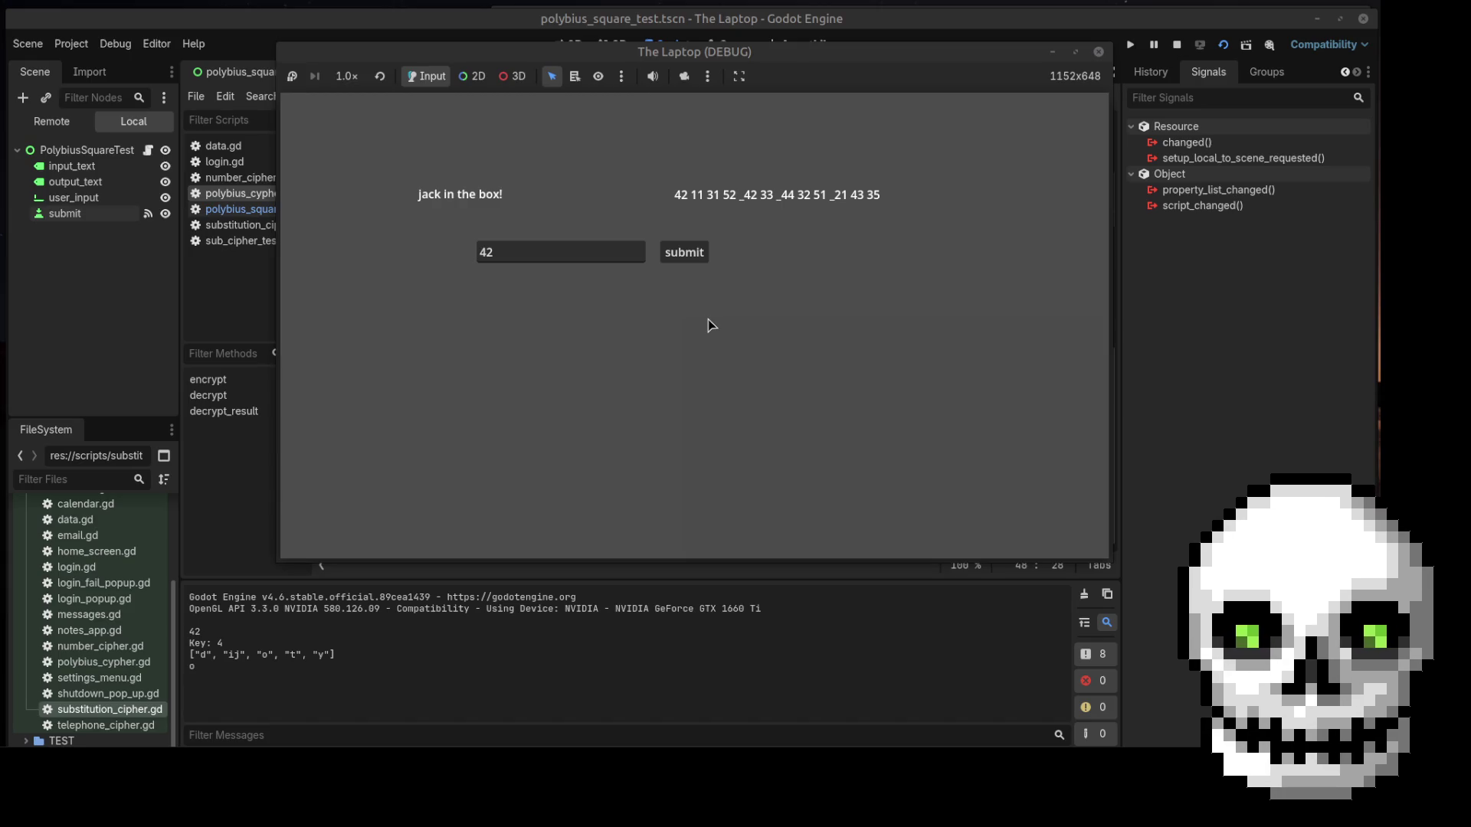
{"action": "left_click", "coordinate": [1099, 51]}
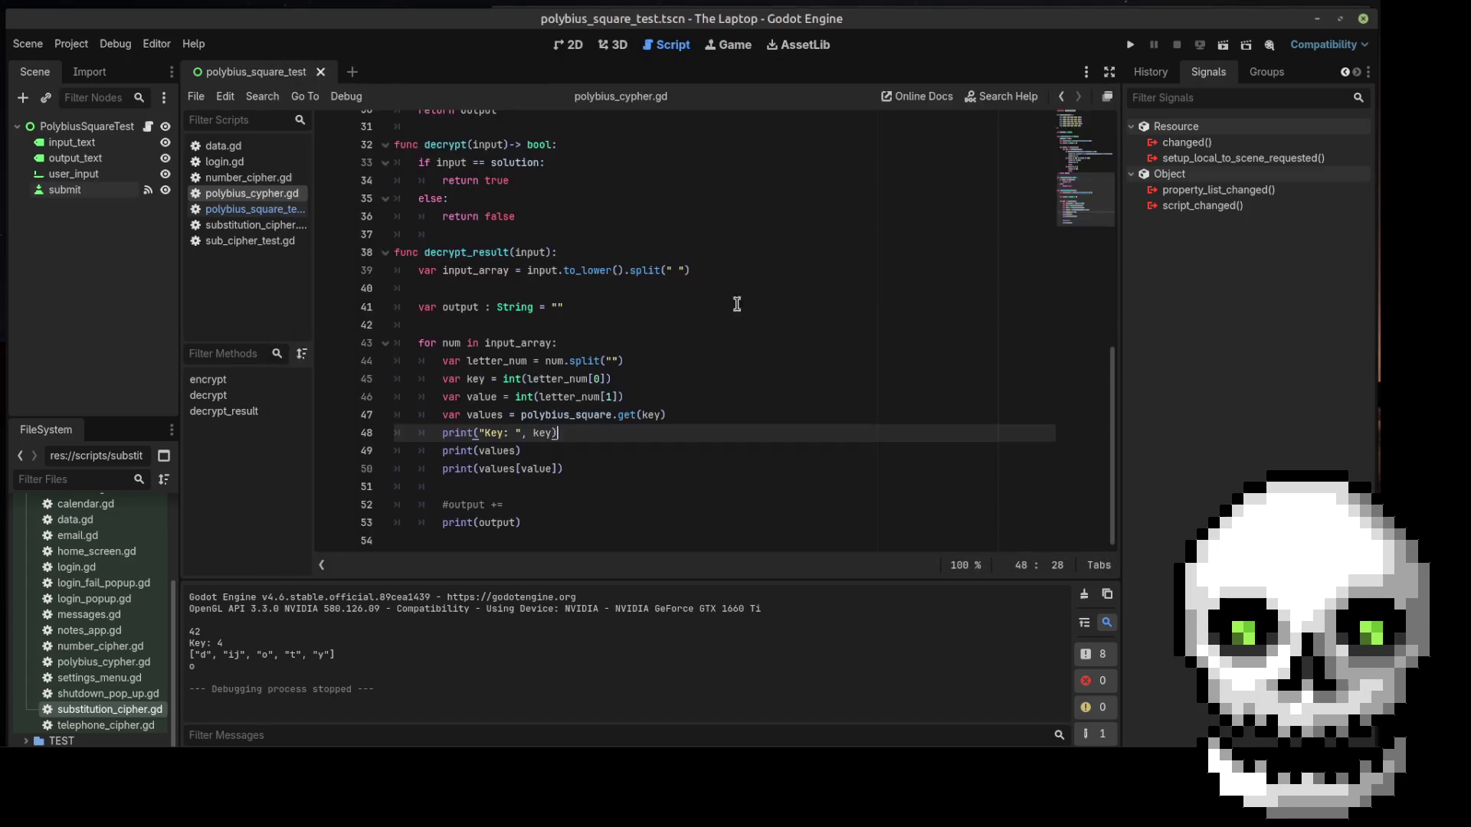
Append -1 to int(letter_num[1]) on line 46 of decrypt_result
{"action": "left_click", "coordinate": [613, 403]}
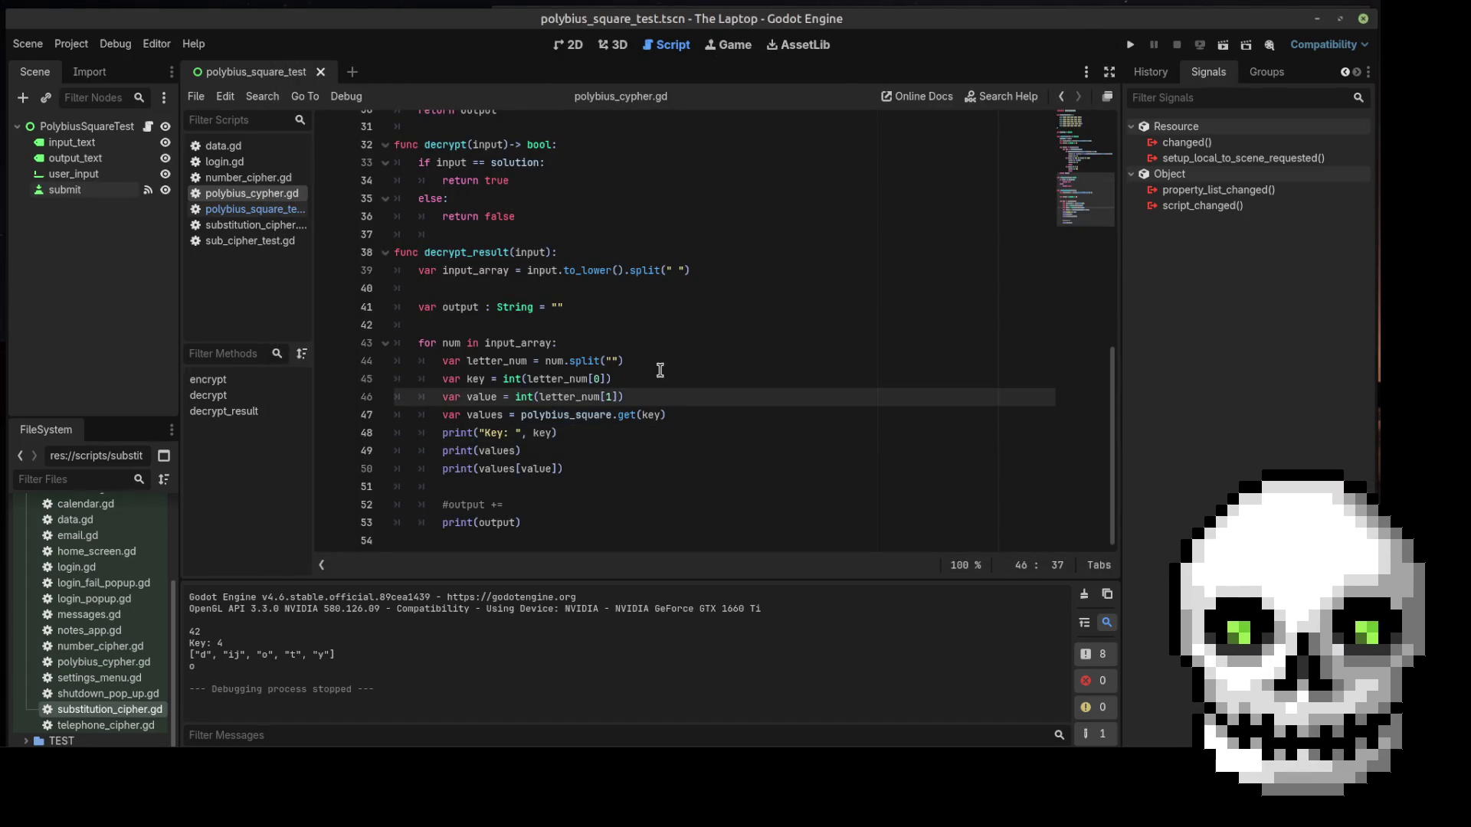
{"action": "left_click", "coordinate": [616, 398]}
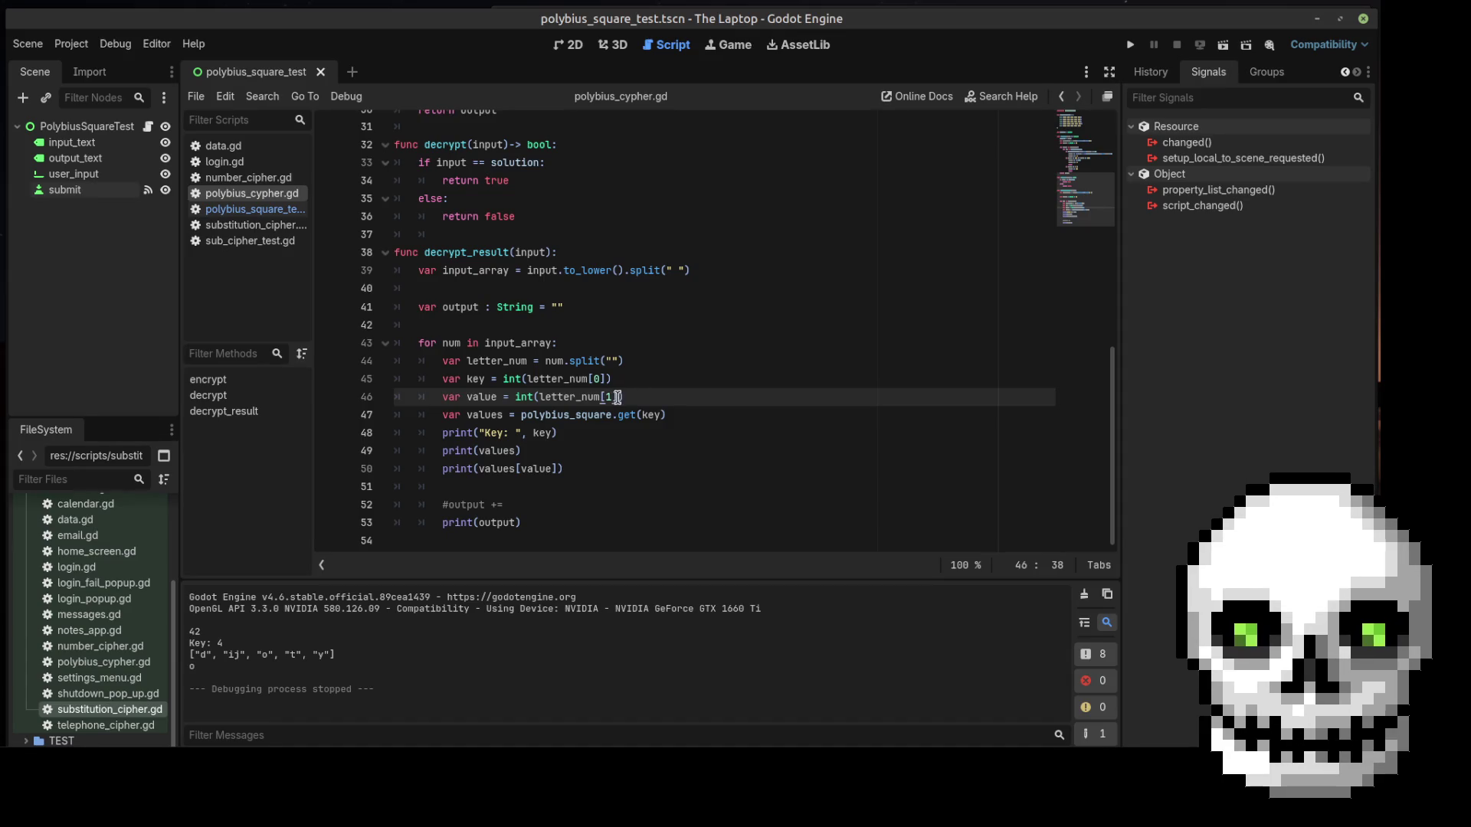
{"action": "type", "text": "-1"}
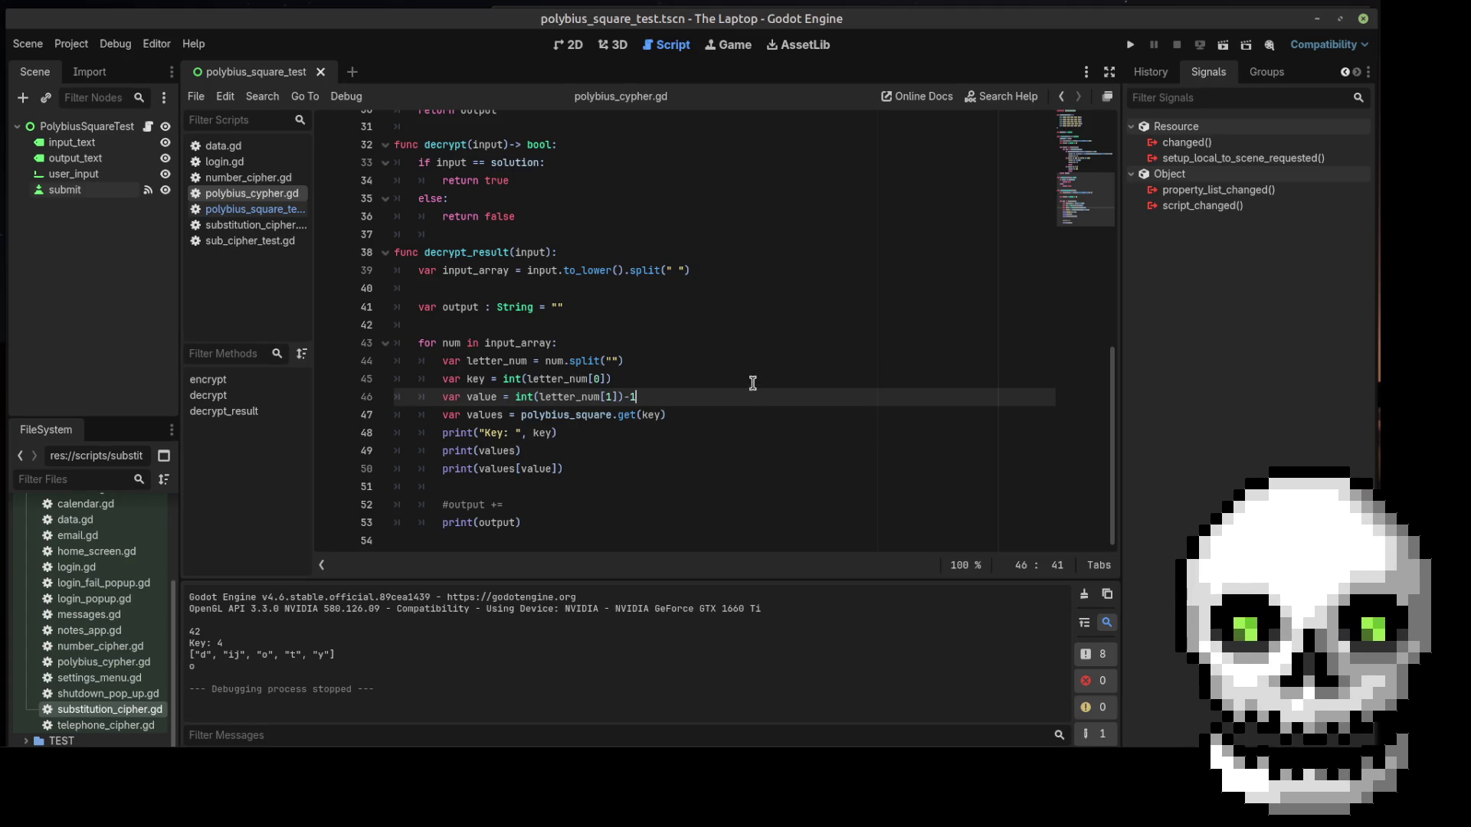
{"action": "scroll", "coordinate": [746, 300], "scroll_direction": "up", "scroll_amount": 5}
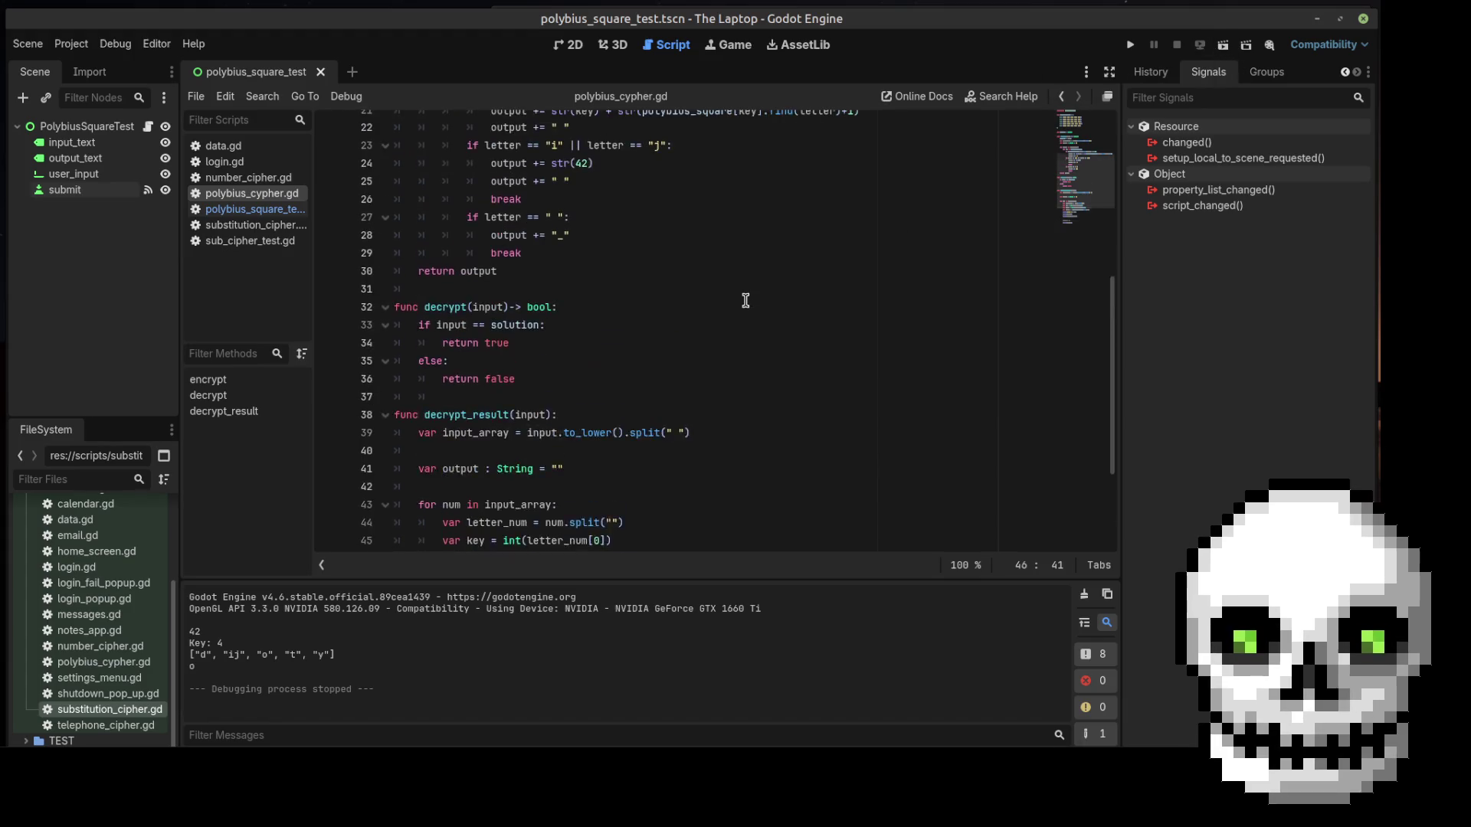
{"action": "scroll", "coordinate": [746, 300], "scroll_direction": "up", "scroll_amount": 1}
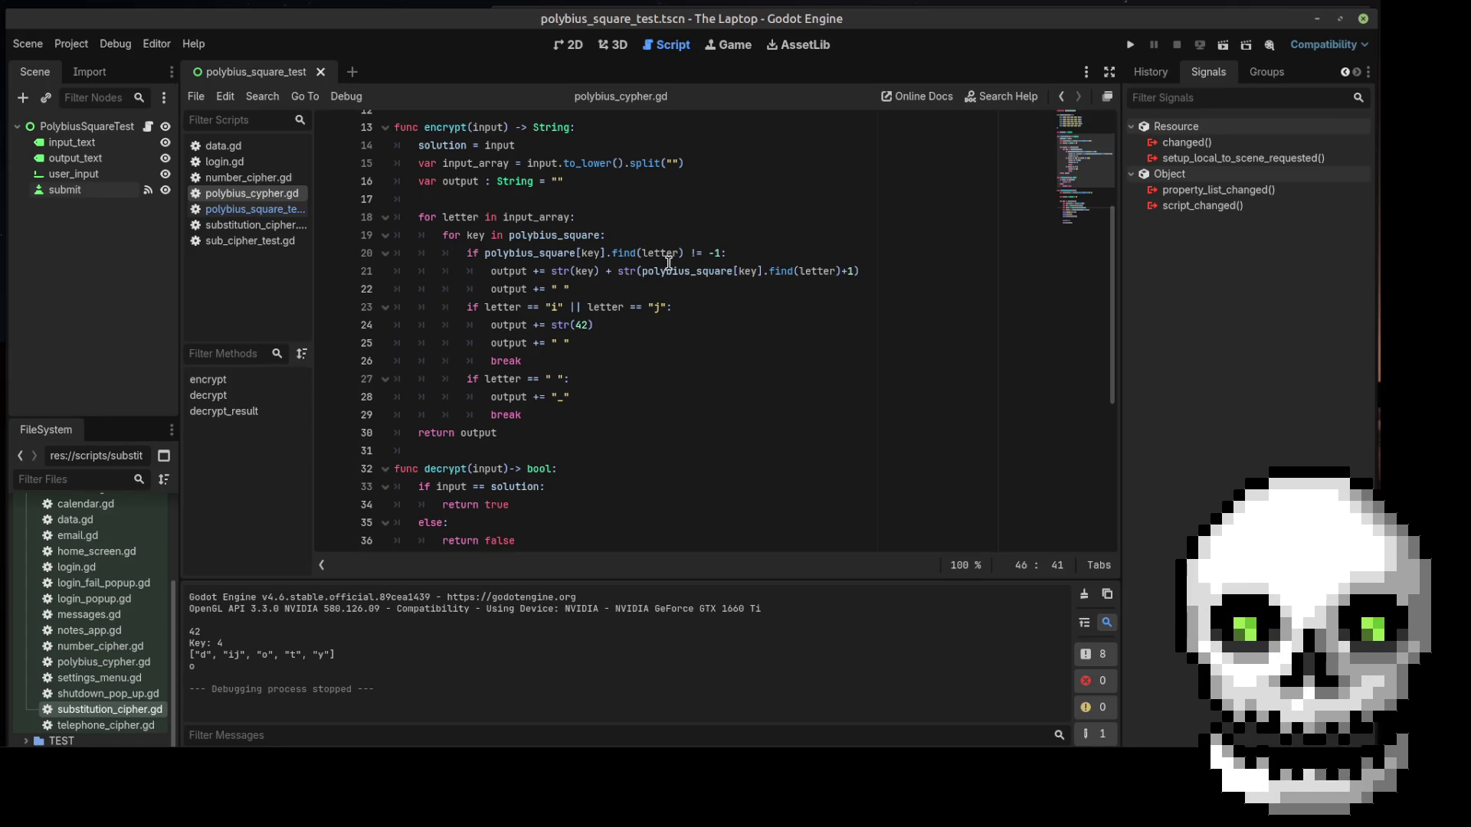
{"action": "scroll", "coordinate": [687, 237], "scroll_direction": "up", "scroll_amount": 4}
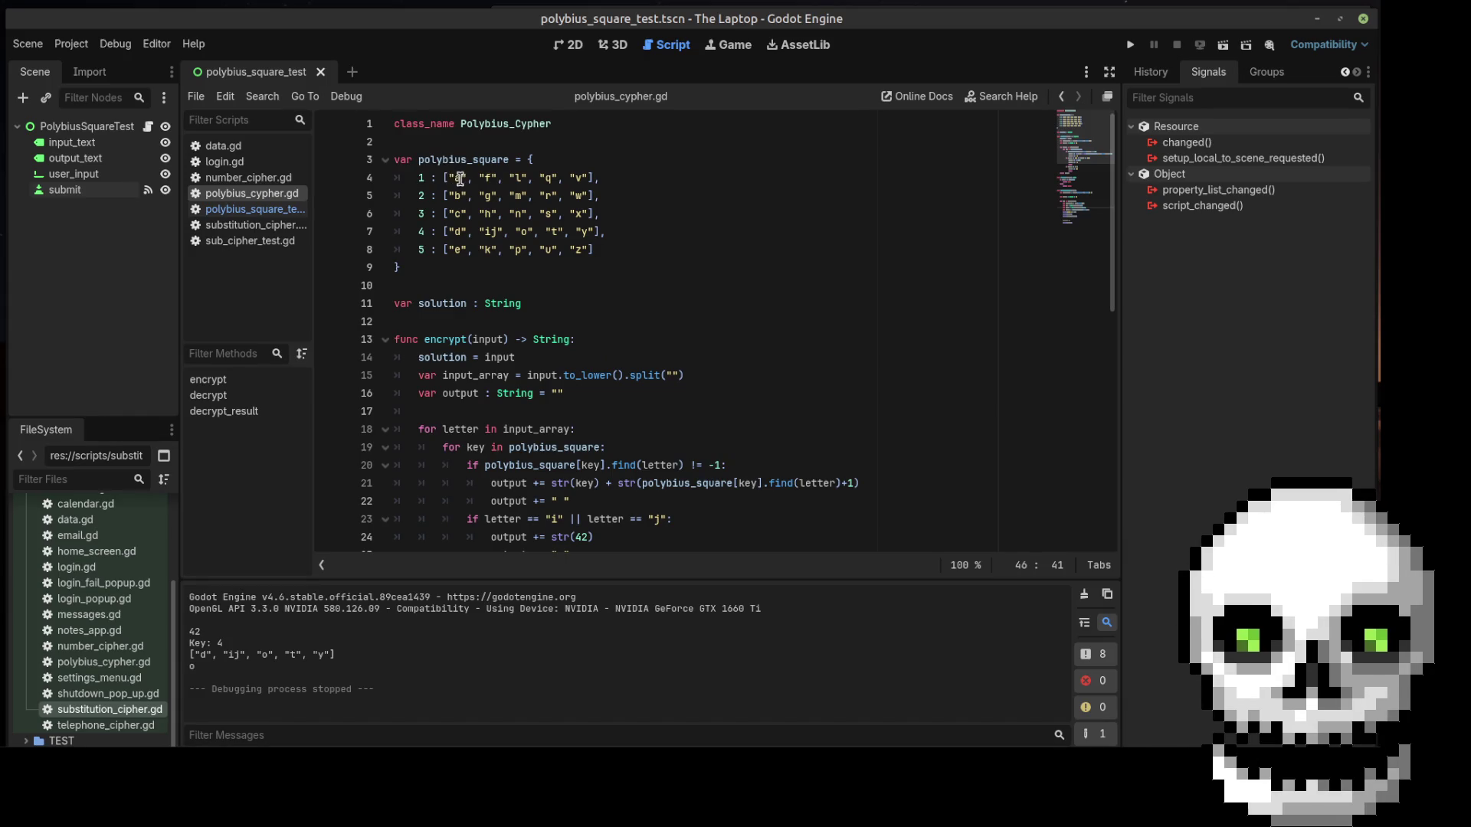
{"action": "double_click", "coordinate": [455, 179]}
{"action": "double_click", "coordinate": [484, 178]}
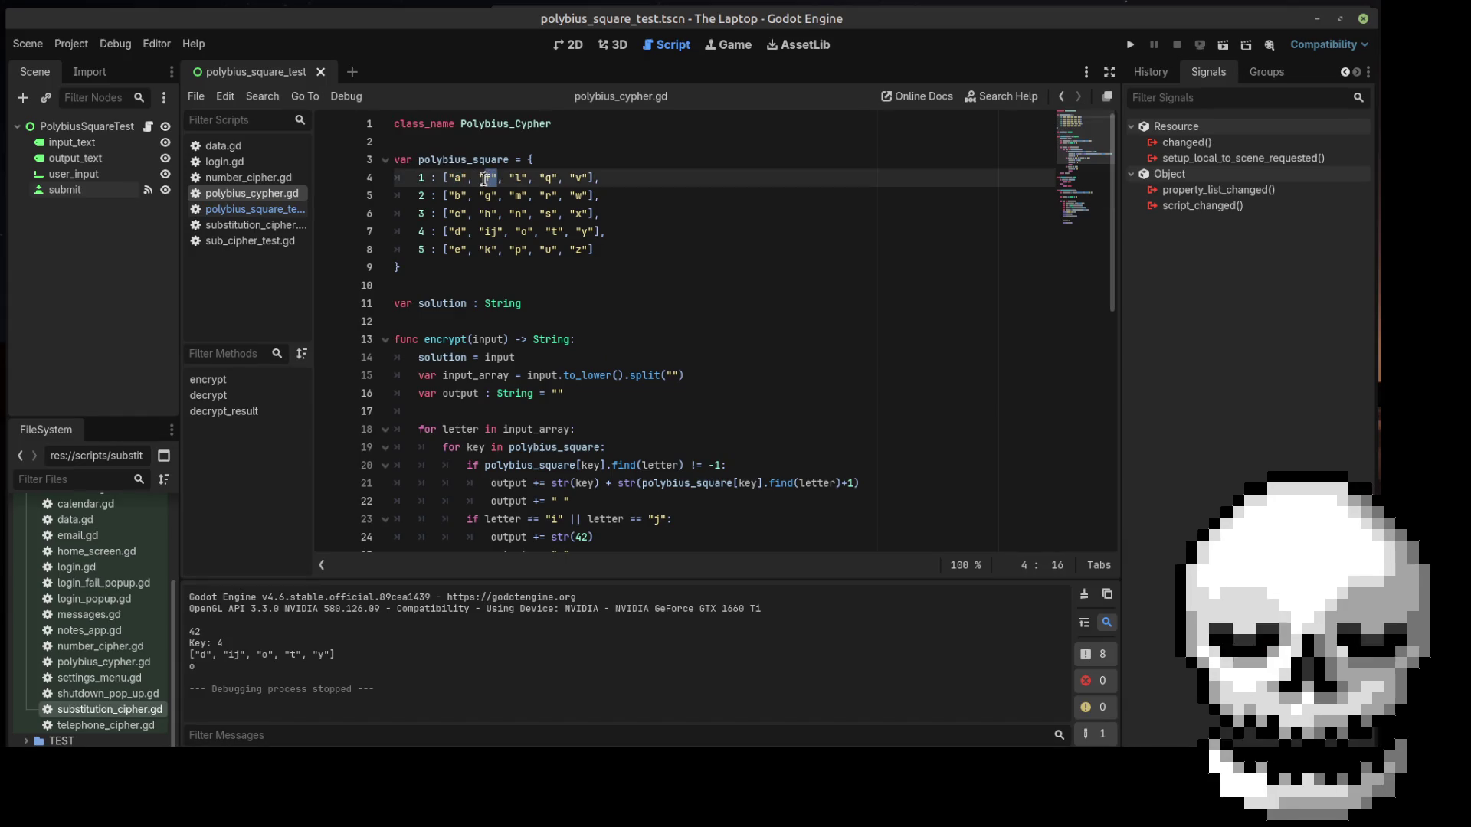
{"action": "double_click", "coordinate": [525, 178]}
{"action": "double_click", "coordinate": [550, 178]}
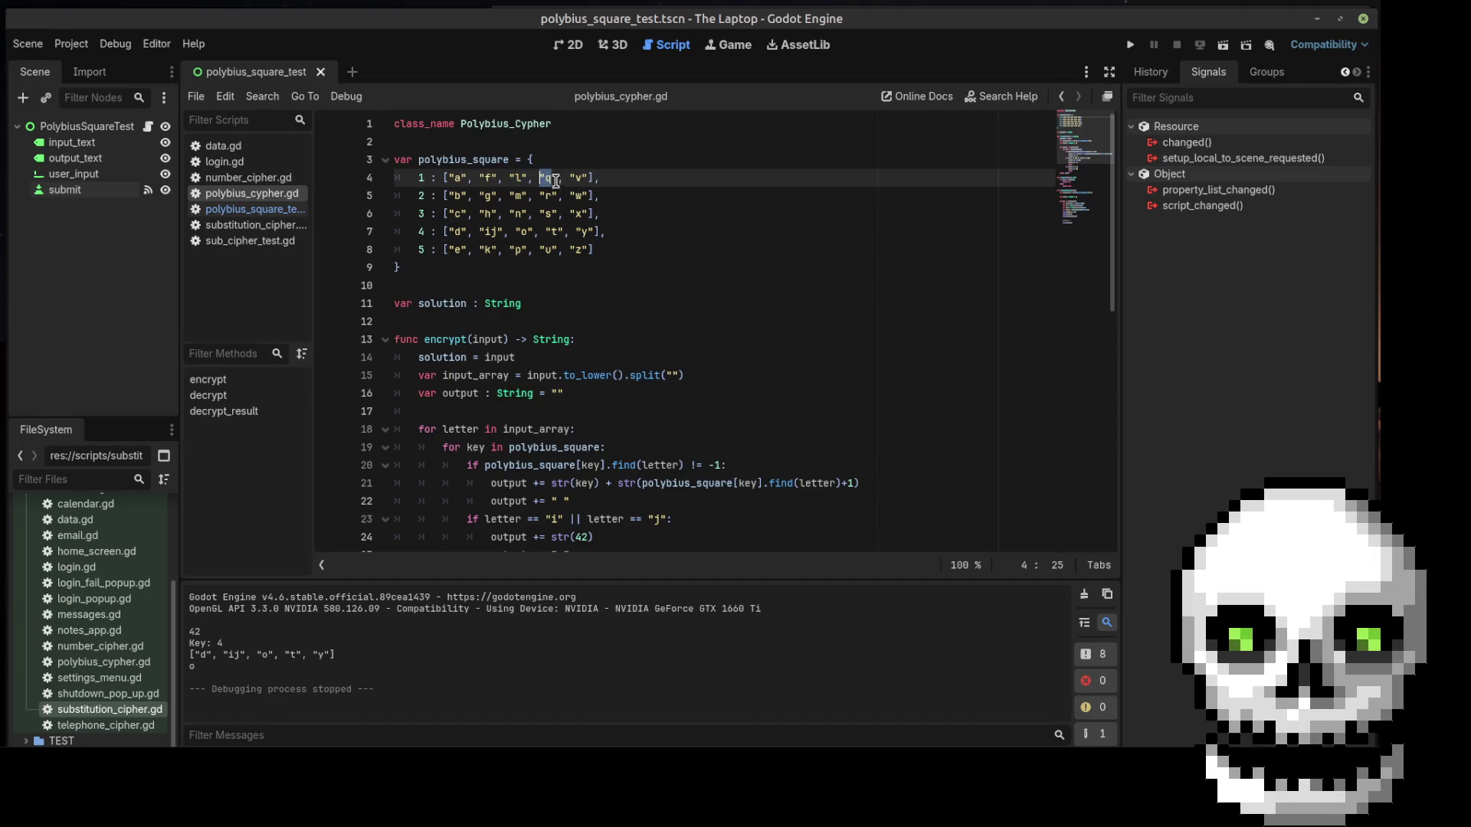
{"action": "double_click", "coordinate": [580, 178]}
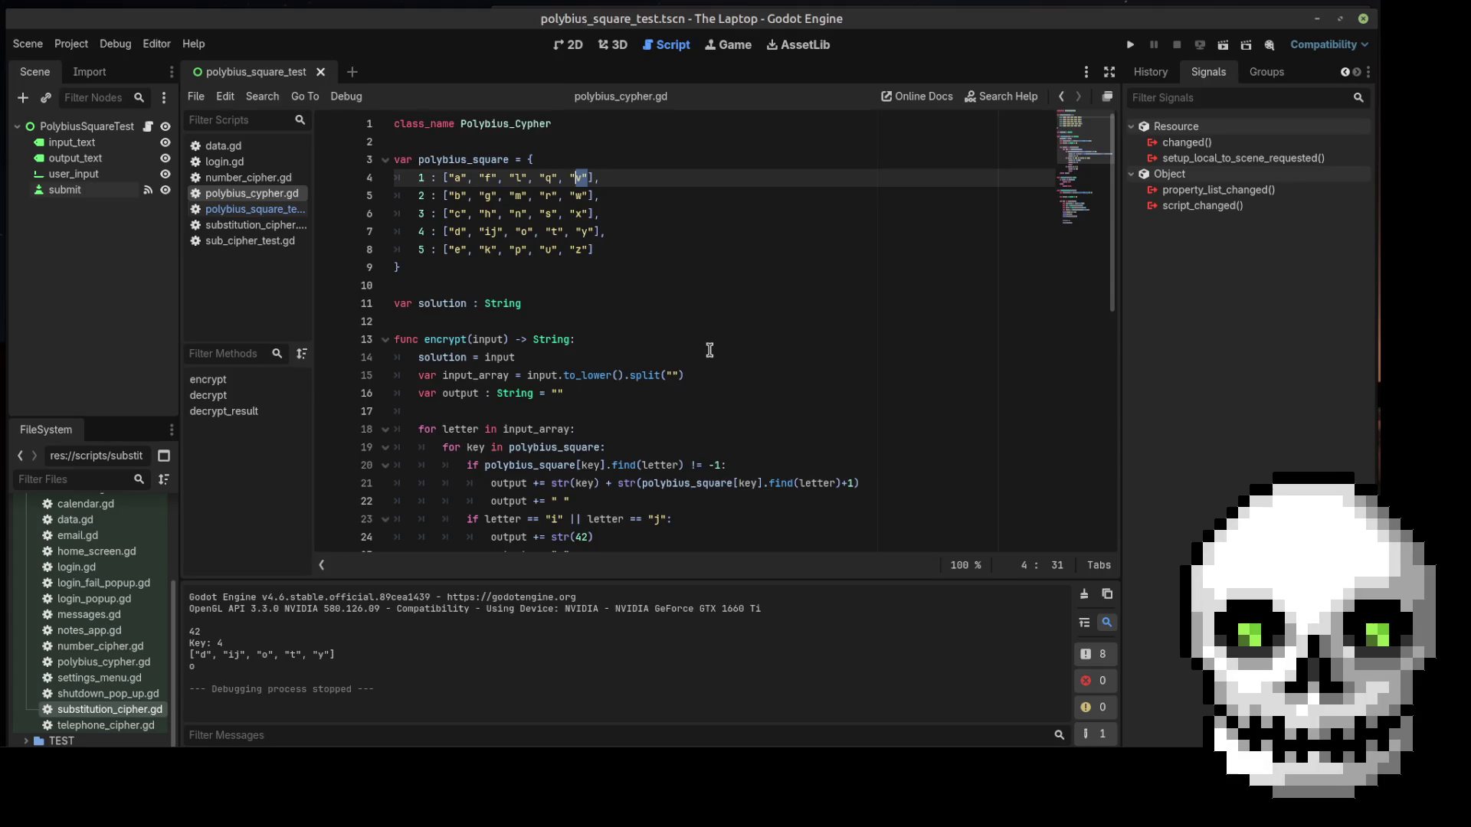
{"action": "scroll", "coordinate": [710, 350], "scroll_direction": "down", "scroll_amount": 2}
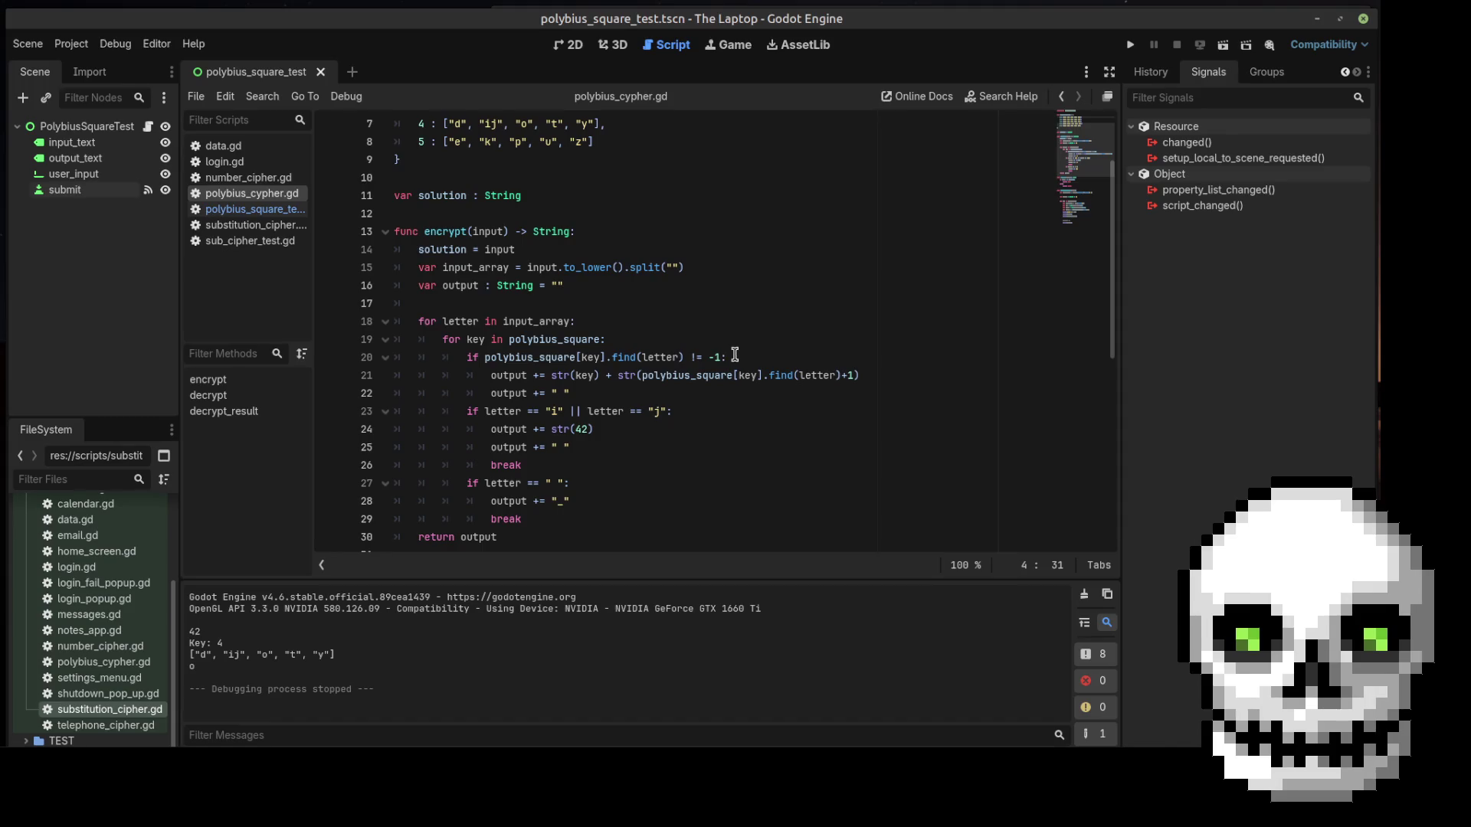
{"action": "left_click_drag", "start_coordinate": [855, 377], "coordinate": [842, 377]}
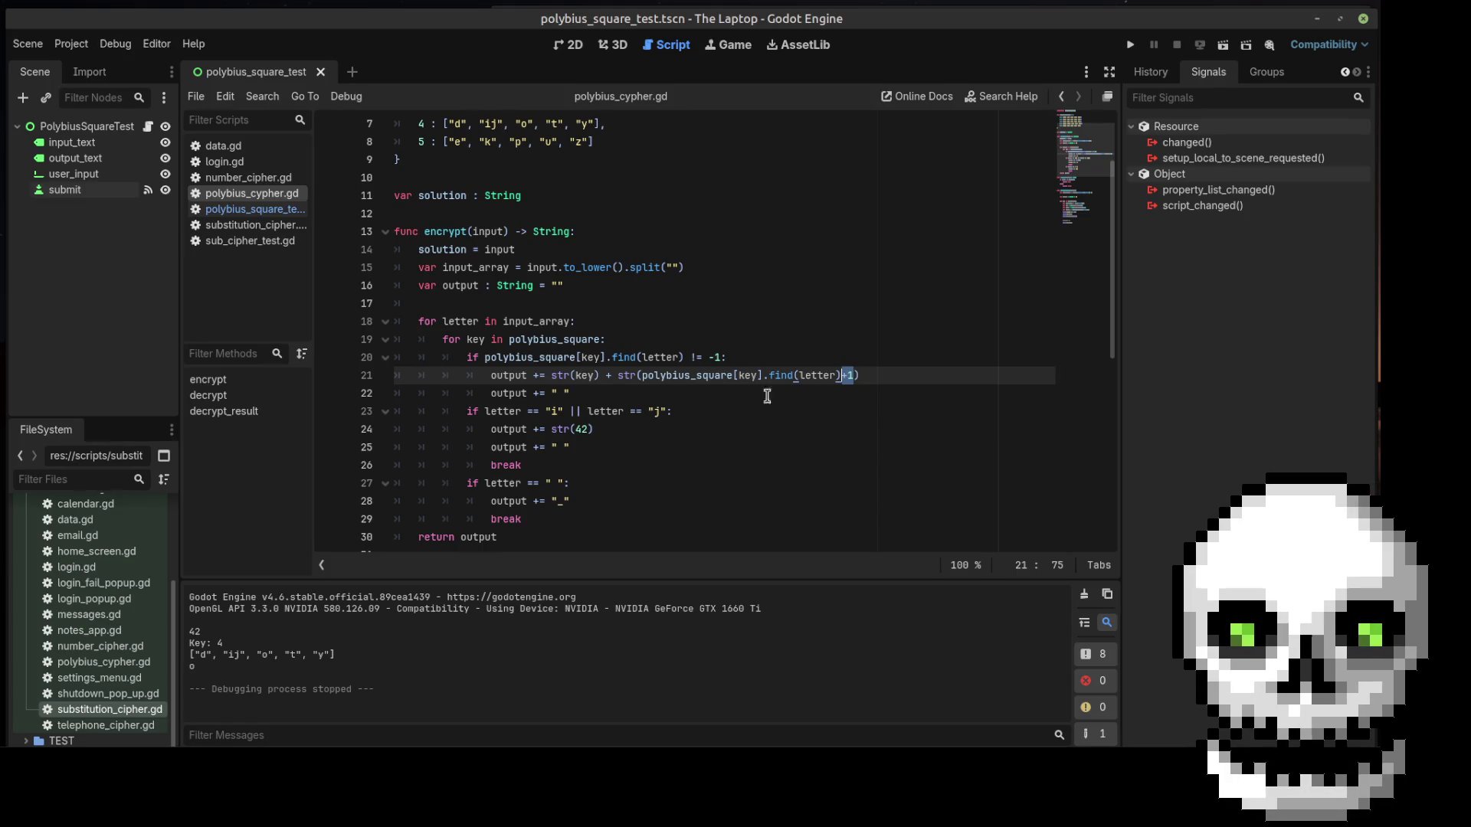
{"action": "scroll", "coordinate": [697, 360], "scroll_direction": "down", "scroll_amount": 8}
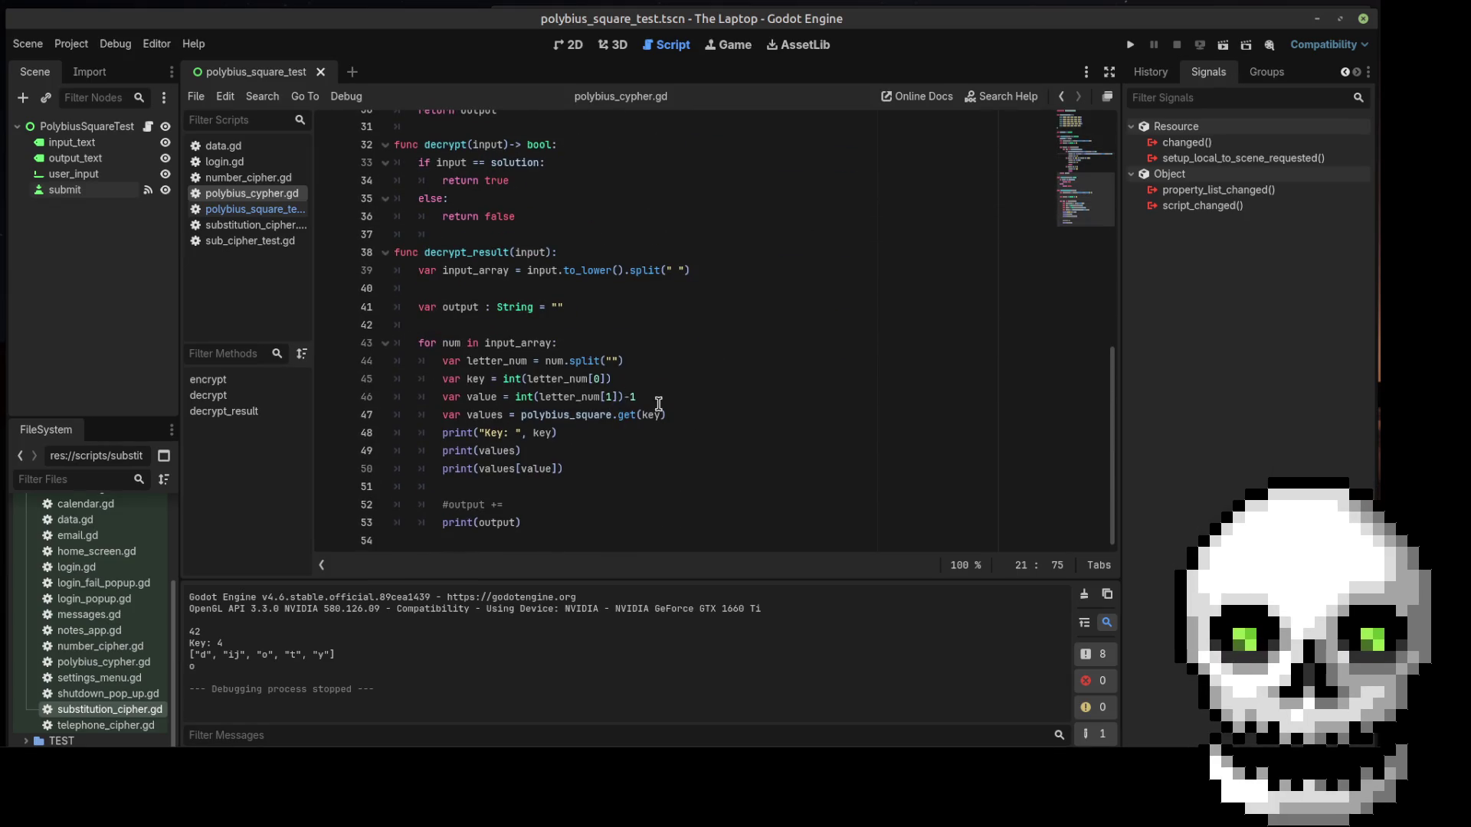
{"action": "left_click_drag", "start_coordinate": [650, 397], "coordinate": [600, 396]}
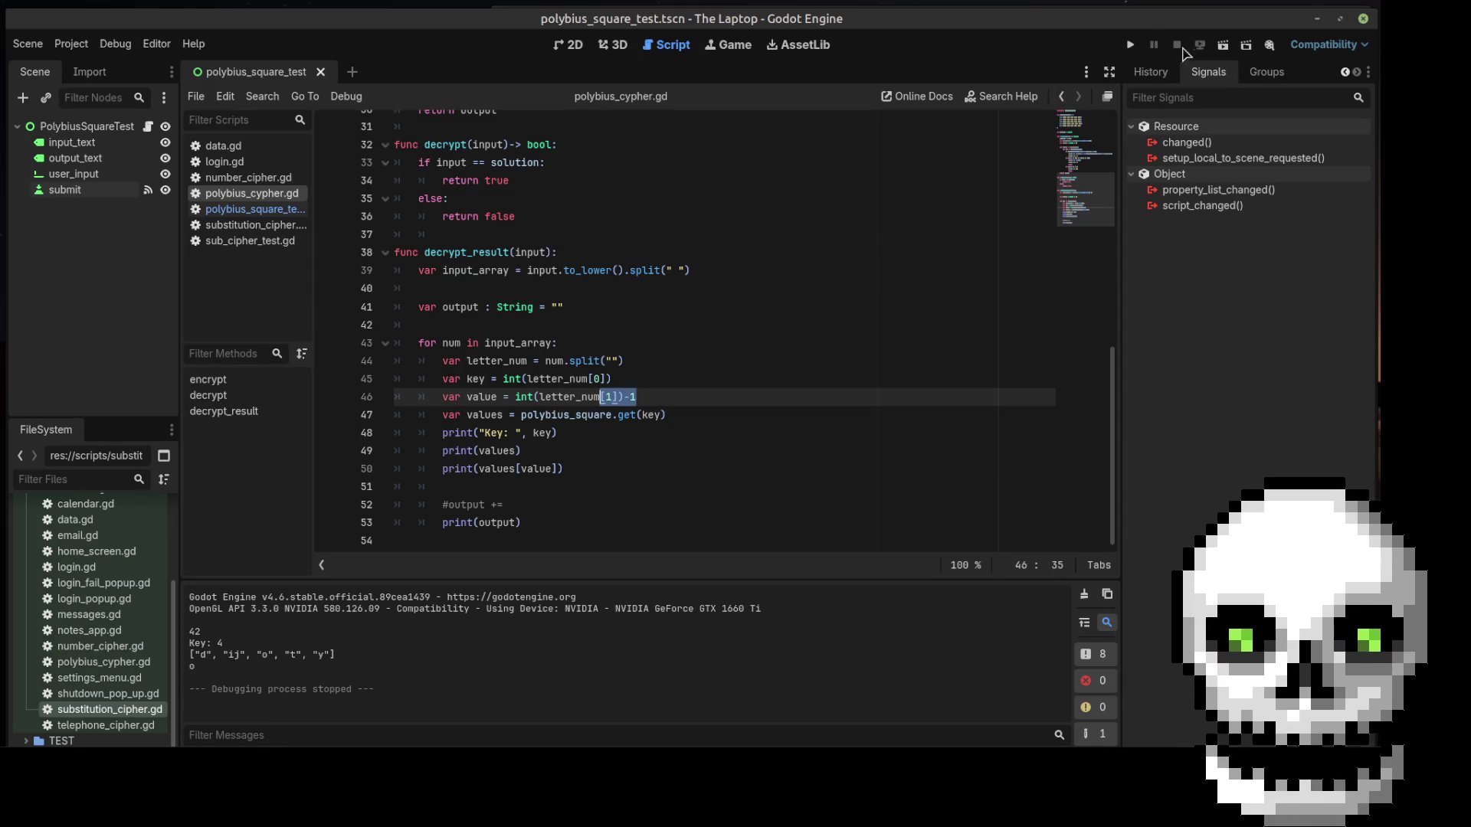
Run the scene with F6 and submit 42, which now decodes to ij
{"action": "key", "text": "F6"}
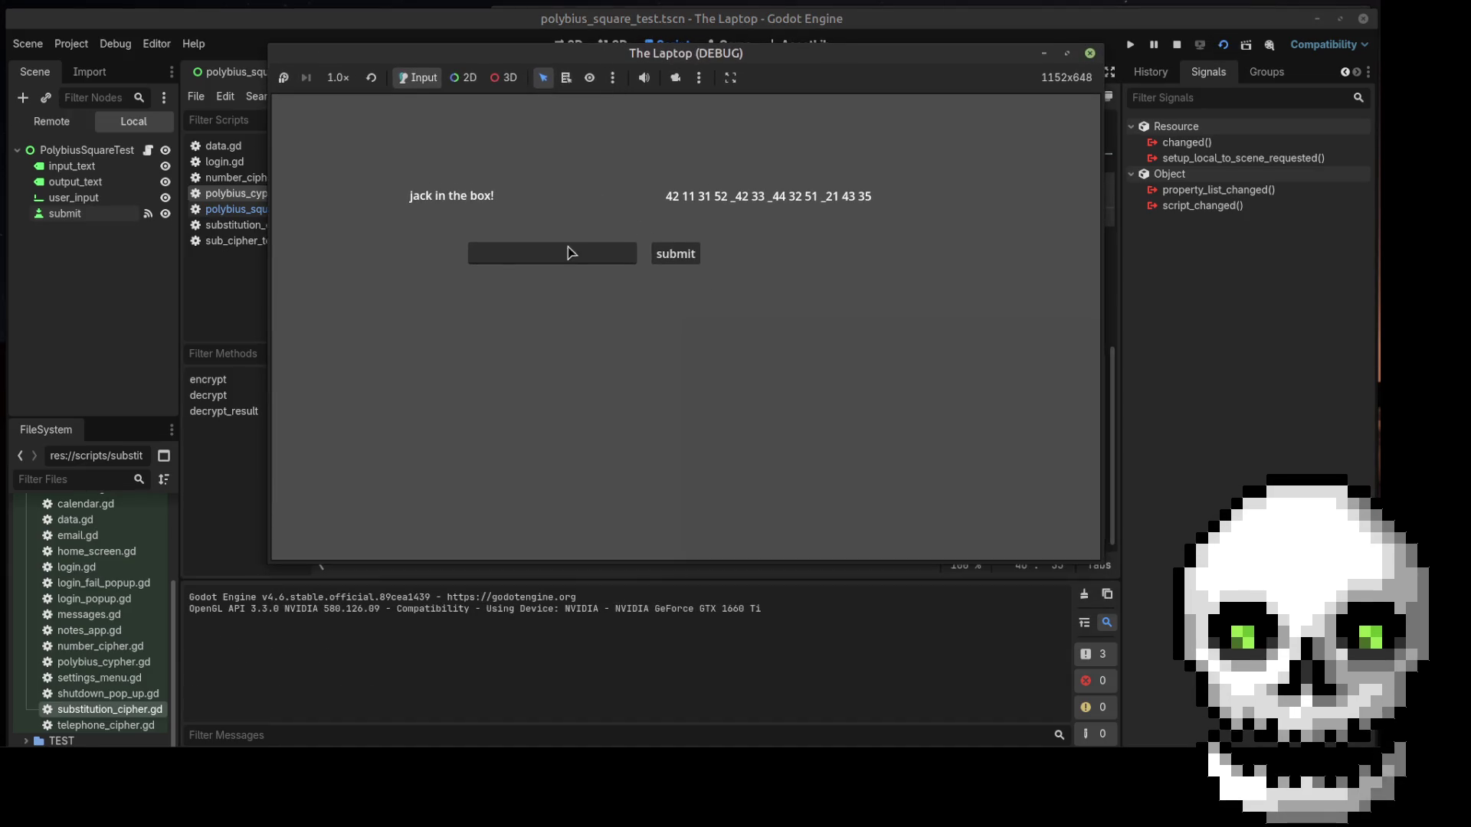
{"action": "left_click", "coordinate": [559, 260]}
{"action": "type", "text": "42"}
{"action": "left_click", "coordinate": [686, 256]}
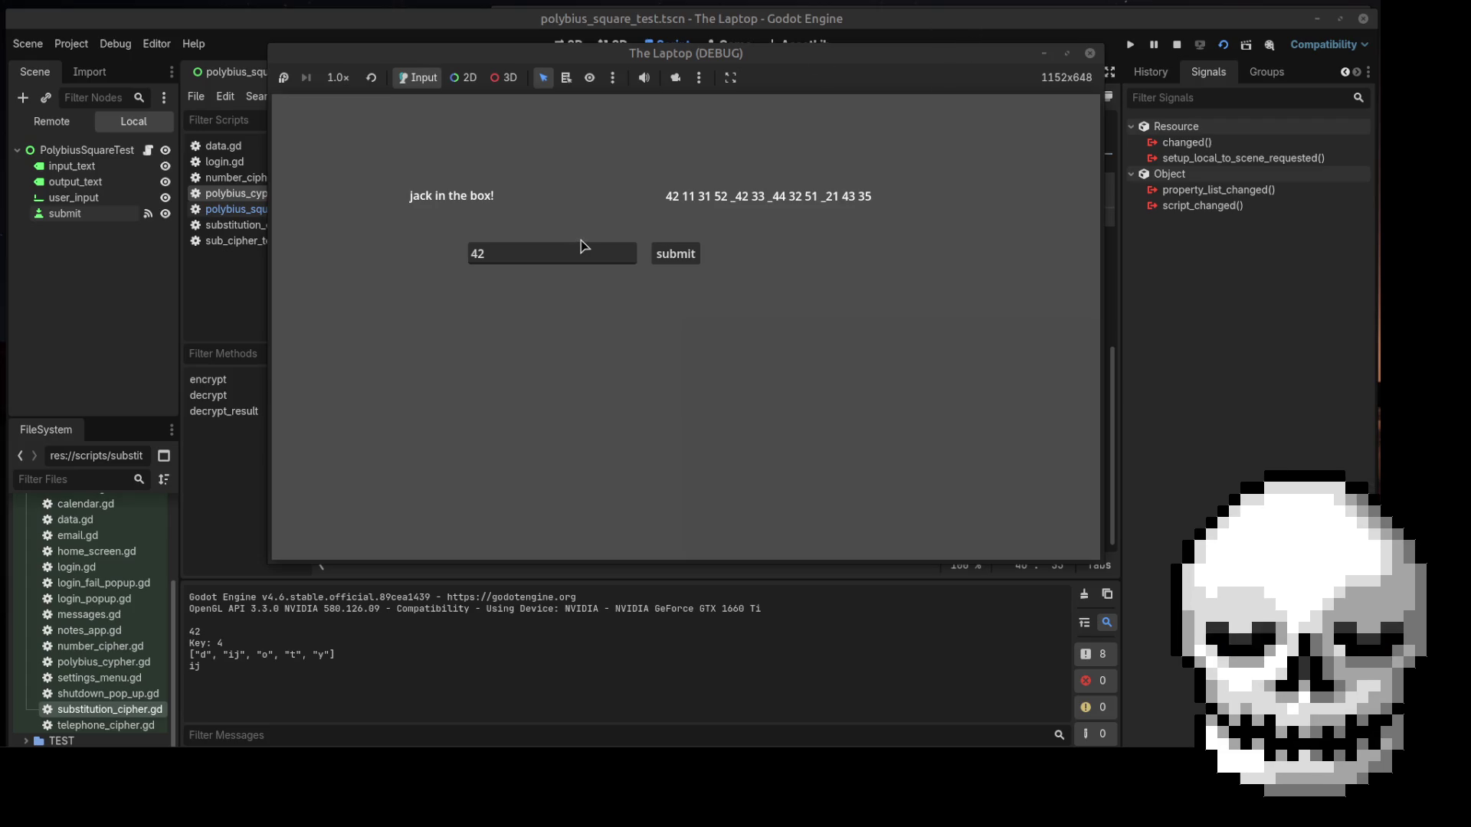
Replace the input with 42 11 31 52, submit it, check the Output letters, and stop the game
{"action": "left_click", "coordinate": [561, 261]}
{"action": "left_click_drag", "start_coordinate": [562, 260], "coordinate": [377, 257]}
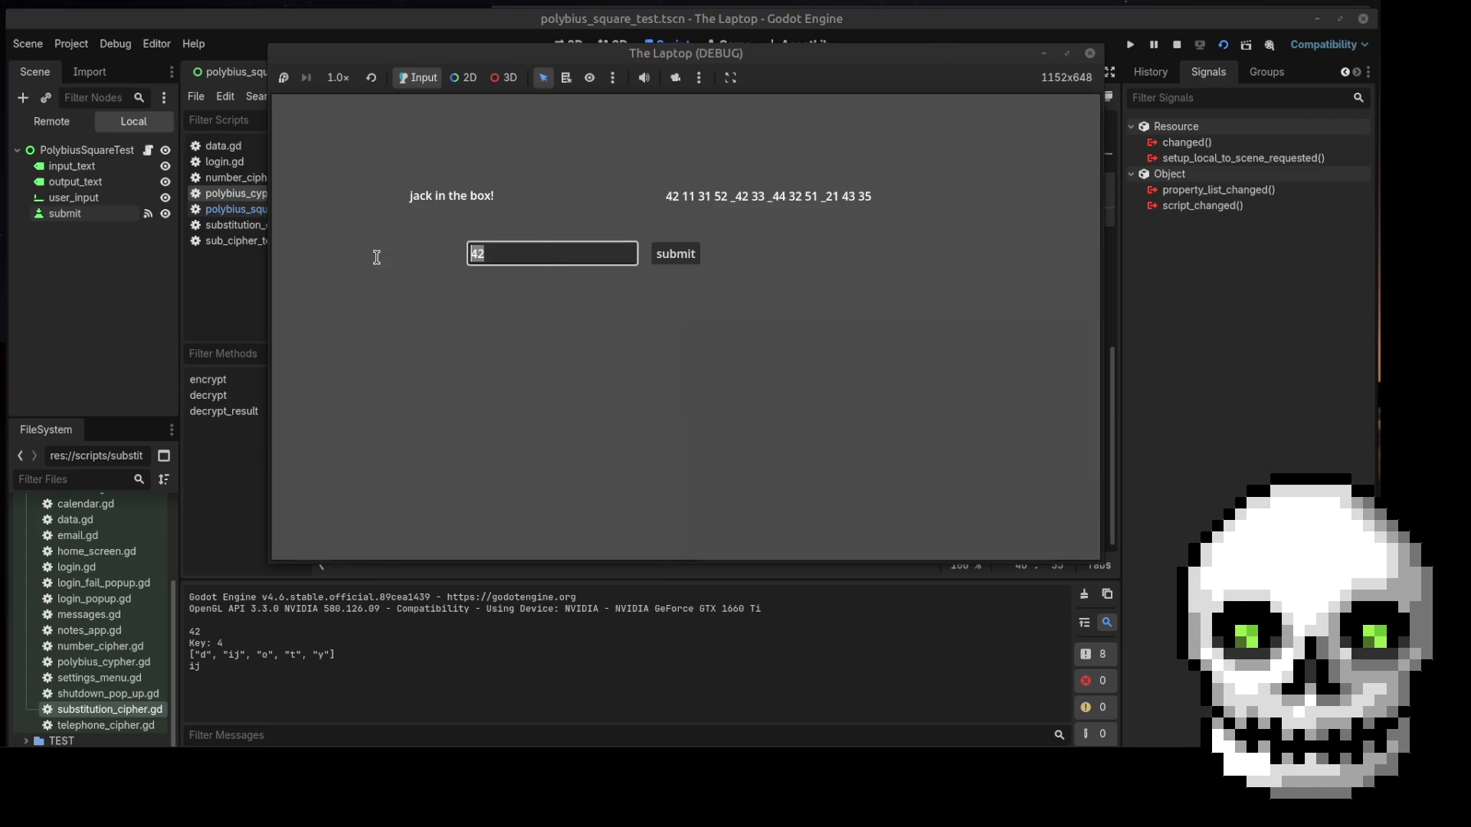
{"action": "type", "text": "21"}
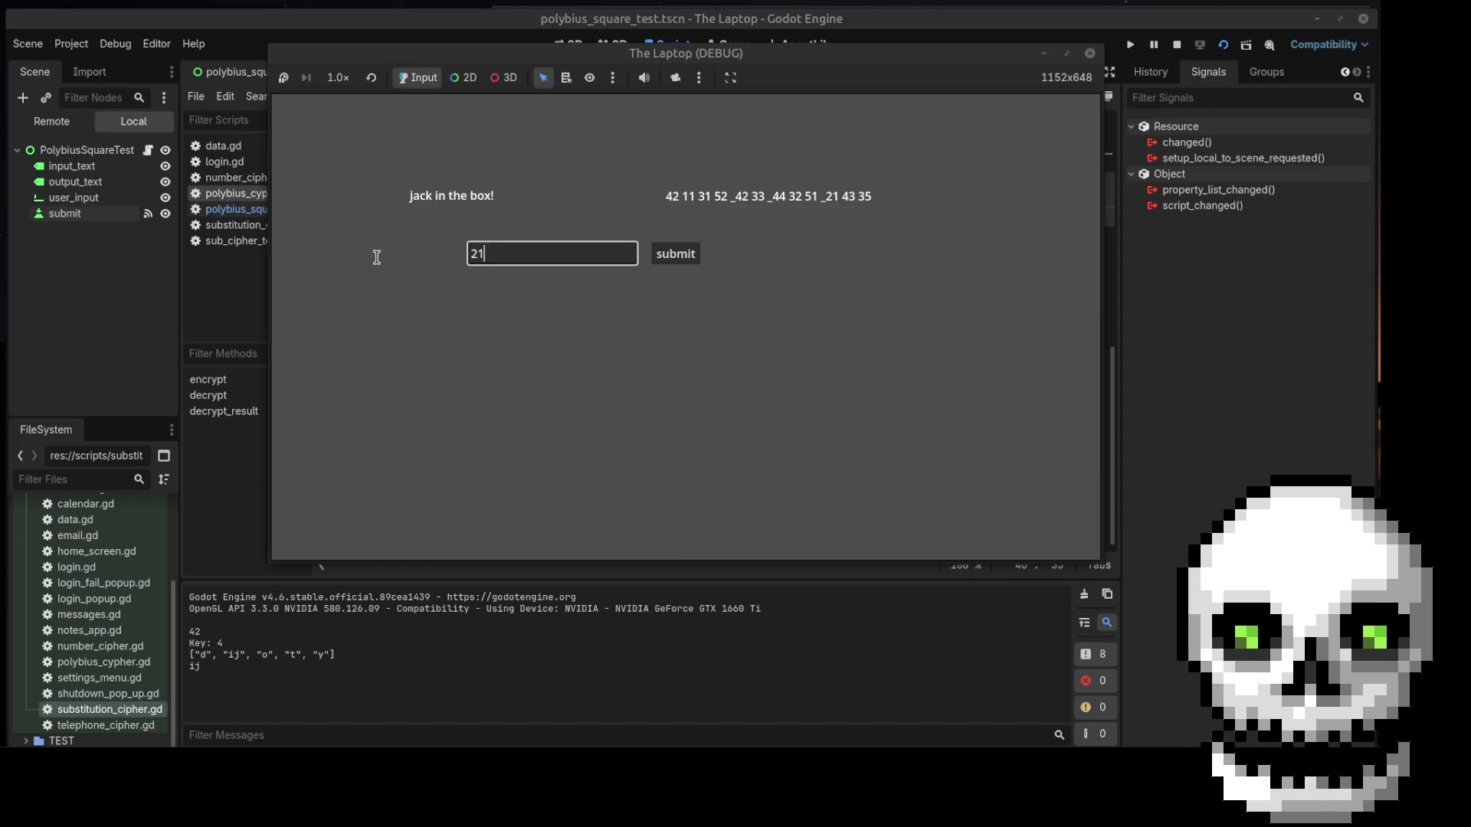
{"action": "key", "text": "BackSpace"}
{"action": "key", "text": "BackSpace"}
{"action": "type", "text": "42 11 "}
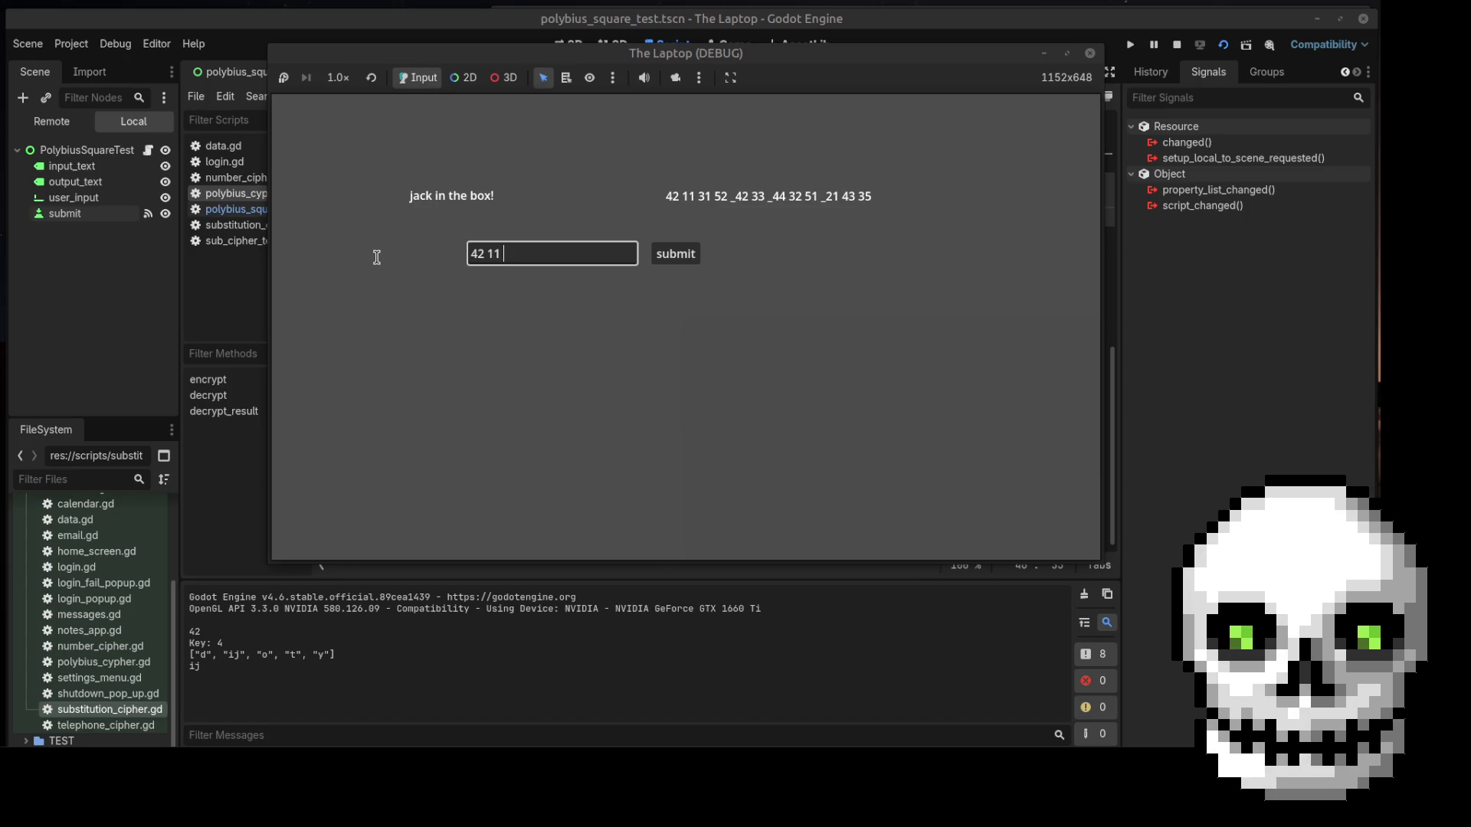
{"action": "type", "text": "31 "}
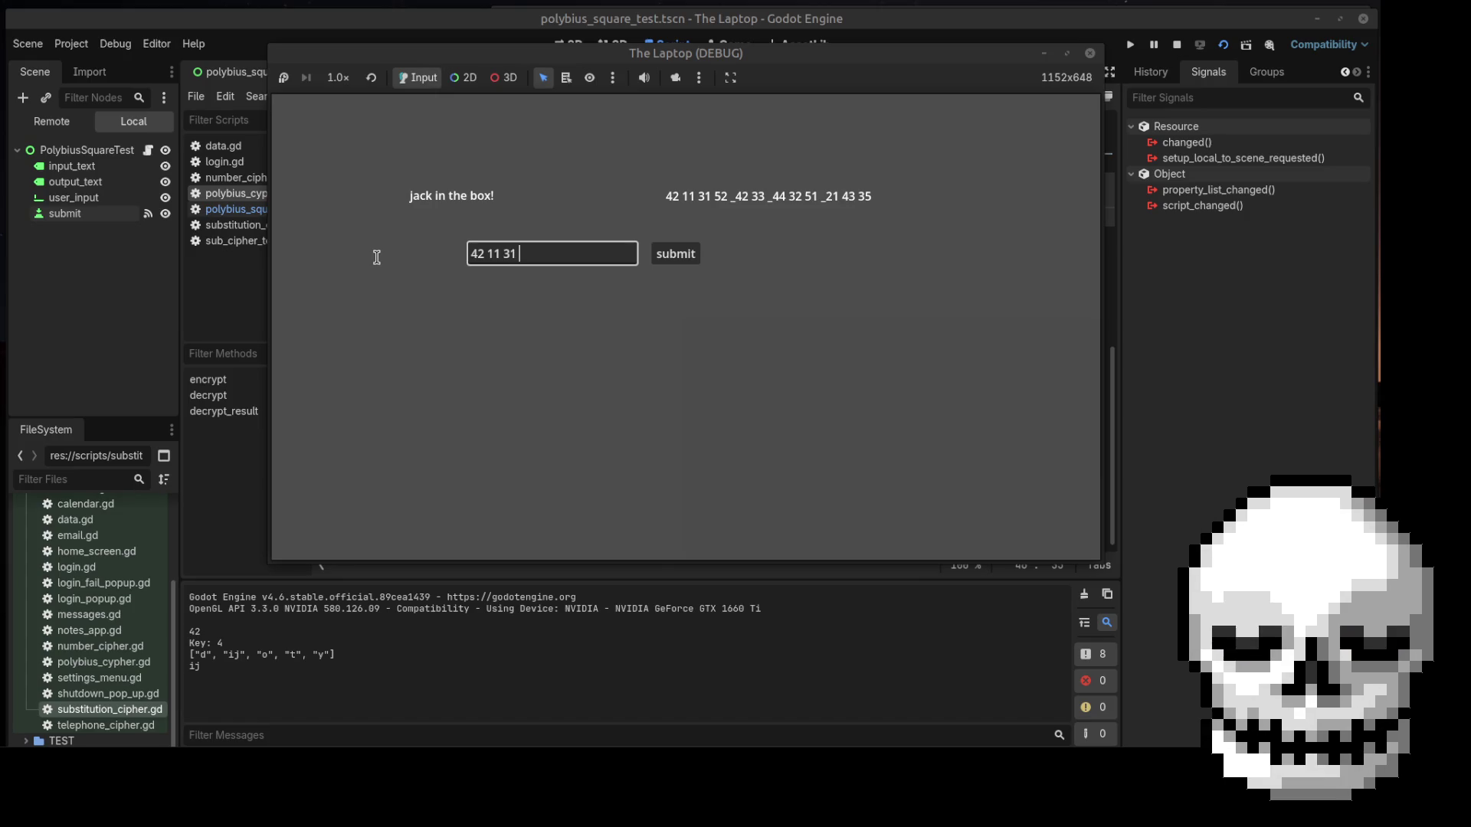
{"action": "type", "text": "52"}
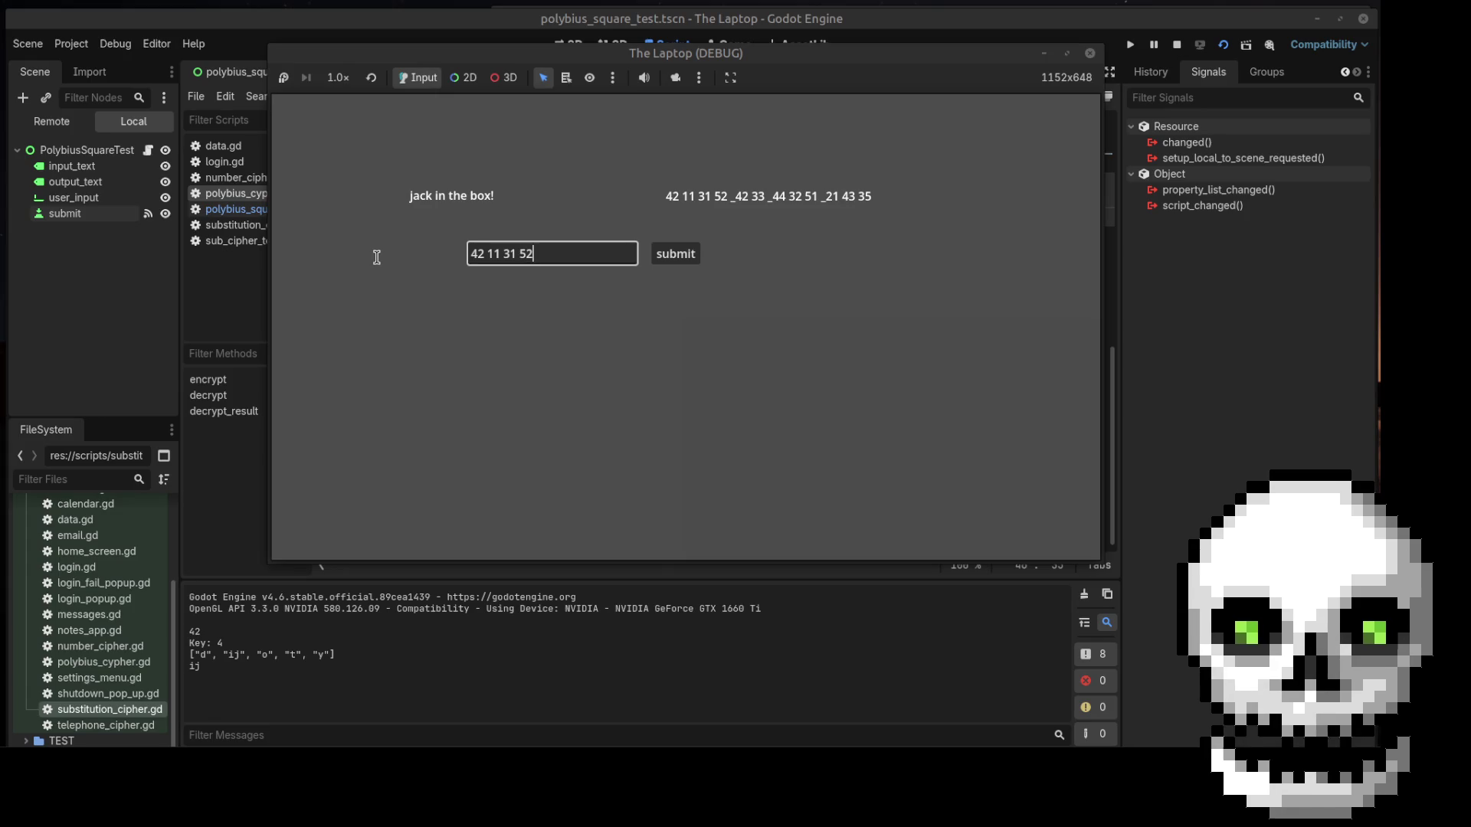
{"action": "left_click", "coordinate": [674, 259]}
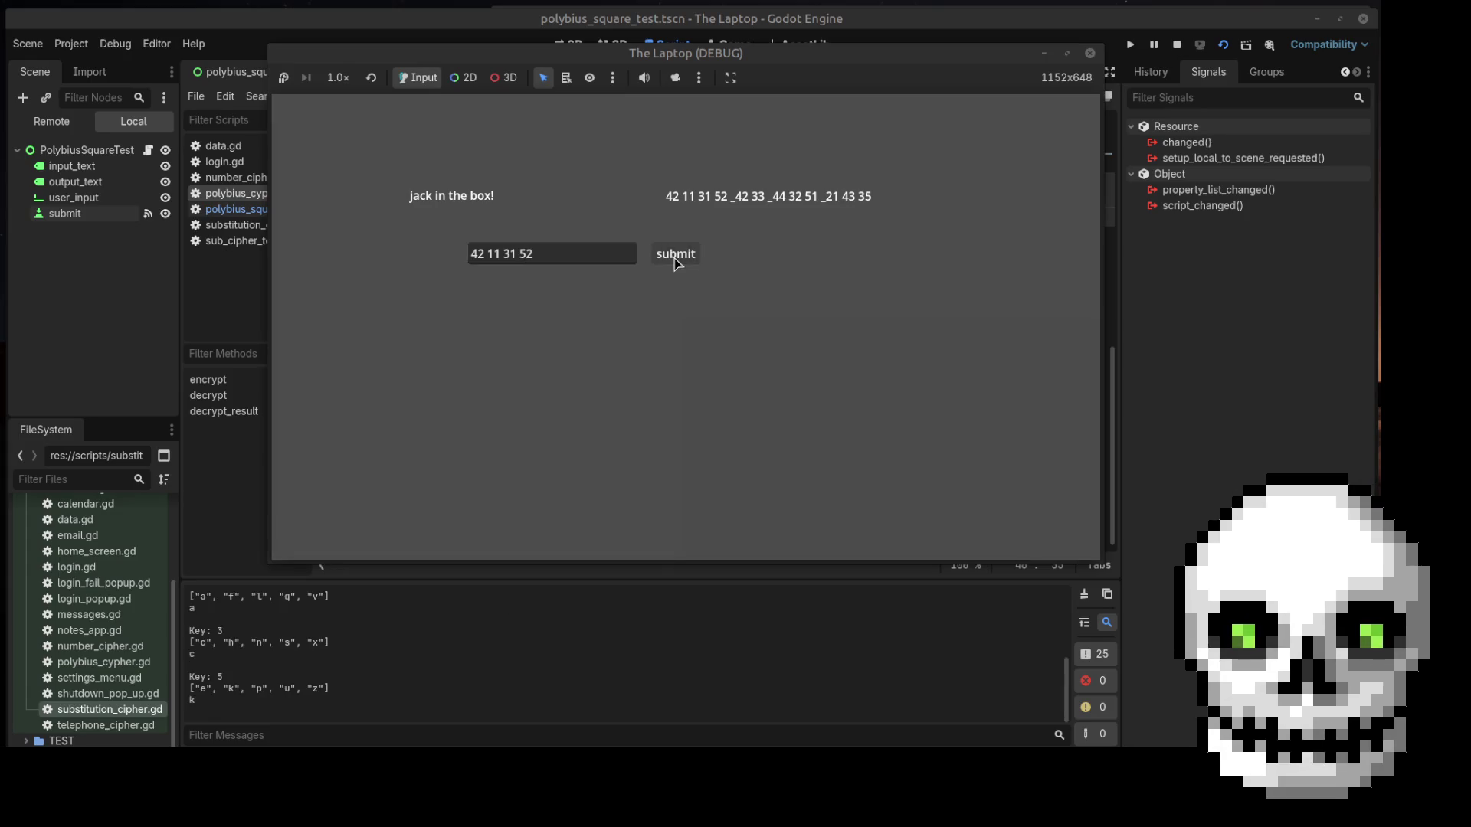
{"action": "scroll", "coordinate": [294, 649], "scroll_direction": "up", "scroll_amount": 5}
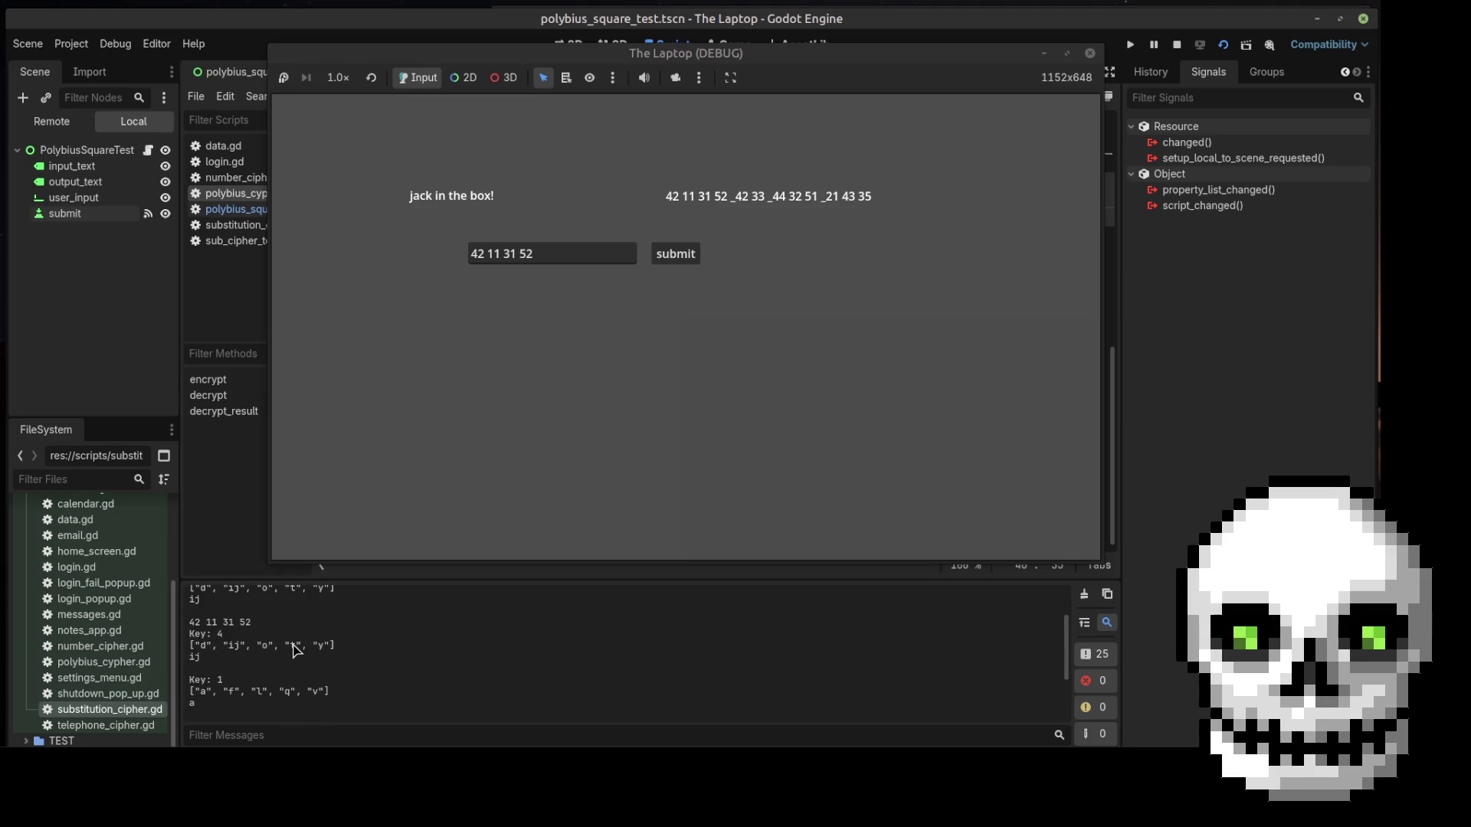
{"action": "scroll", "coordinate": [294, 649], "scroll_direction": "down", "scroll_amount": 5}
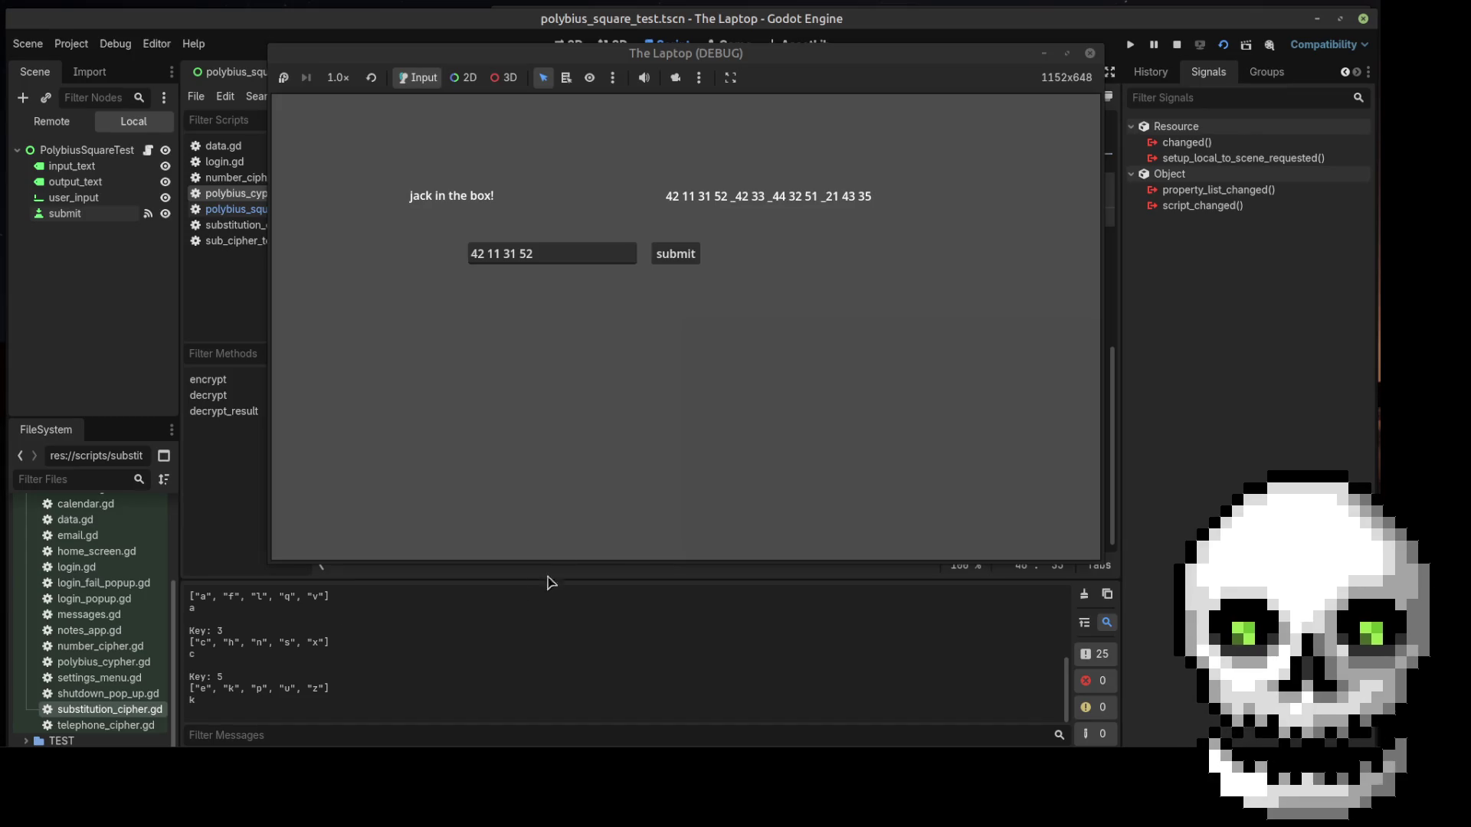
{"action": "left_click", "coordinate": [1091, 54]}
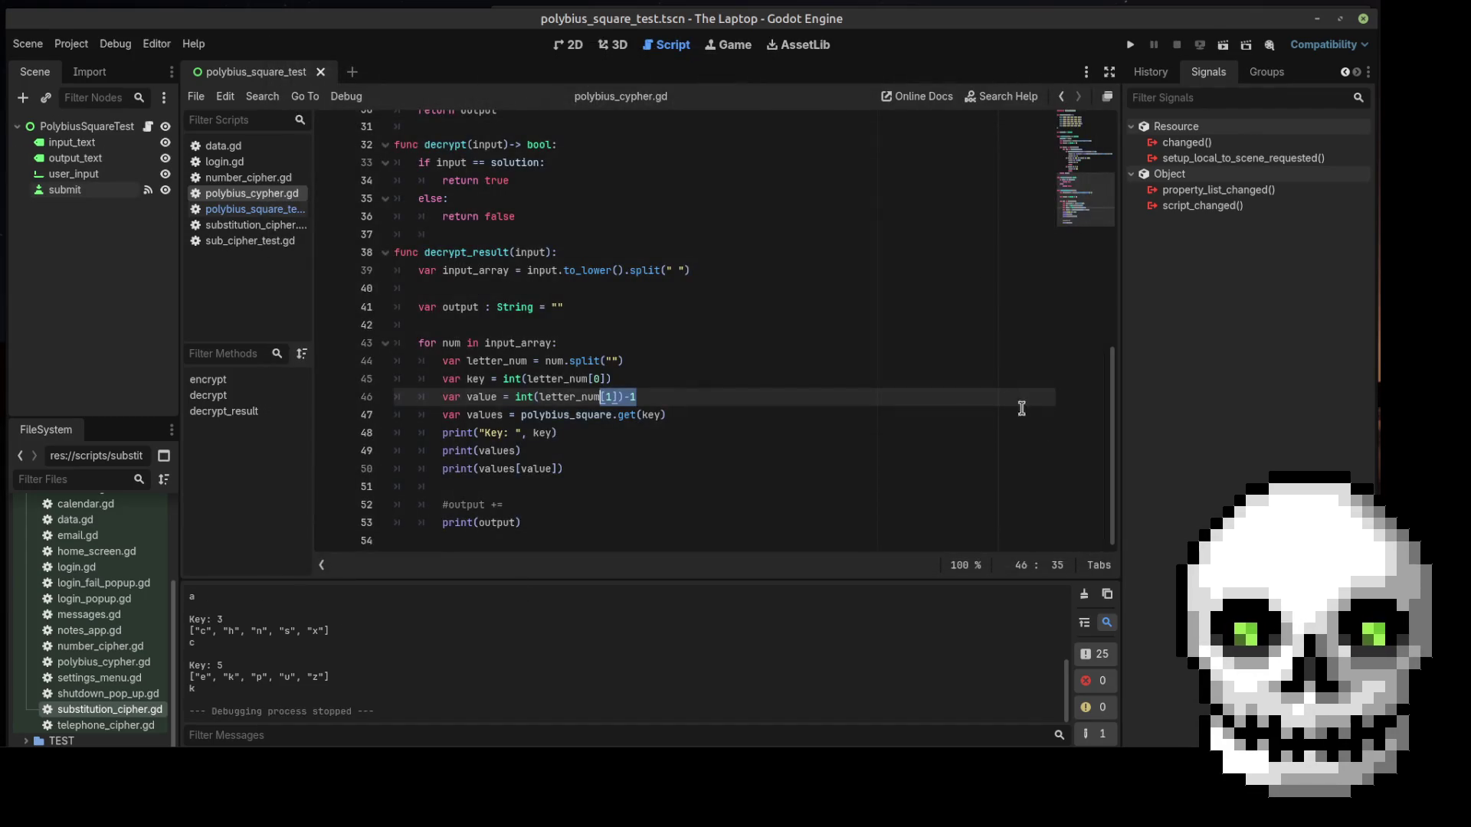
Delete the Key and values debug print lines 48–49
{"action": "left_click", "coordinate": [651, 459]}
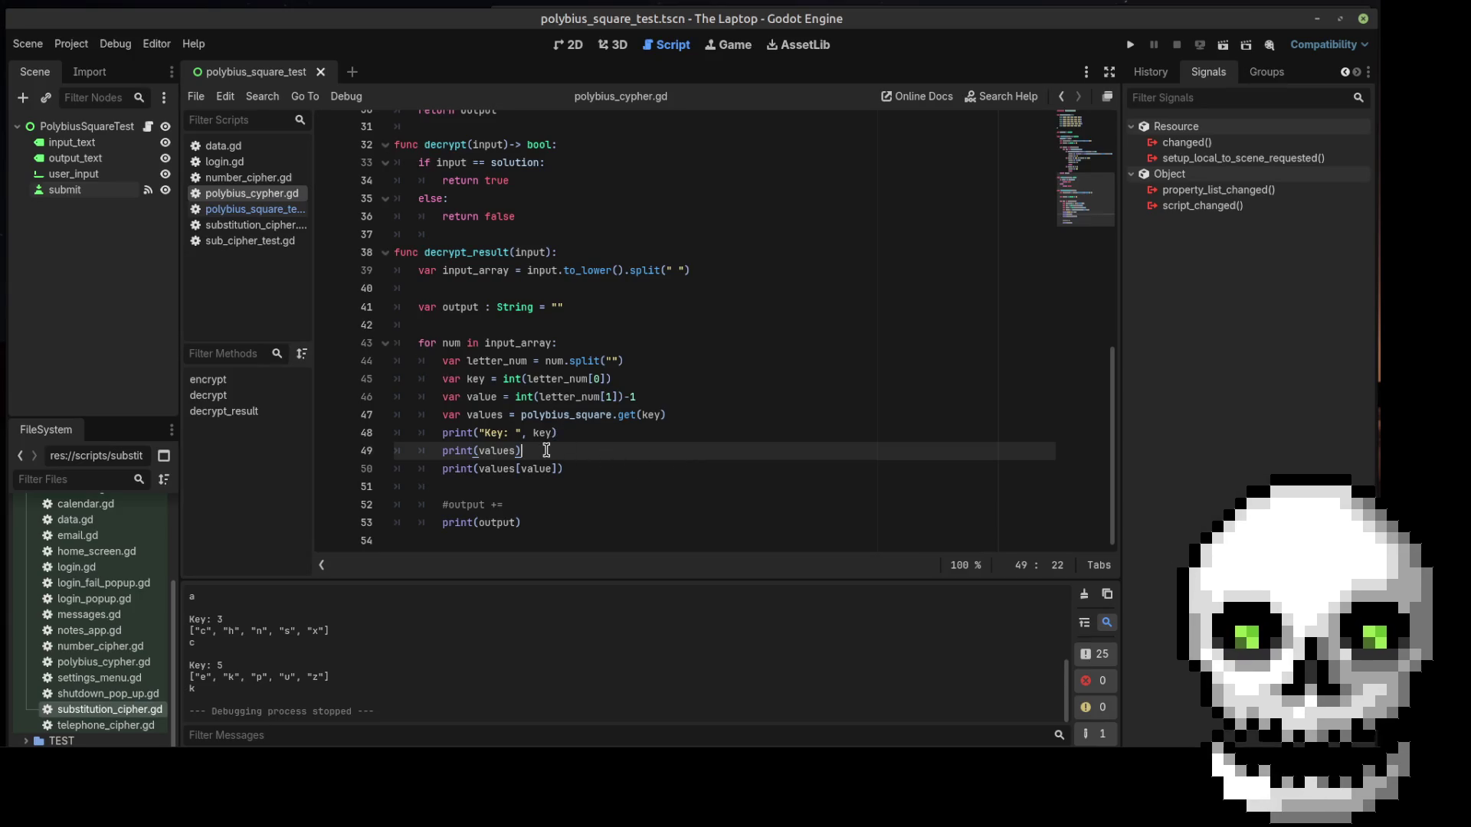
{"action": "left_click_drag", "start_coordinate": [562, 457], "coordinate": [419, 436]}
{"action": "key", "text": "BackSpace"}
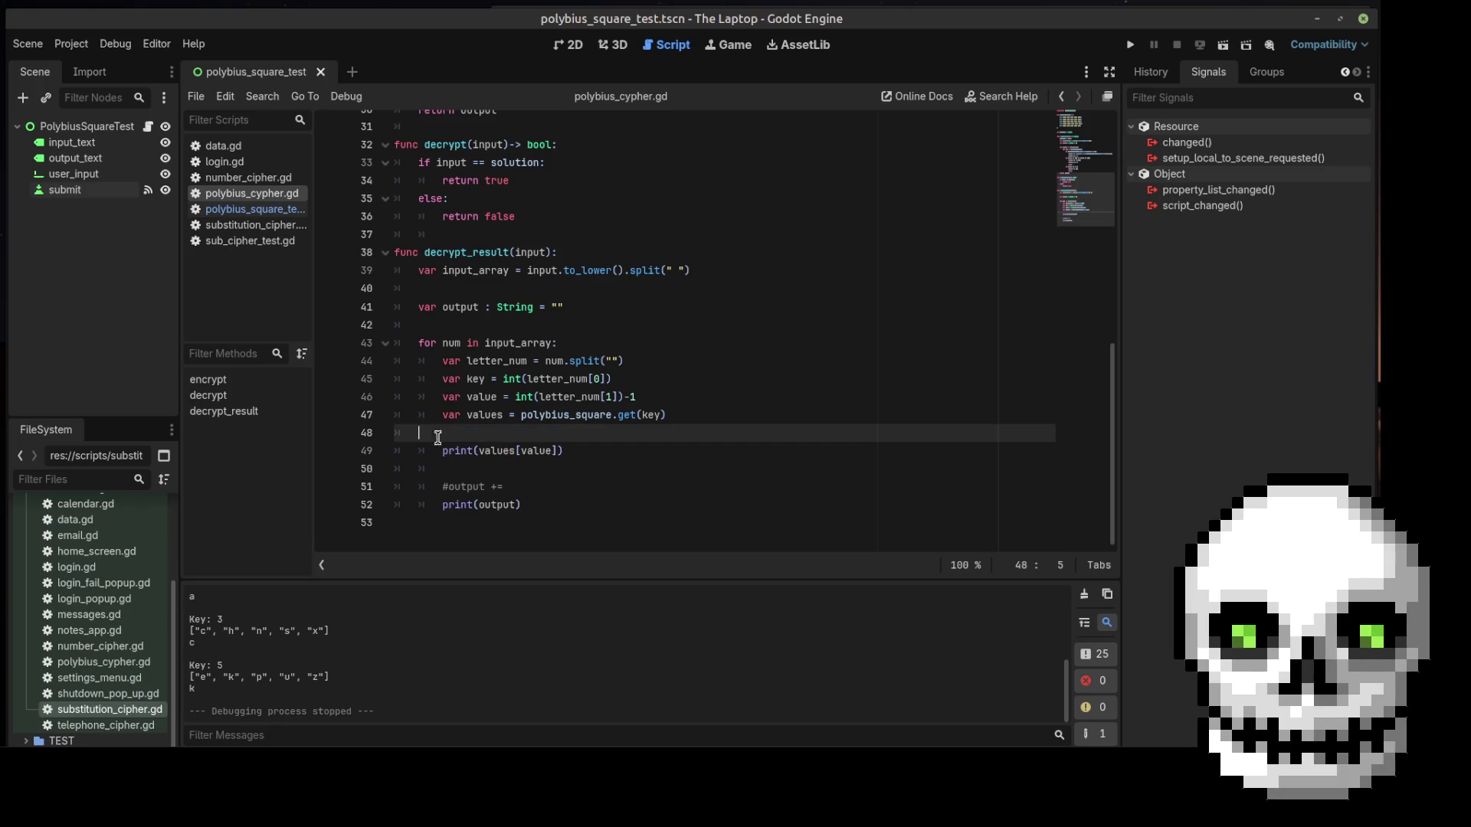
Uncomment the output accumulation line and complete it as output += values[value]
{"action": "left_click", "coordinate": [450, 487]}
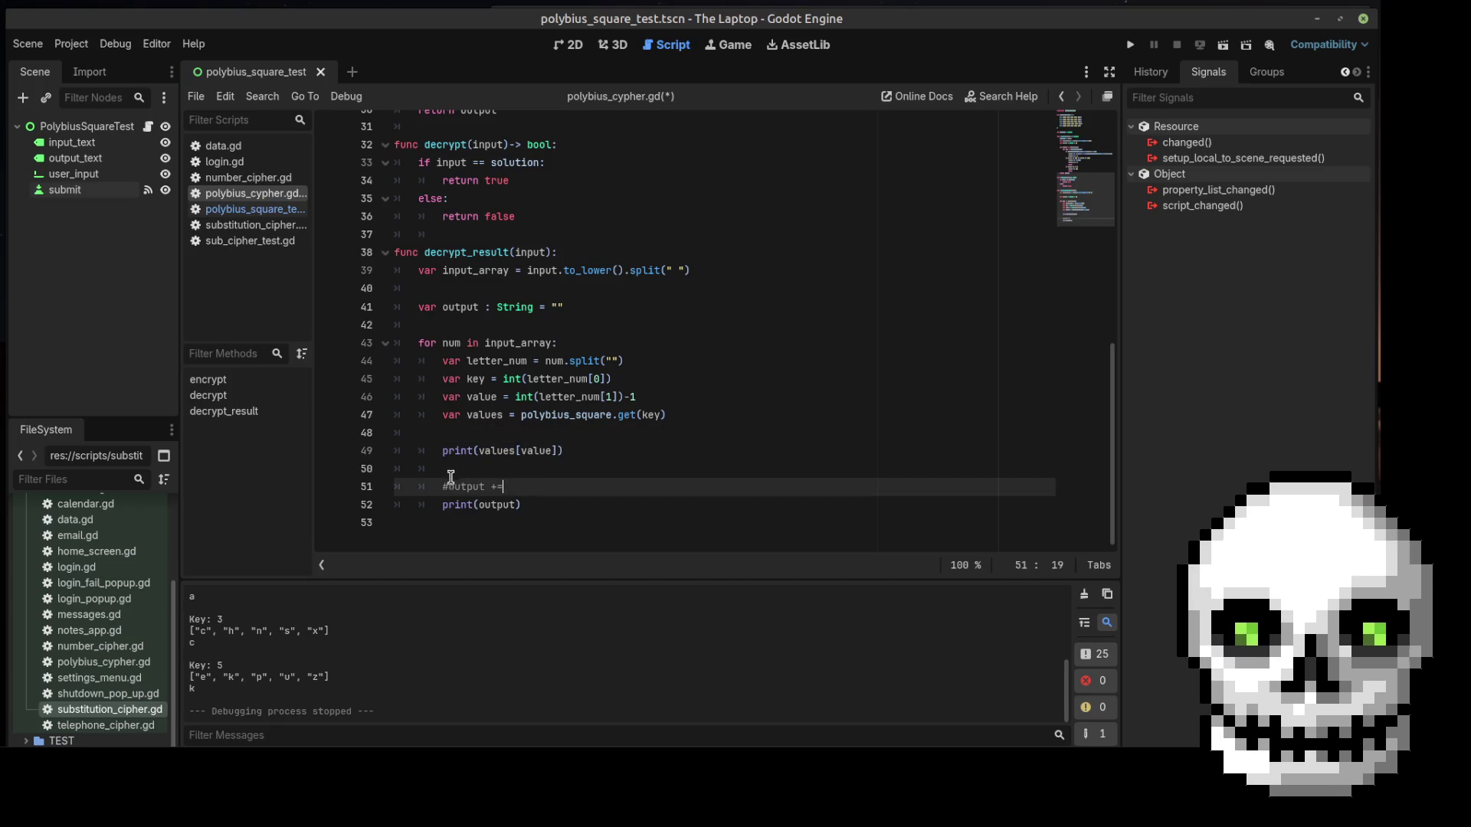
{"action": "key", "text": "BackSpace"}
{"action": "left_click", "coordinate": [534, 485]}
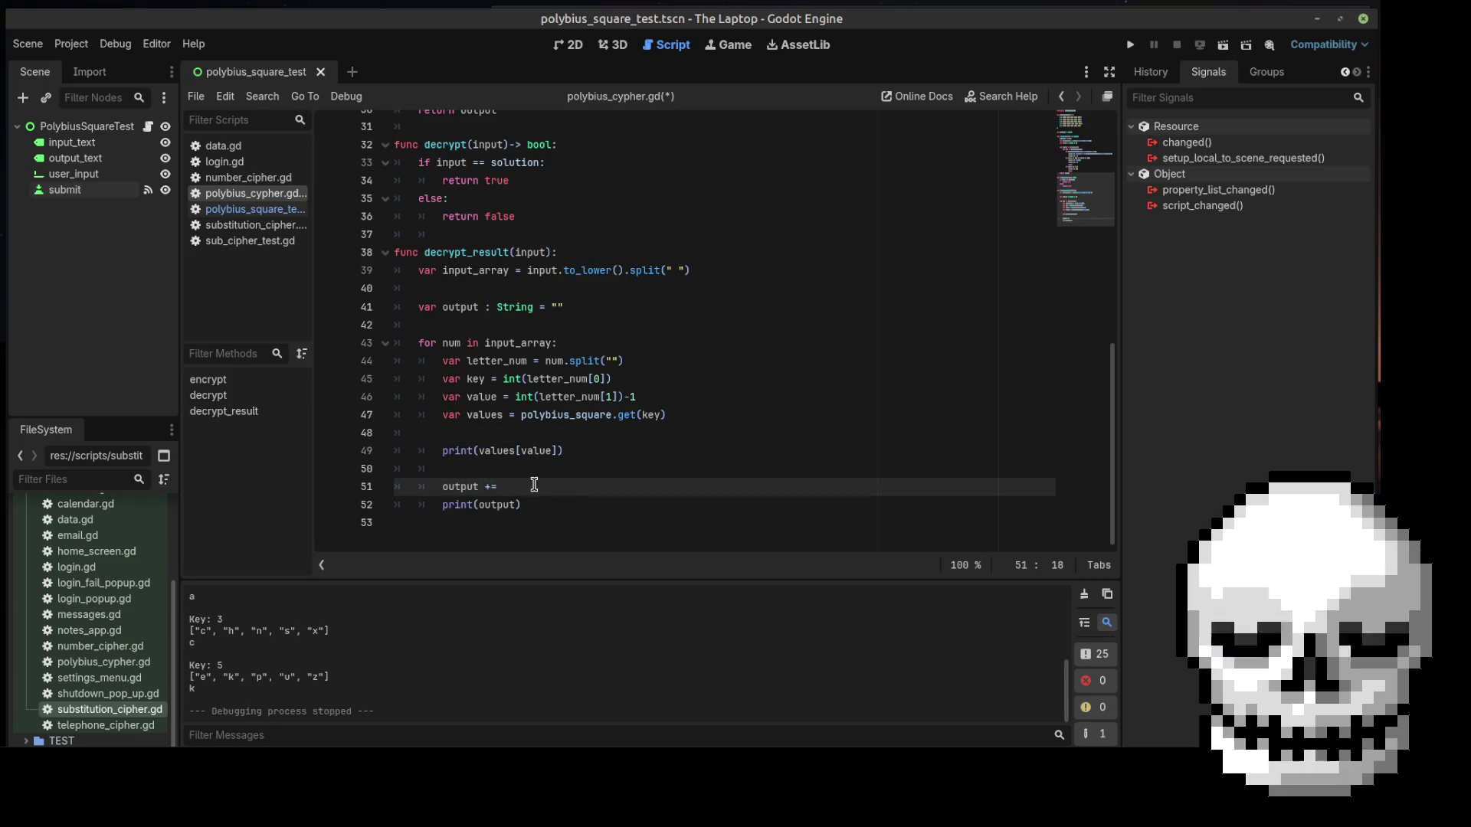
{"action": "left_click_drag", "start_coordinate": [479, 466], "coordinate": [560, 466]}
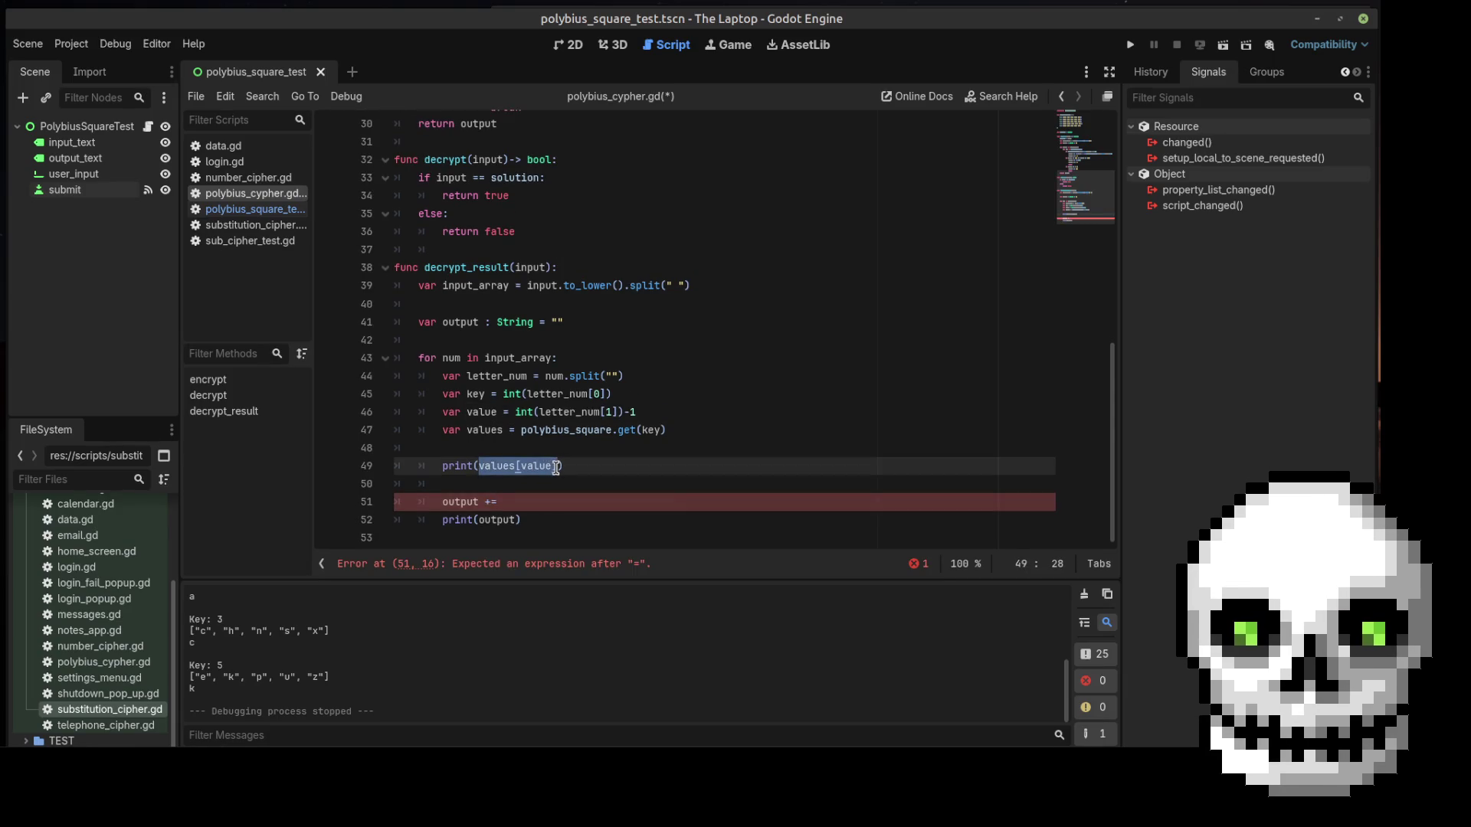
{"action": "left_click", "coordinate": [519, 505]}
{"action": "type", "text": "values[value]"}
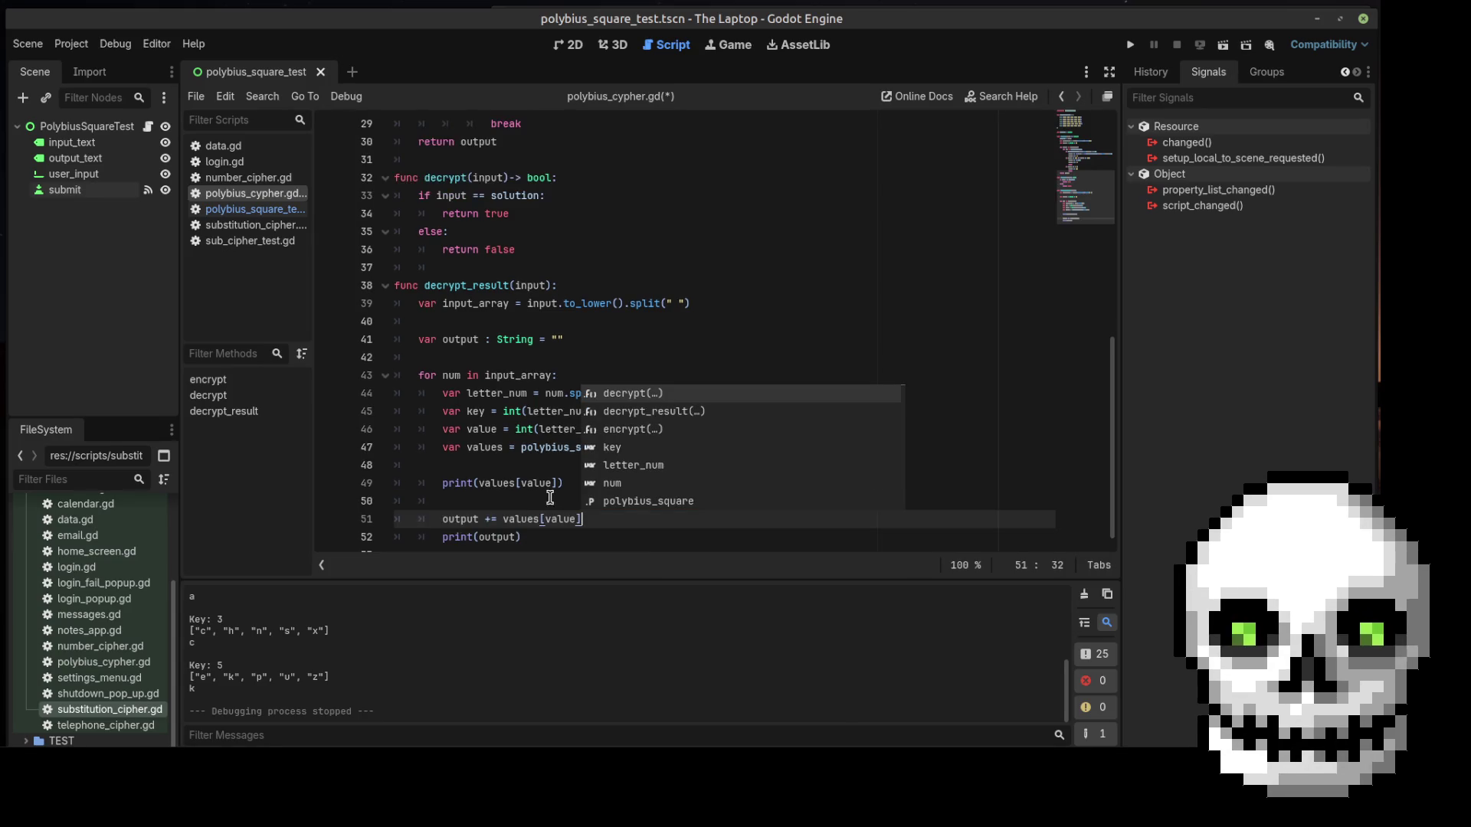
Remove the per-letter debug print and unindent print(output) out of the loop
{"action": "left_click_drag", "start_coordinate": [566, 482], "coordinate": [408, 476]}
{"action": "key", "text": "BackSpace"}
{"action": "key", "text": "BackSpace"}
{"action": "key", "text": "BackSpace"}
{"action": "key", "text": "BackSpace"}
{"action": "key", "text": "BackSpace"}
{"action": "key", "text": "BackSpace"}
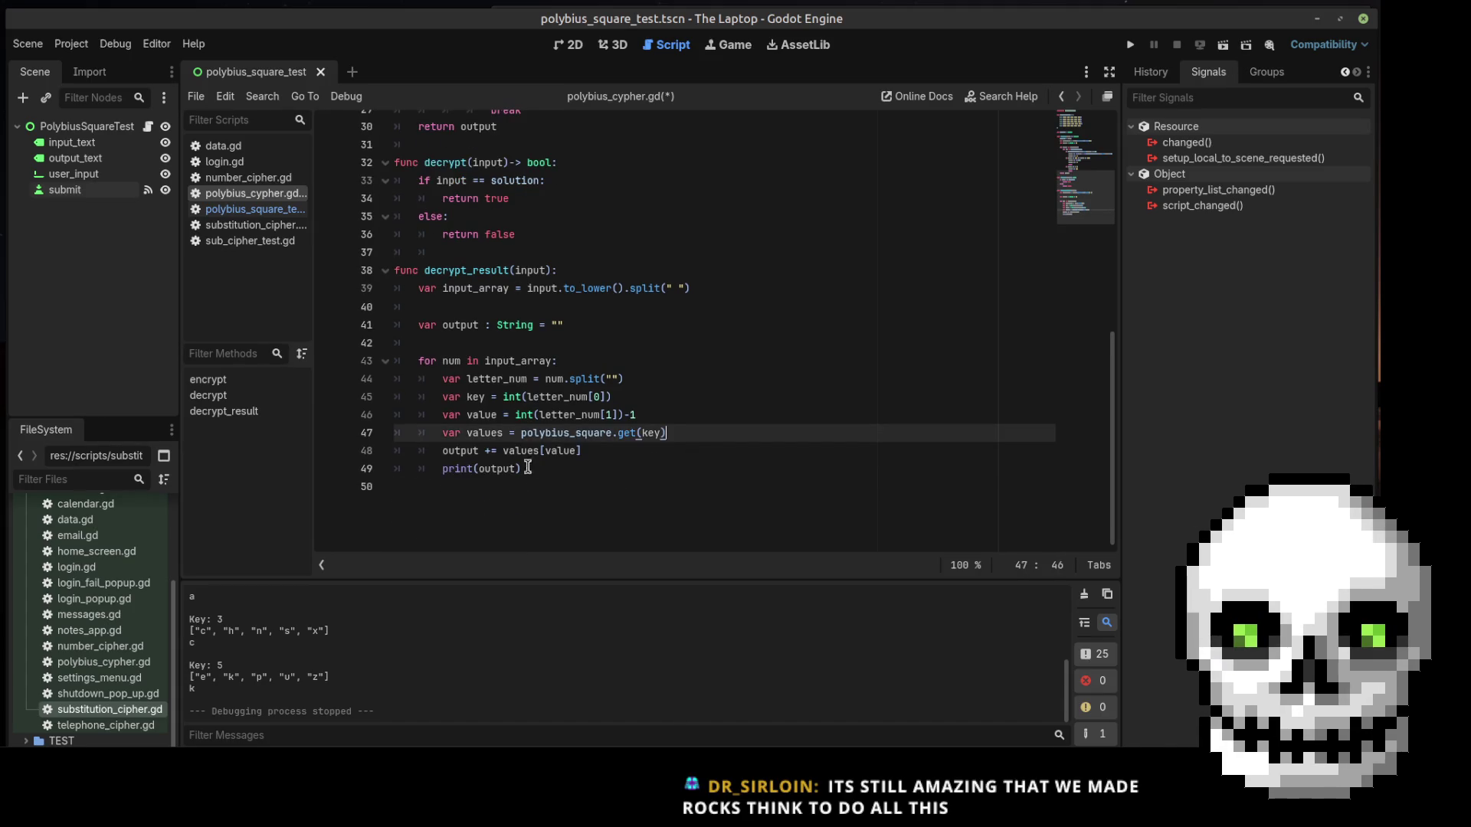
{"action": "left_click_drag", "start_coordinate": [524, 469], "coordinate": [415, 472]}
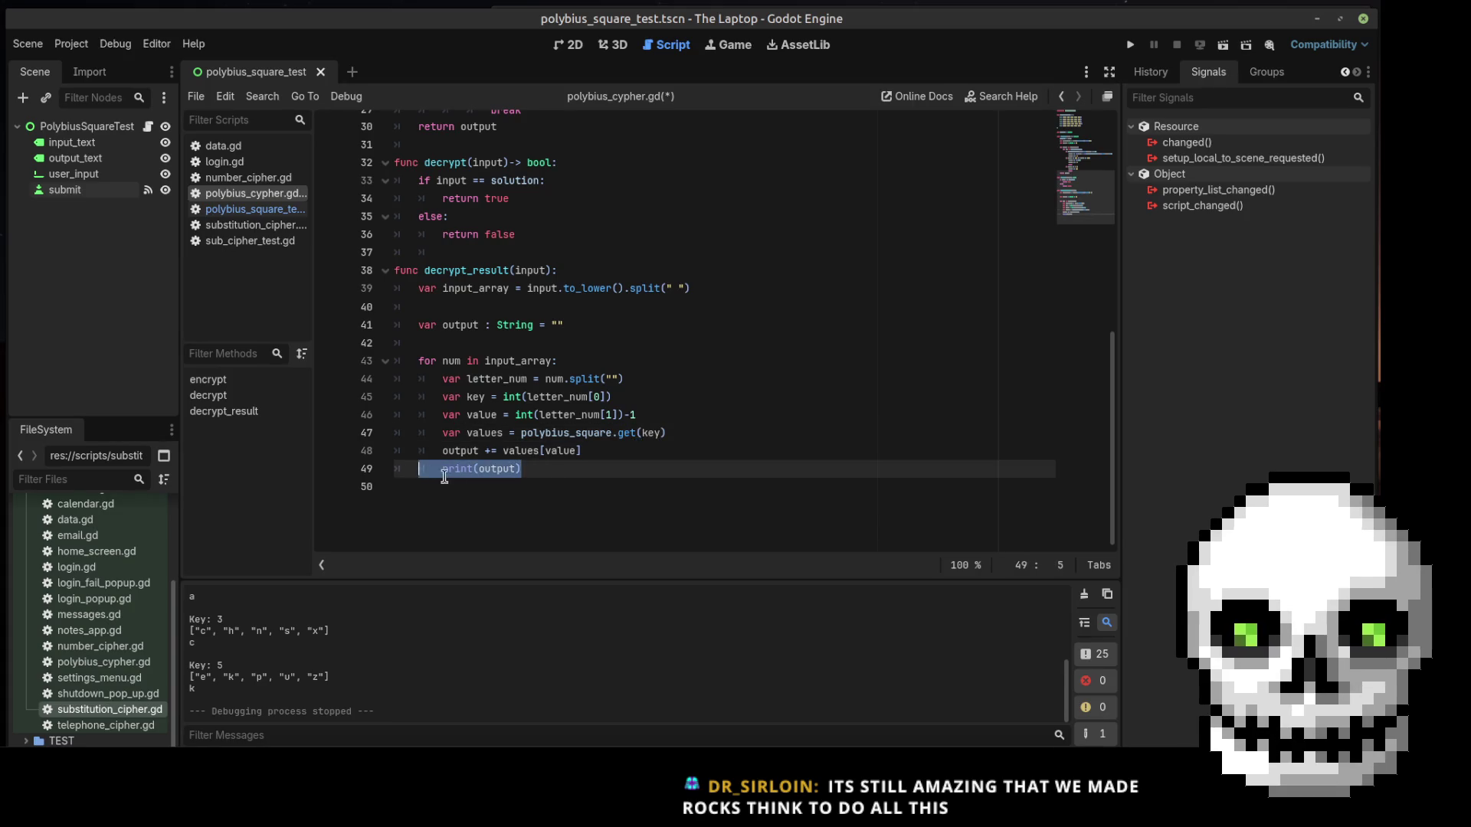
{"action": "key", "text": "shift+Tab"}
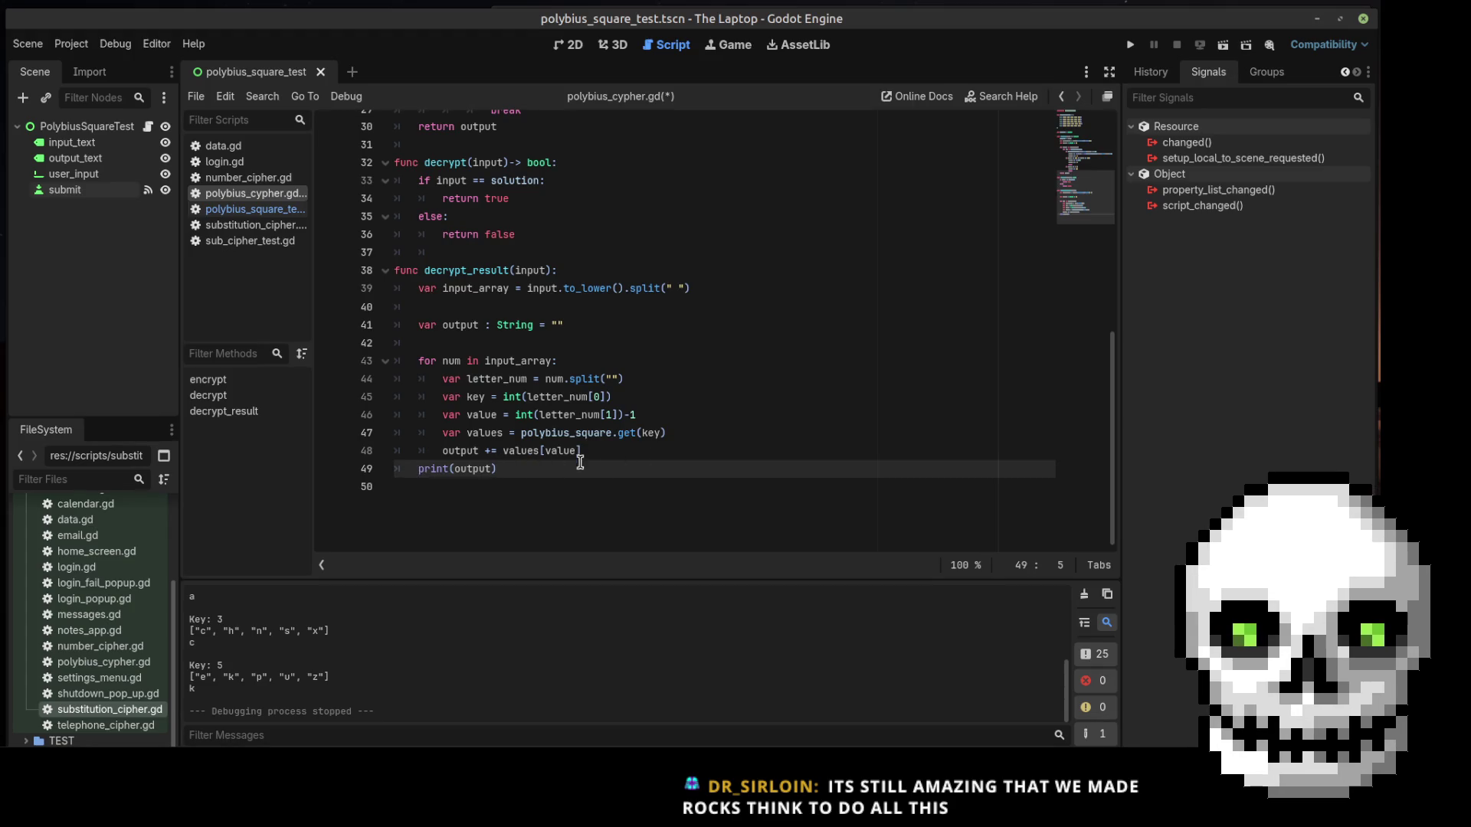
Declare decrypt_result's return type as -> String
{"action": "left_click", "coordinate": [552, 270]}
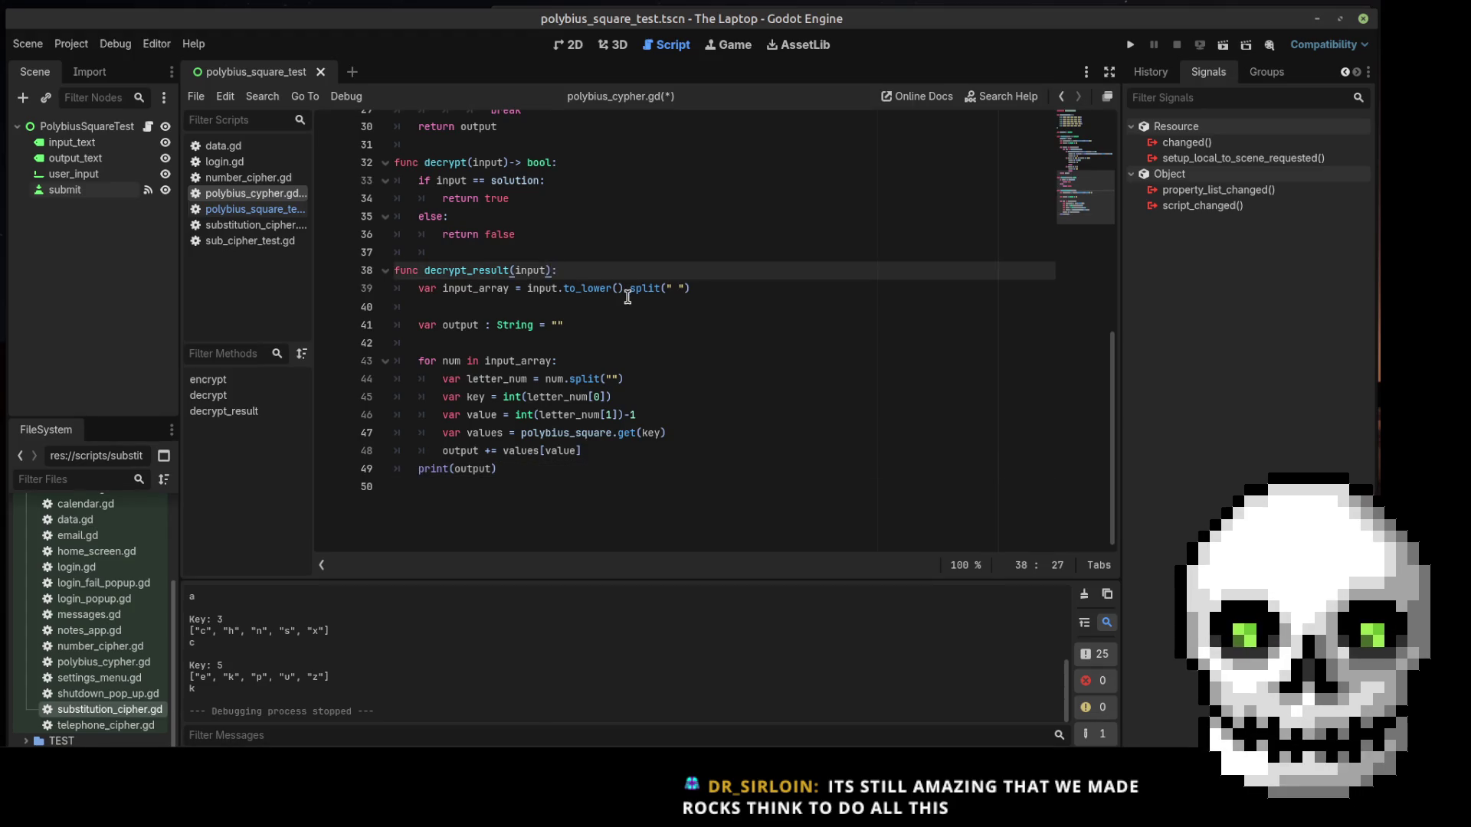
{"action": "type", "text": "->"}
{"action": "scroll", "coordinate": [628, 297], "scroll_direction": "up", "scroll_amount": 1}
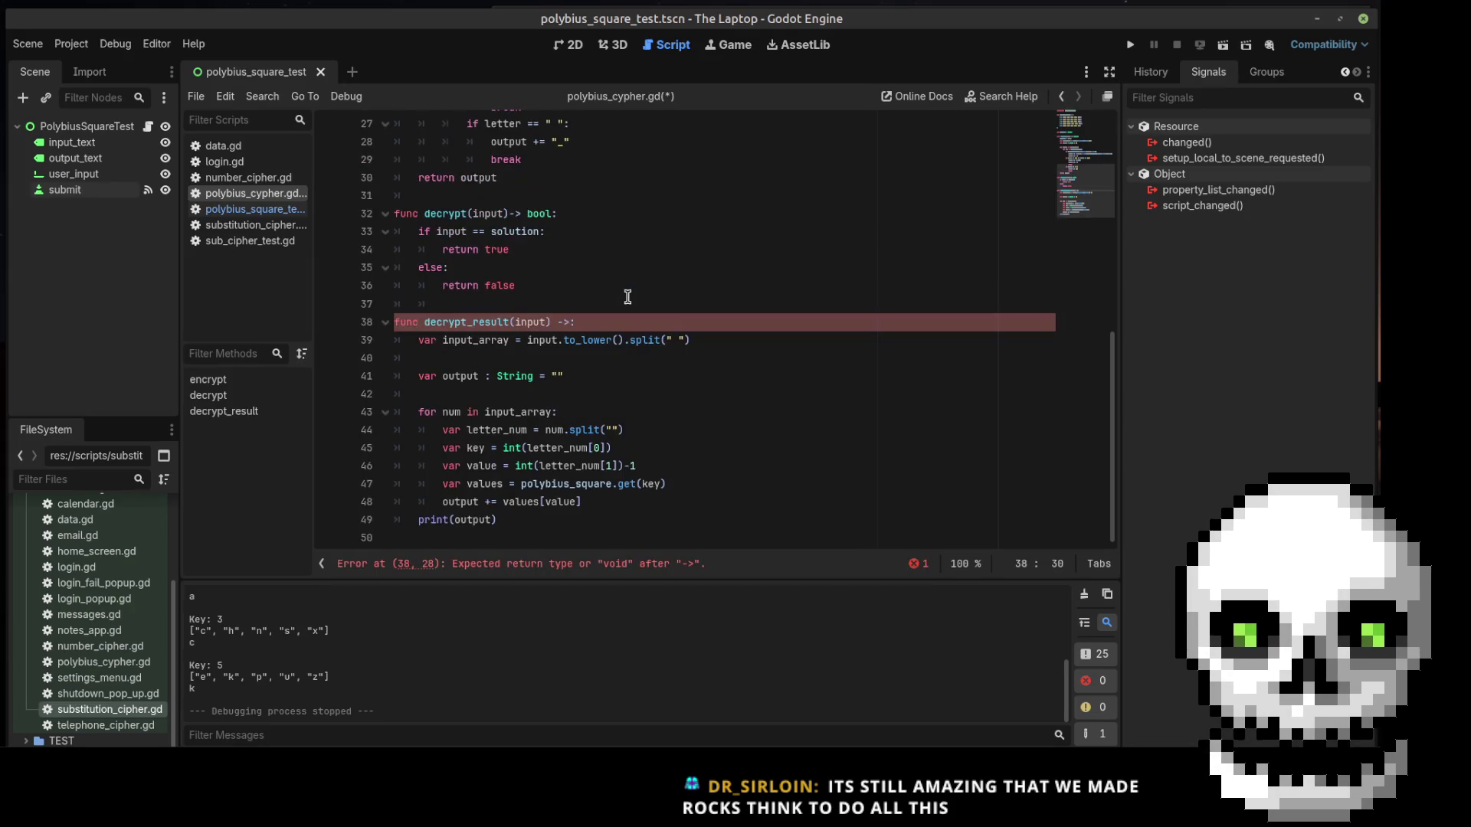
{"action": "type", "text": "Strint"}
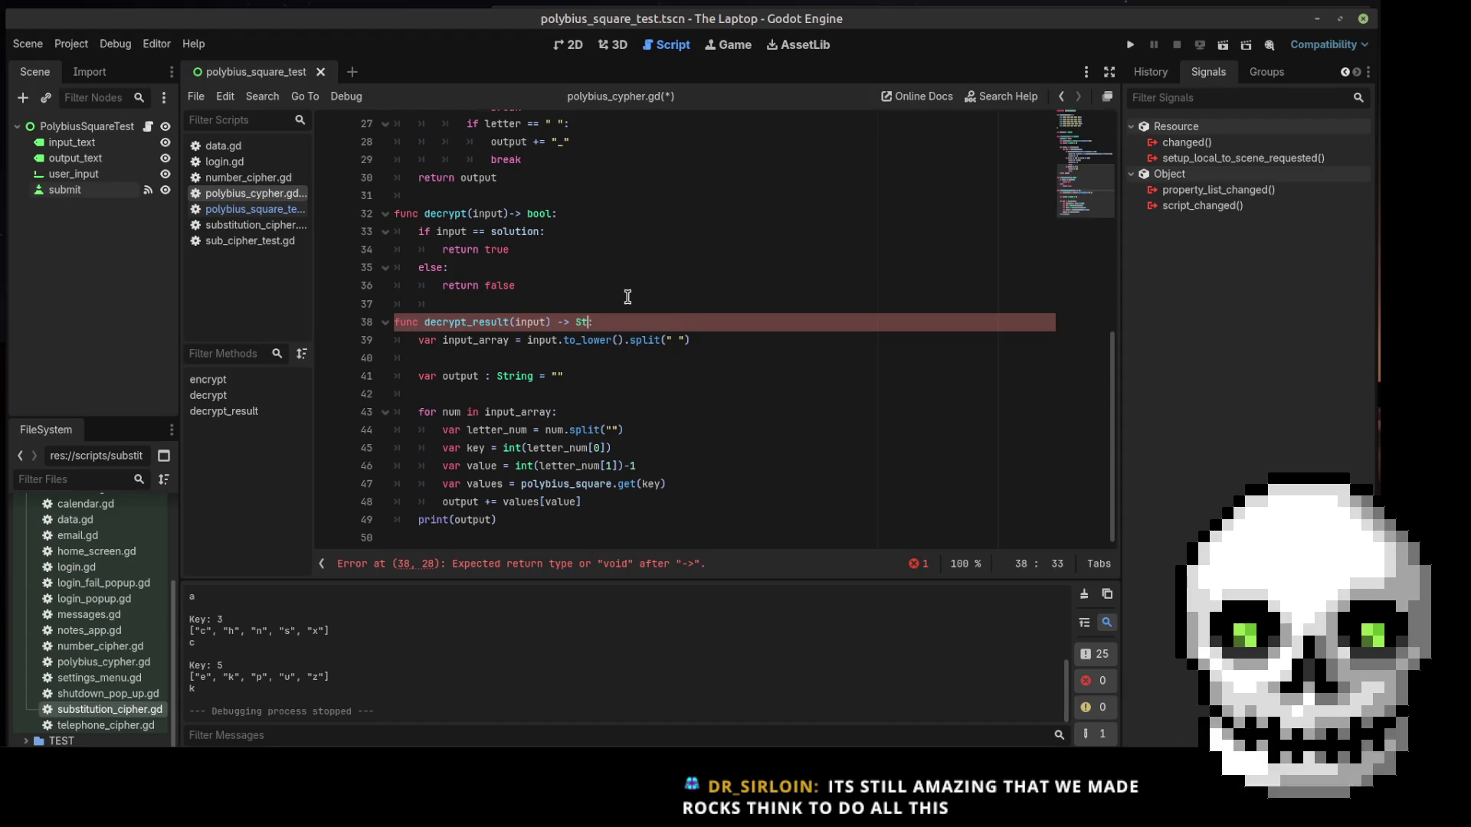
{"action": "key", "text": "BackSpace"}
{"action": "type", "text": "g"}
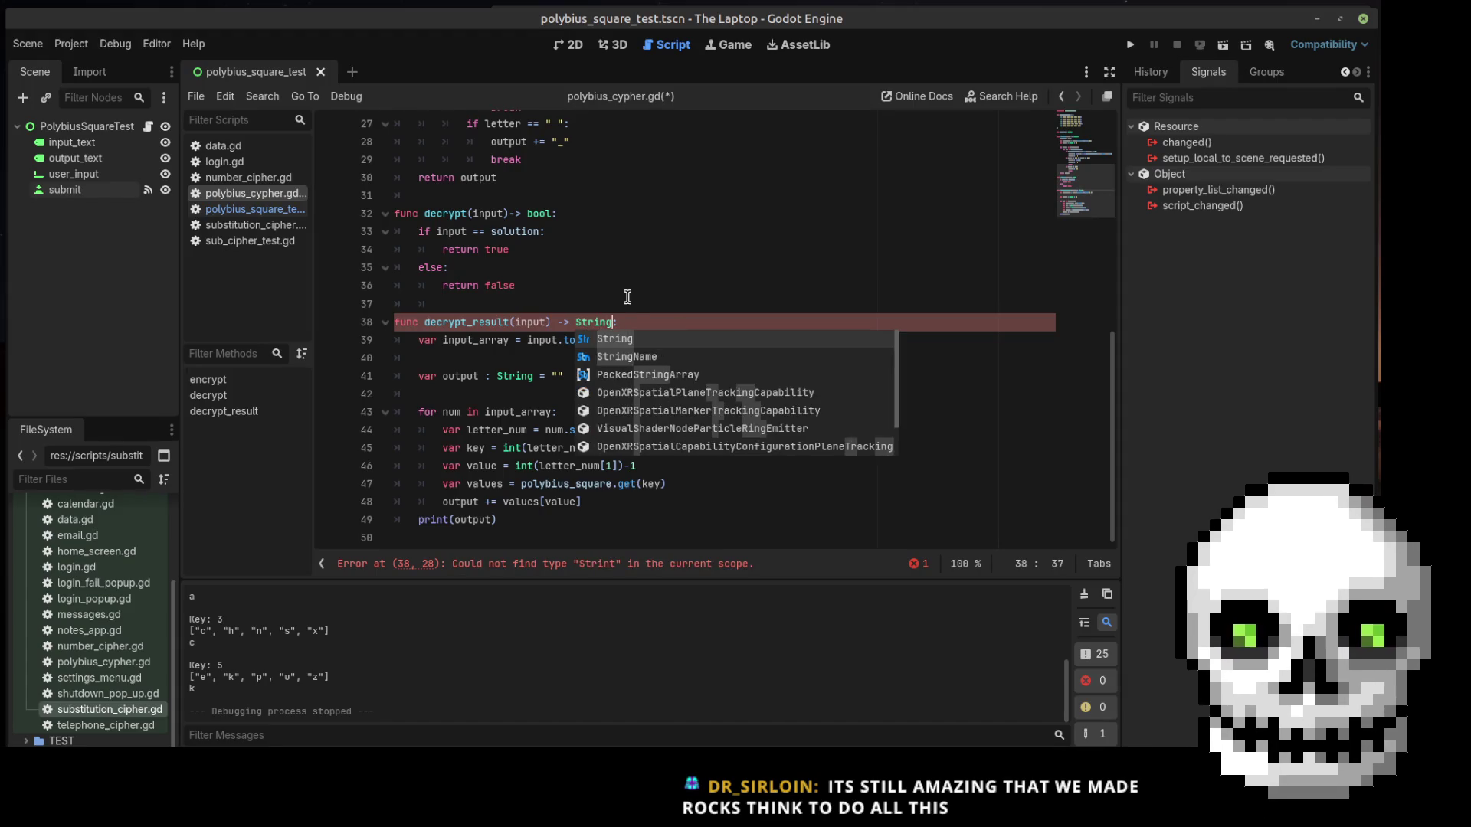
{"action": "left_click", "coordinate": [624, 298]}
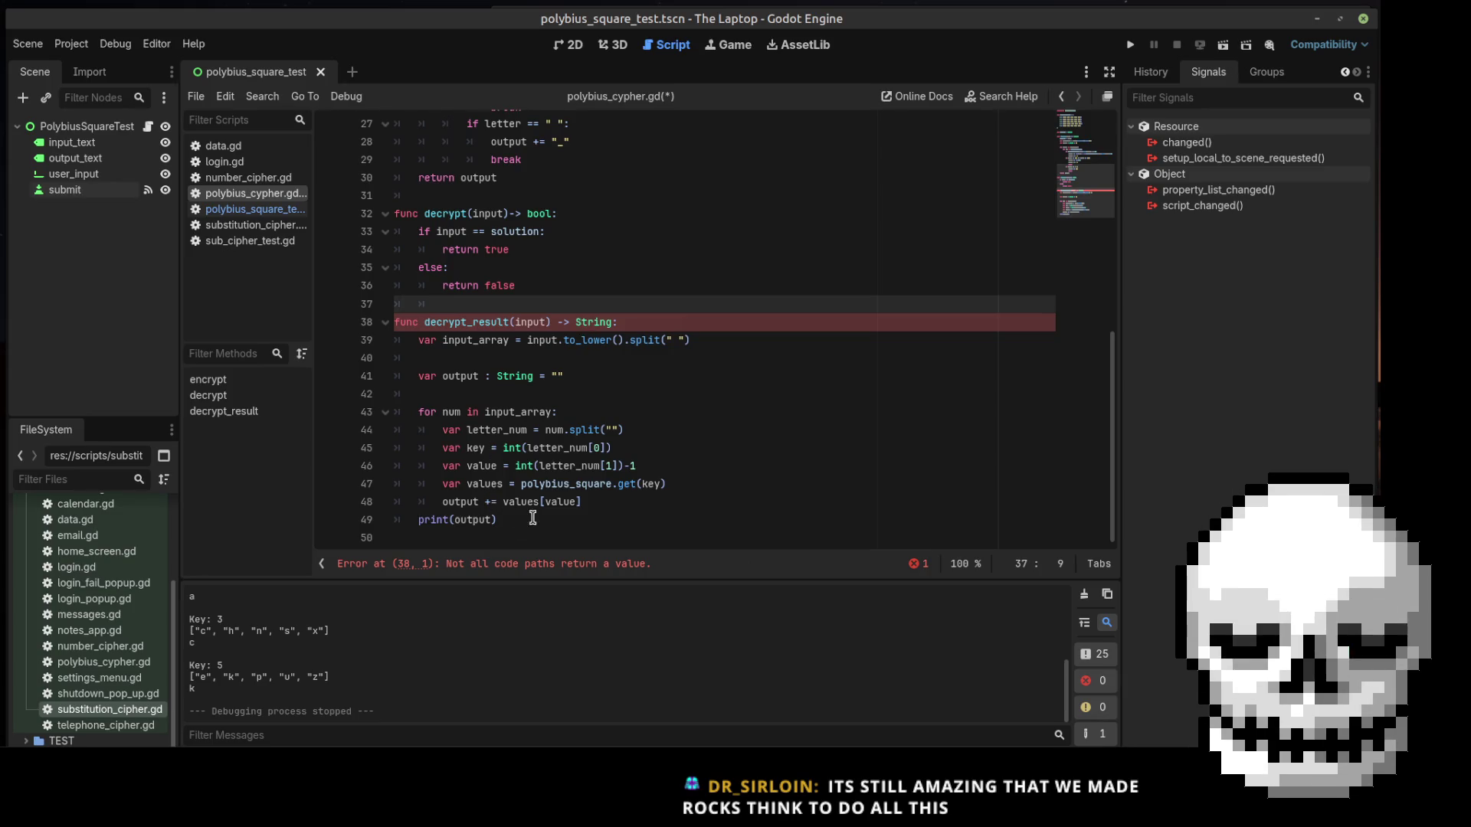
Add 'return output' after print(output), then save and run the scene with F6
{"action": "left_click", "coordinate": [514, 519]}
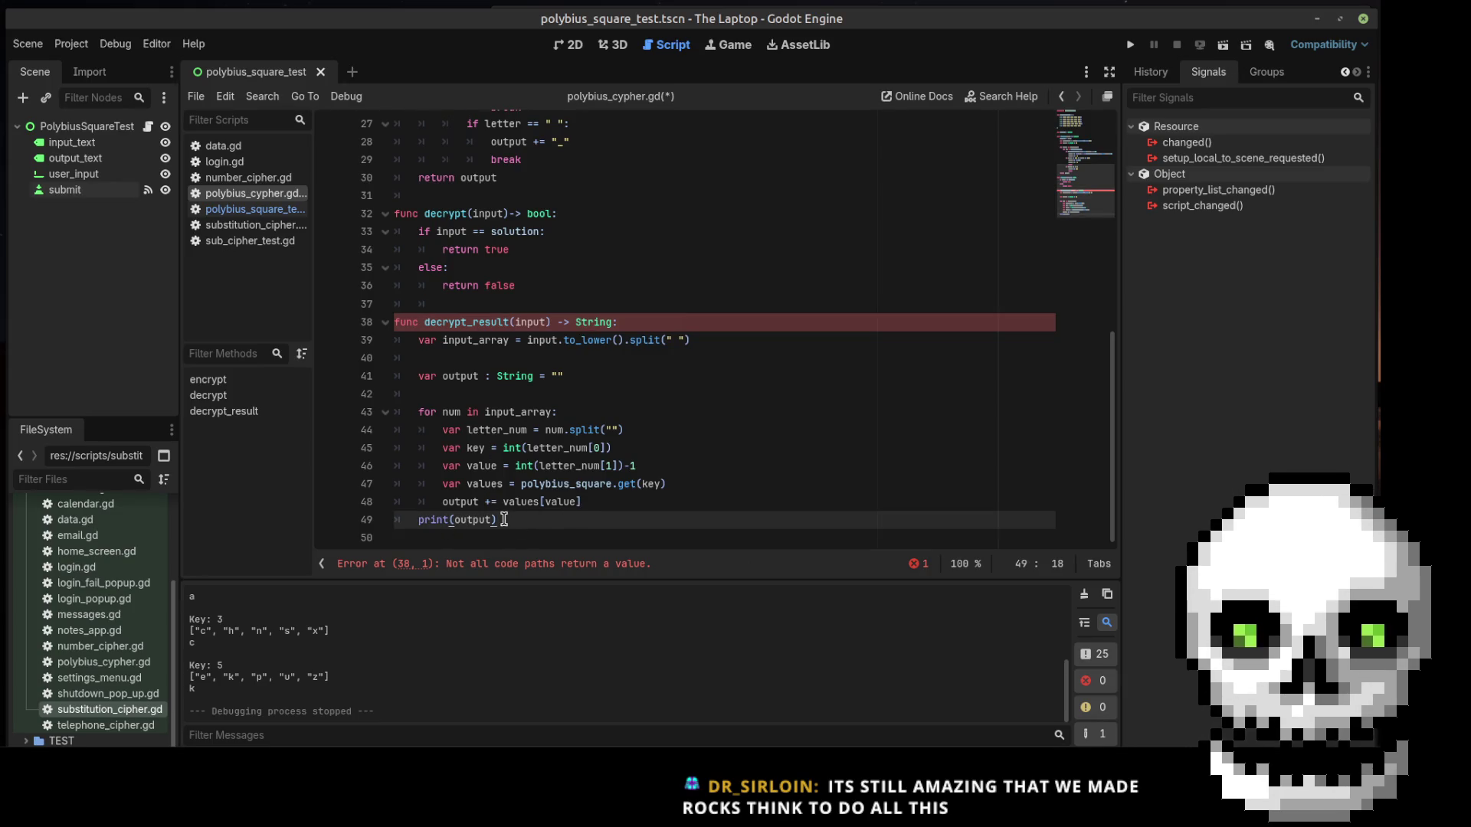
{"action": "key", "text": "Return"}
{"action": "type", "text": "ret"}
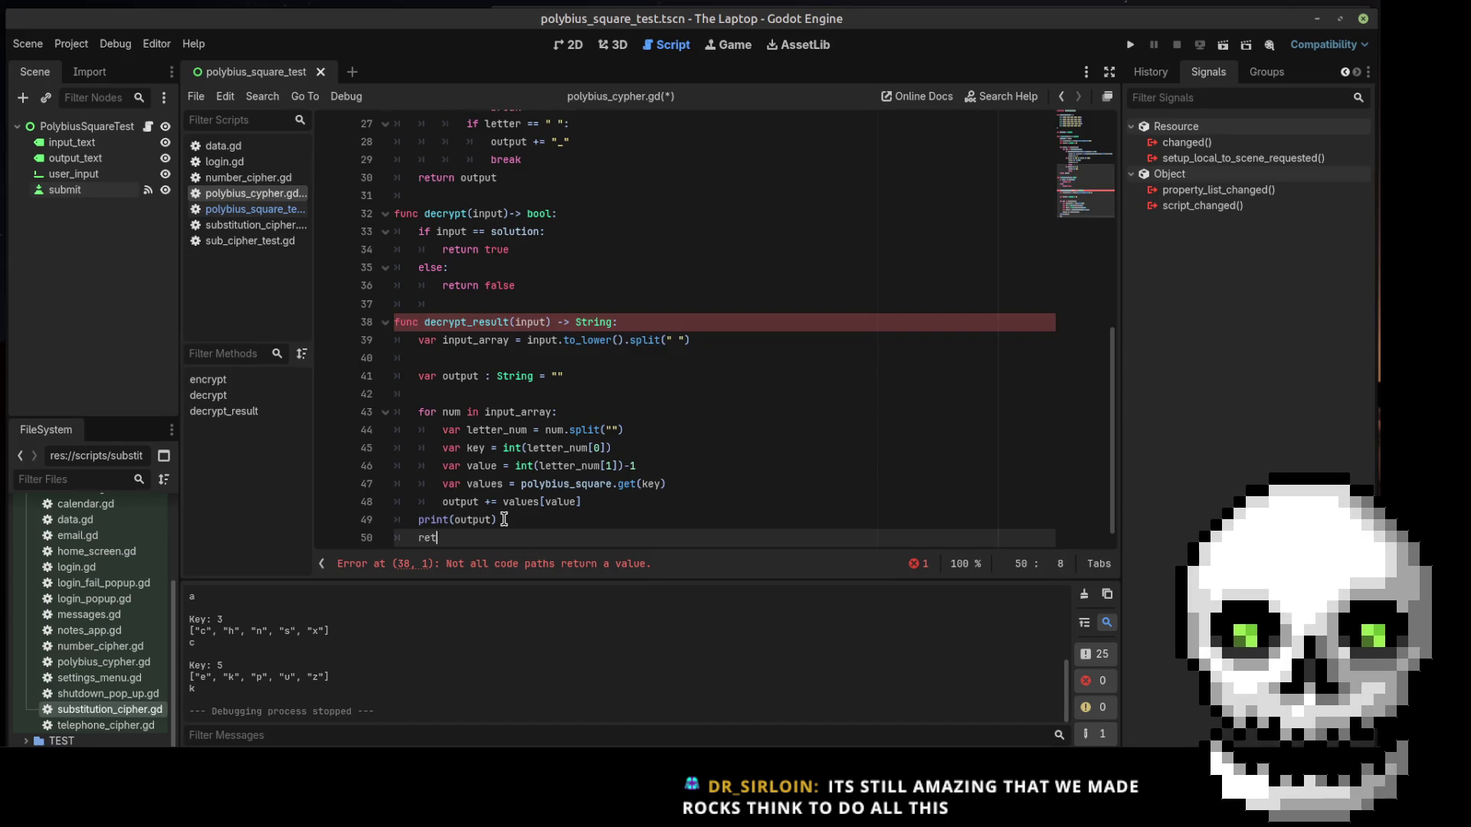
{"action": "type", "text": "urnoutput"}
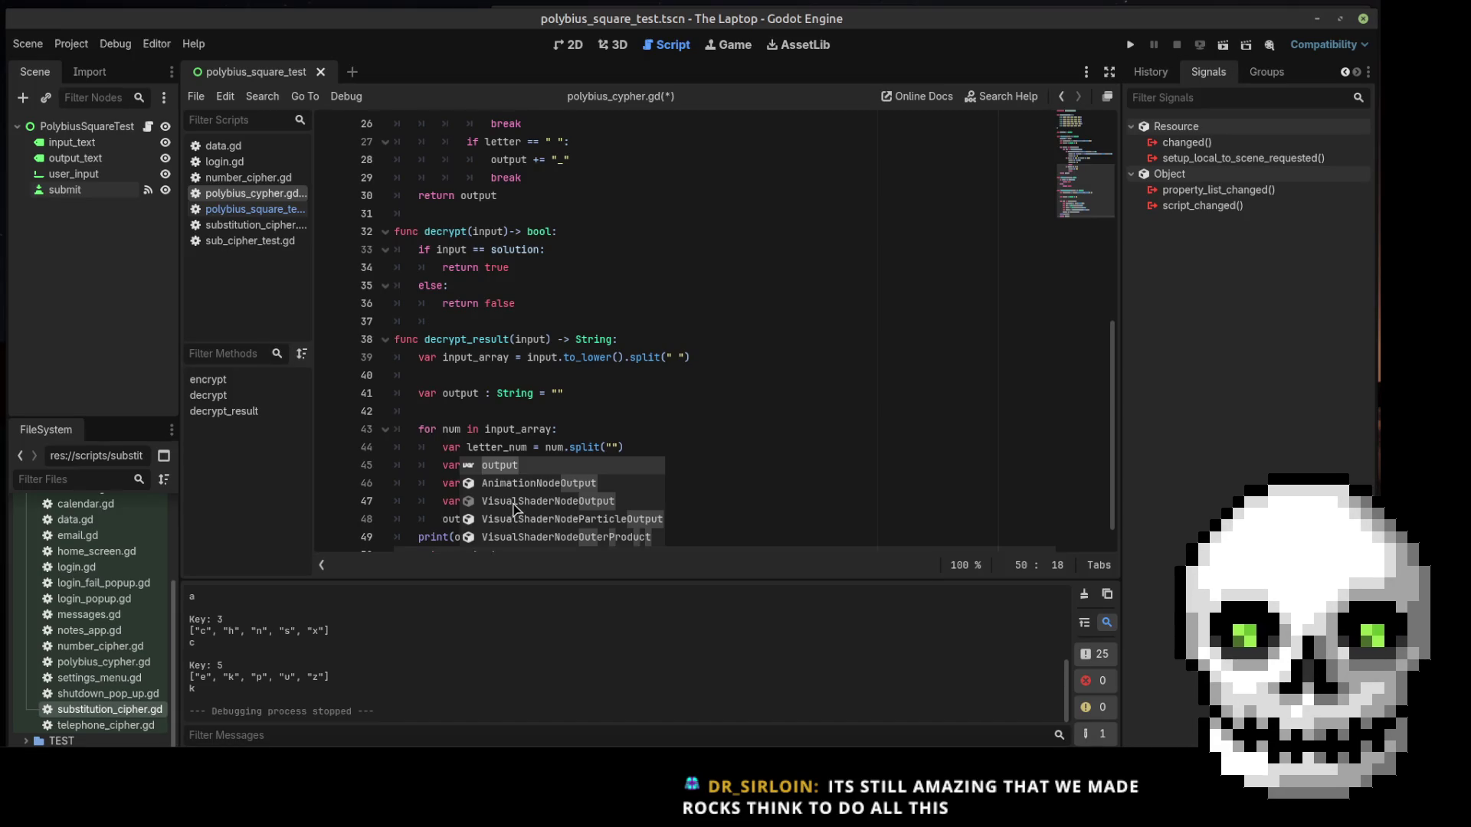
{"action": "left_click", "coordinate": [651, 406]}
{"action": "scroll", "coordinate": [674, 415], "scroll_direction": "down", "scroll_amount": 1}
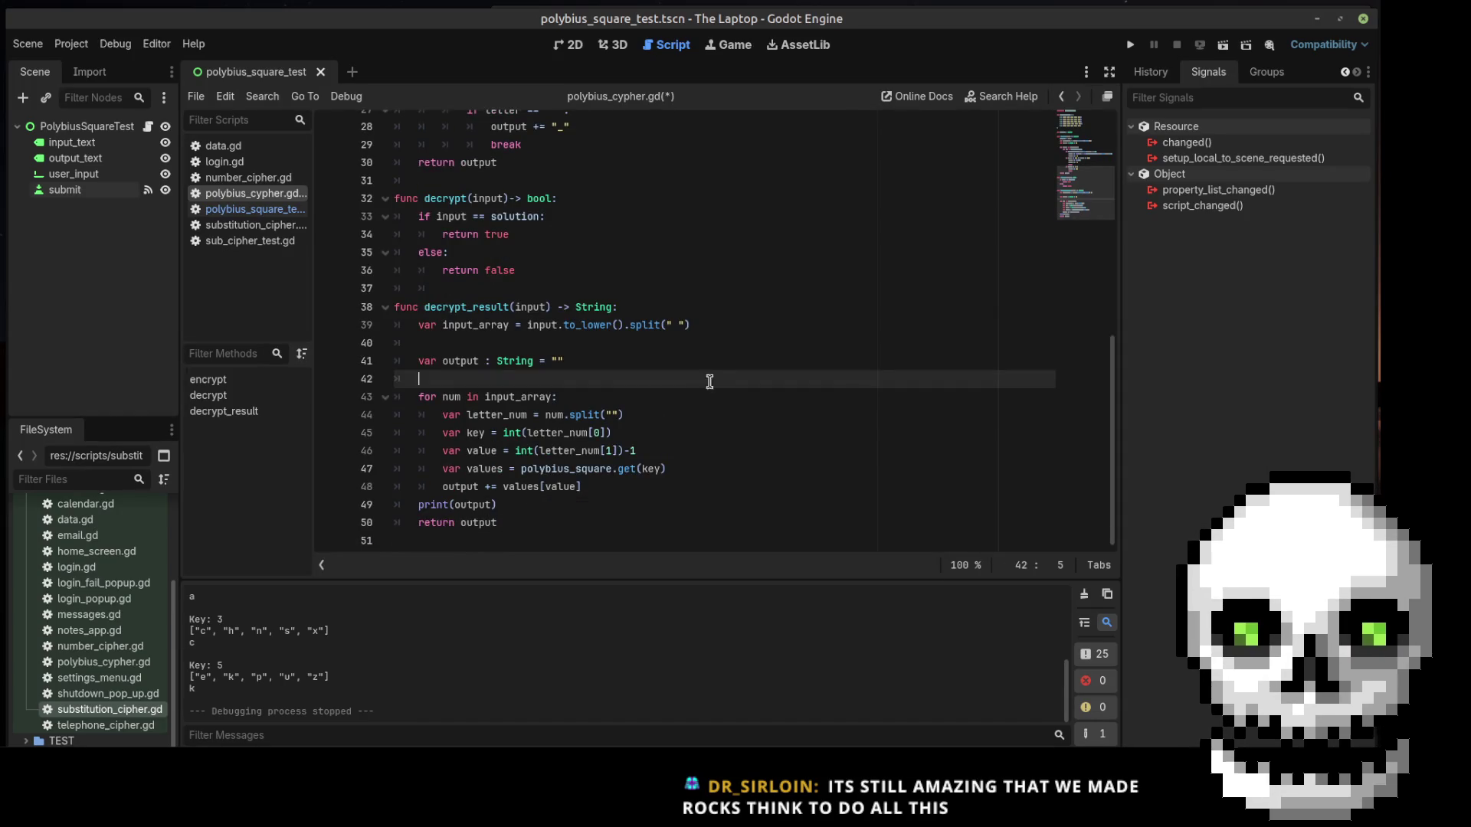
{"action": "left_click", "coordinate": [497, 341]}
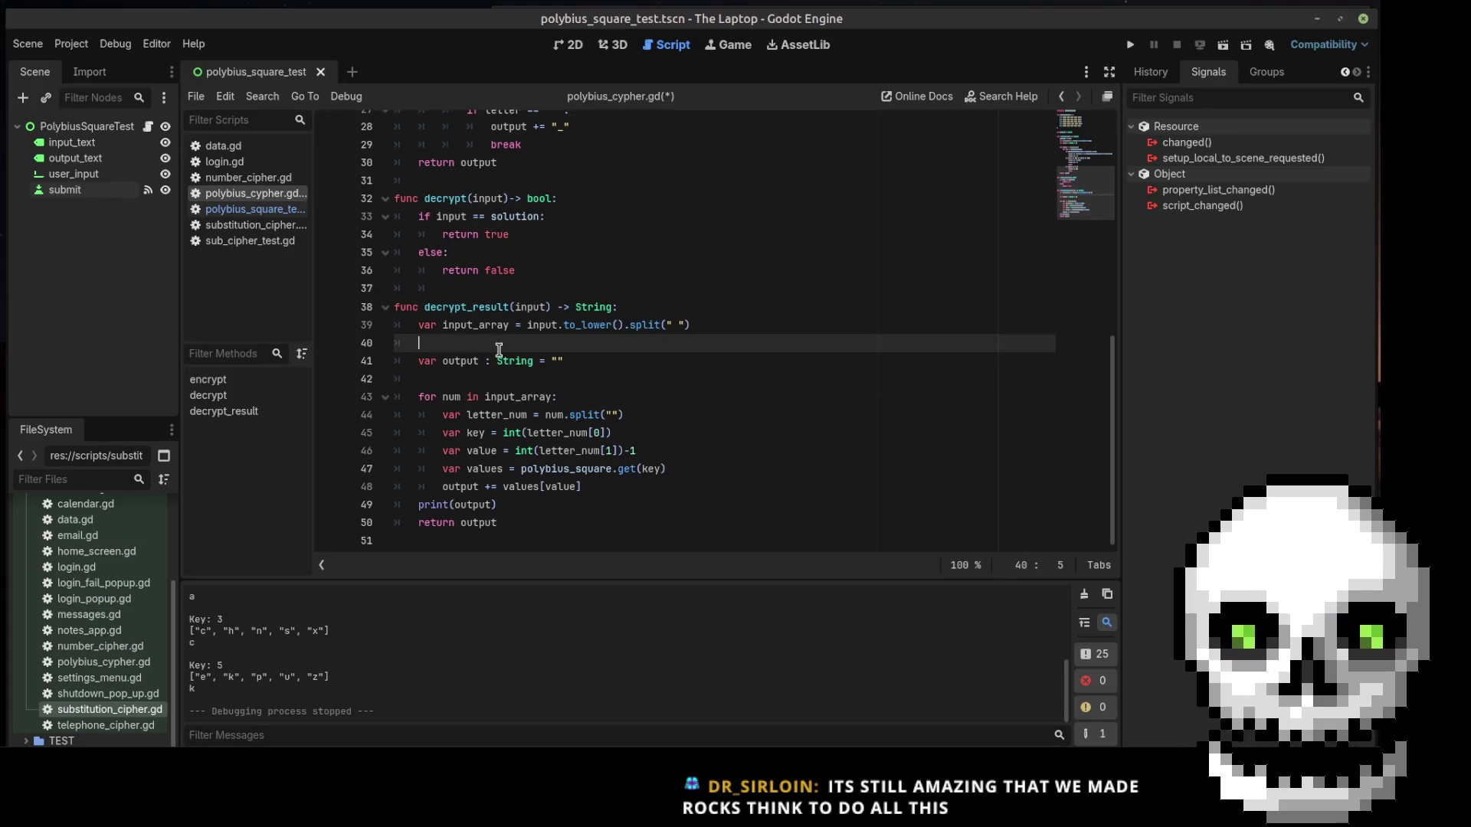
{"action": "key", "text": "F6"}
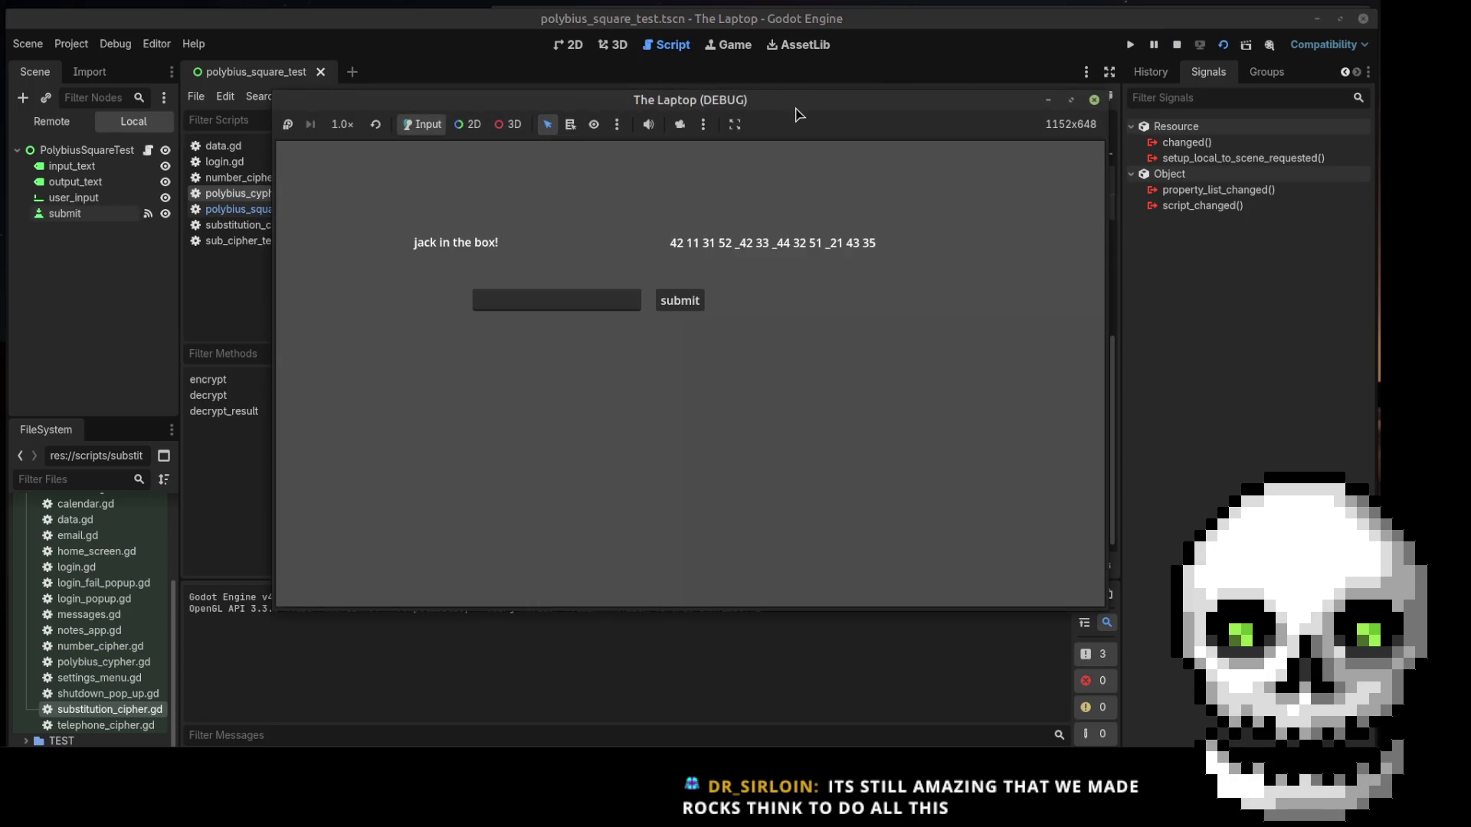
Submit 42 11 31 52 in the game, confirm it prints ijack, and close the game
{"action": "left_click_drag", "start_coordinate": [801, 111], "coordinate": [803, 55]}
{"action": "left_click", "coordinate": [571, 244]}
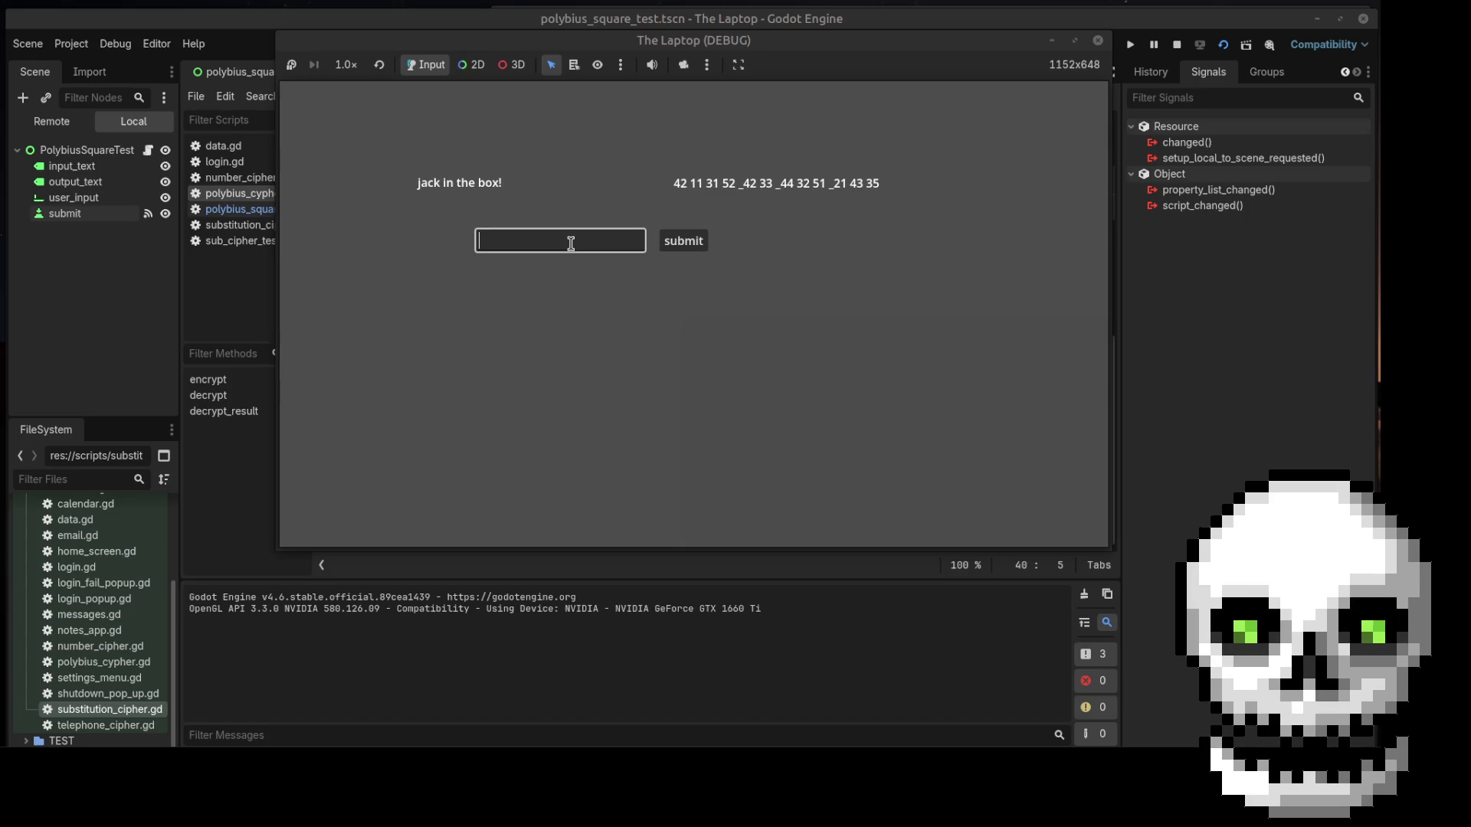
{"action": "type", "text": "42"}
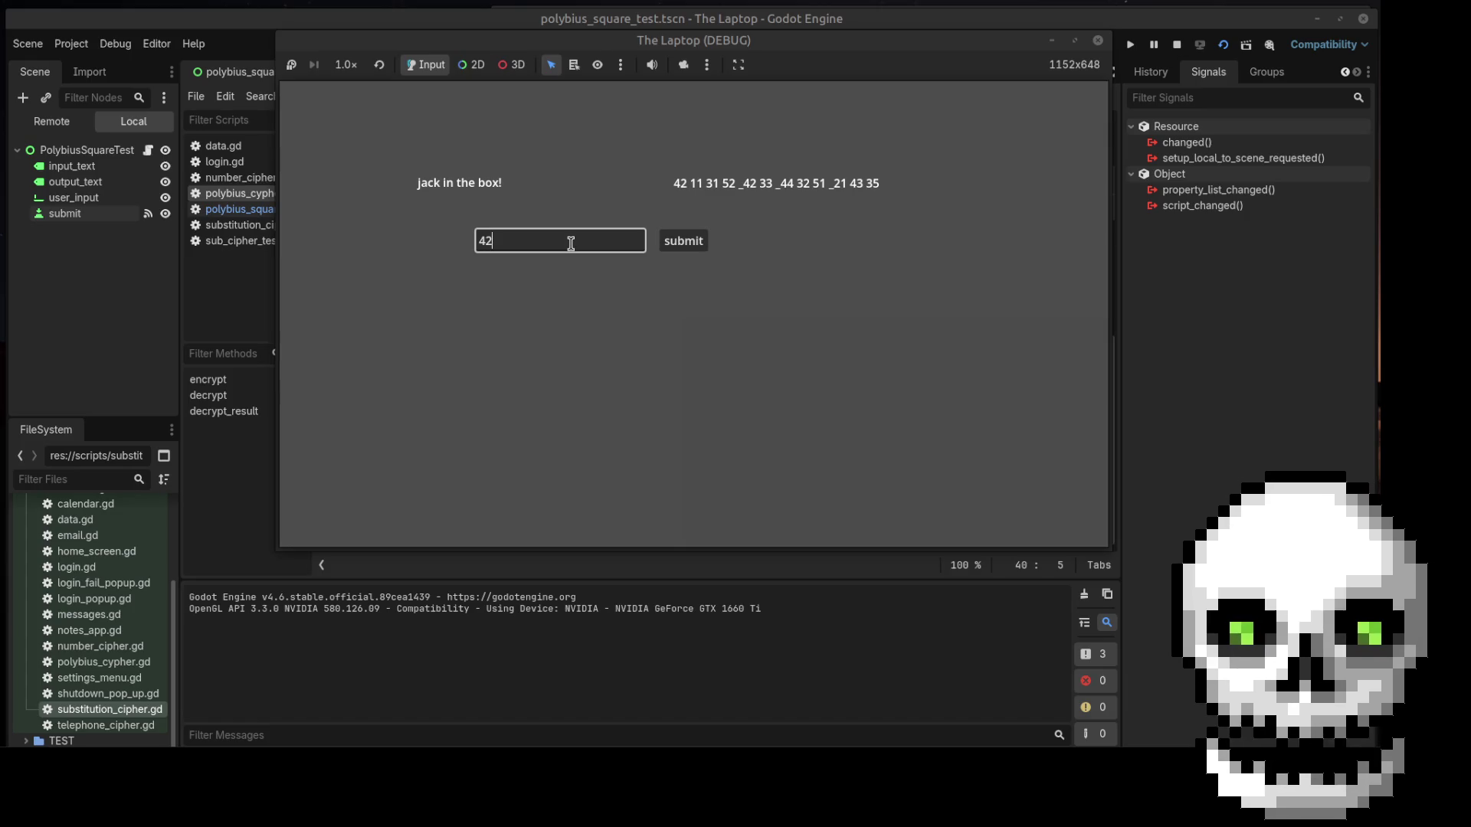
{"action": "type", "text": " 11 "}
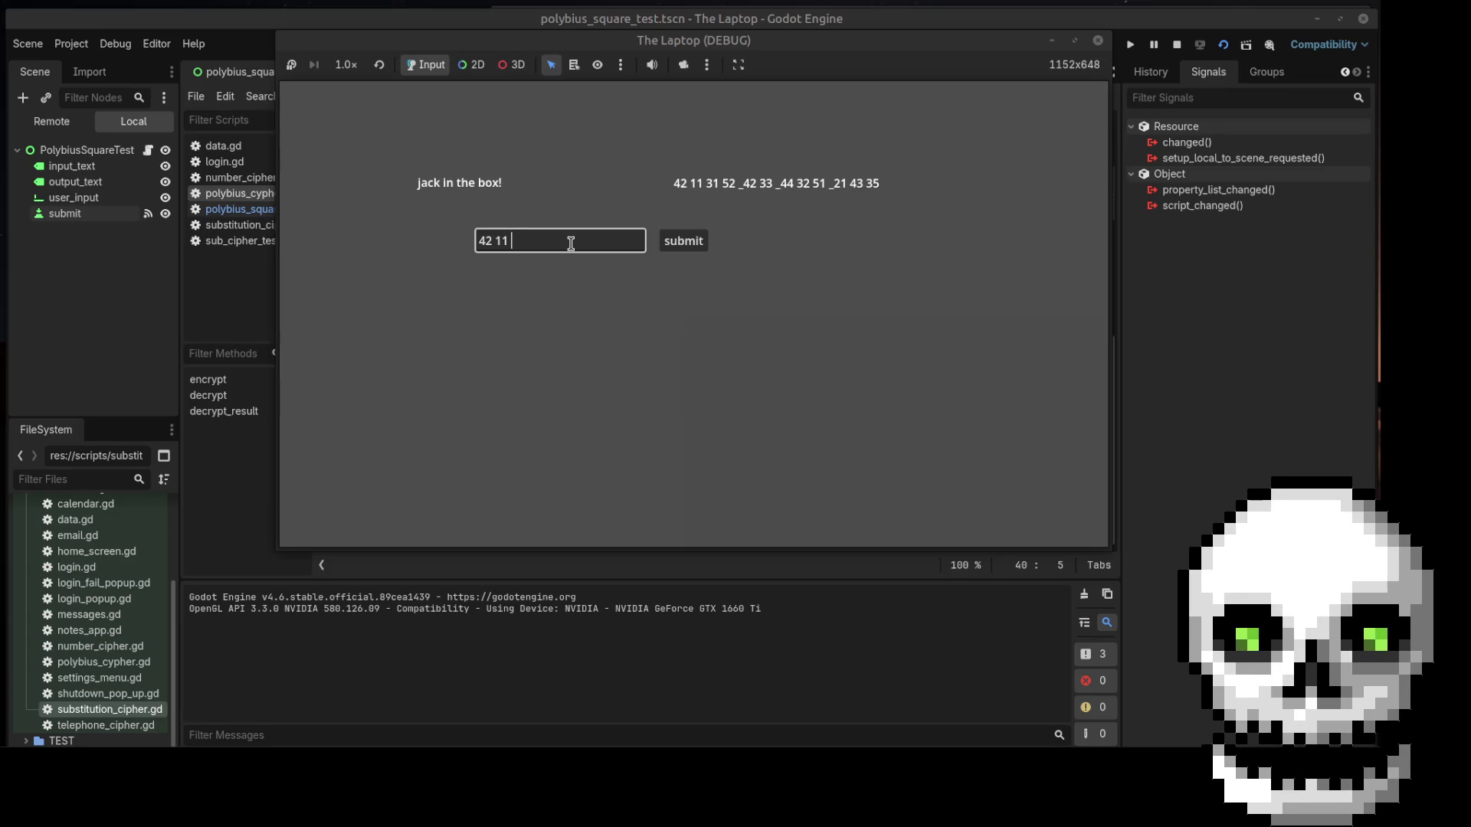
{"action": "type", "text": "31 "}
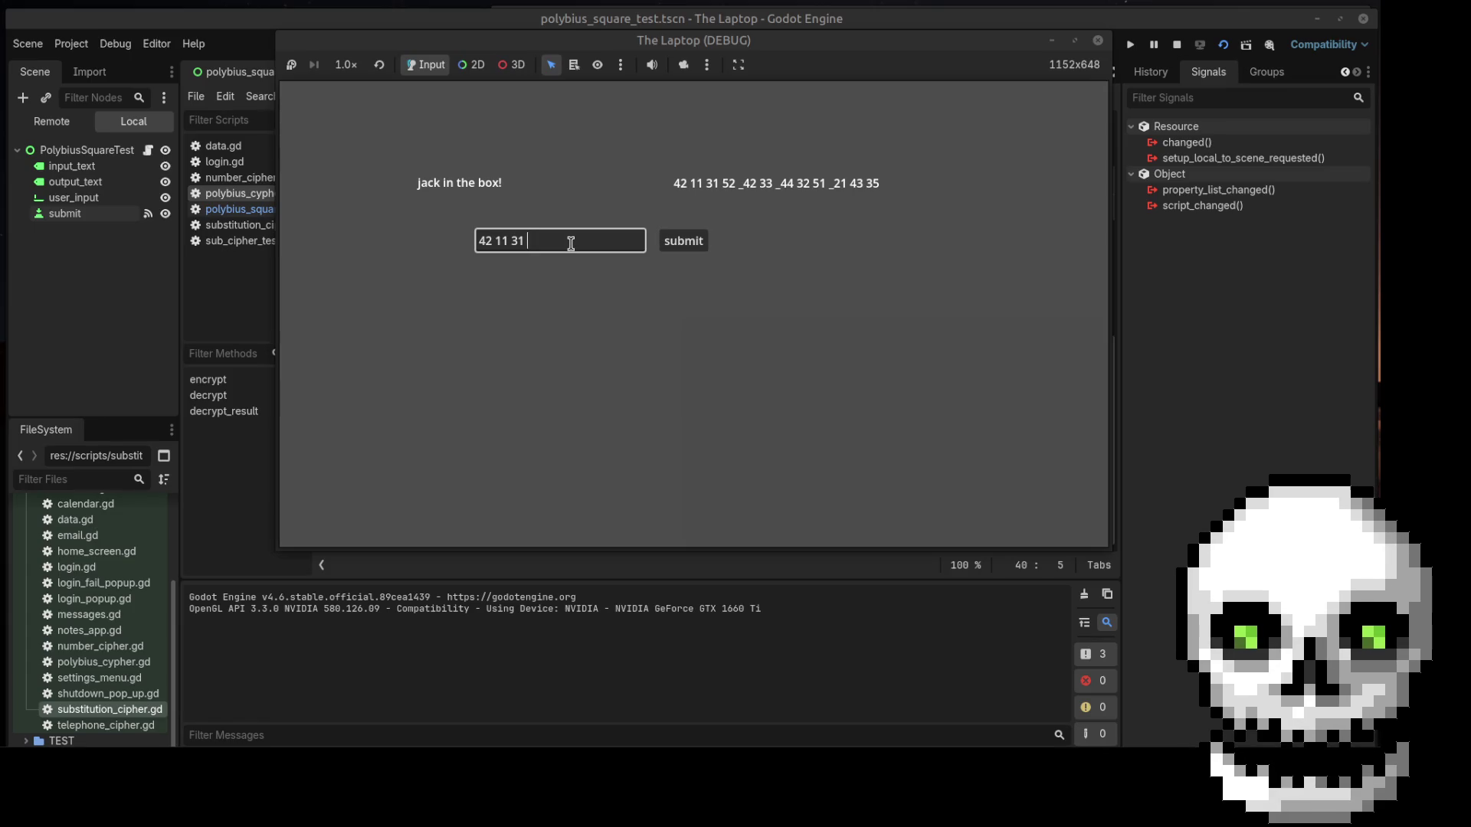
{"action": "type", "text": "52"}
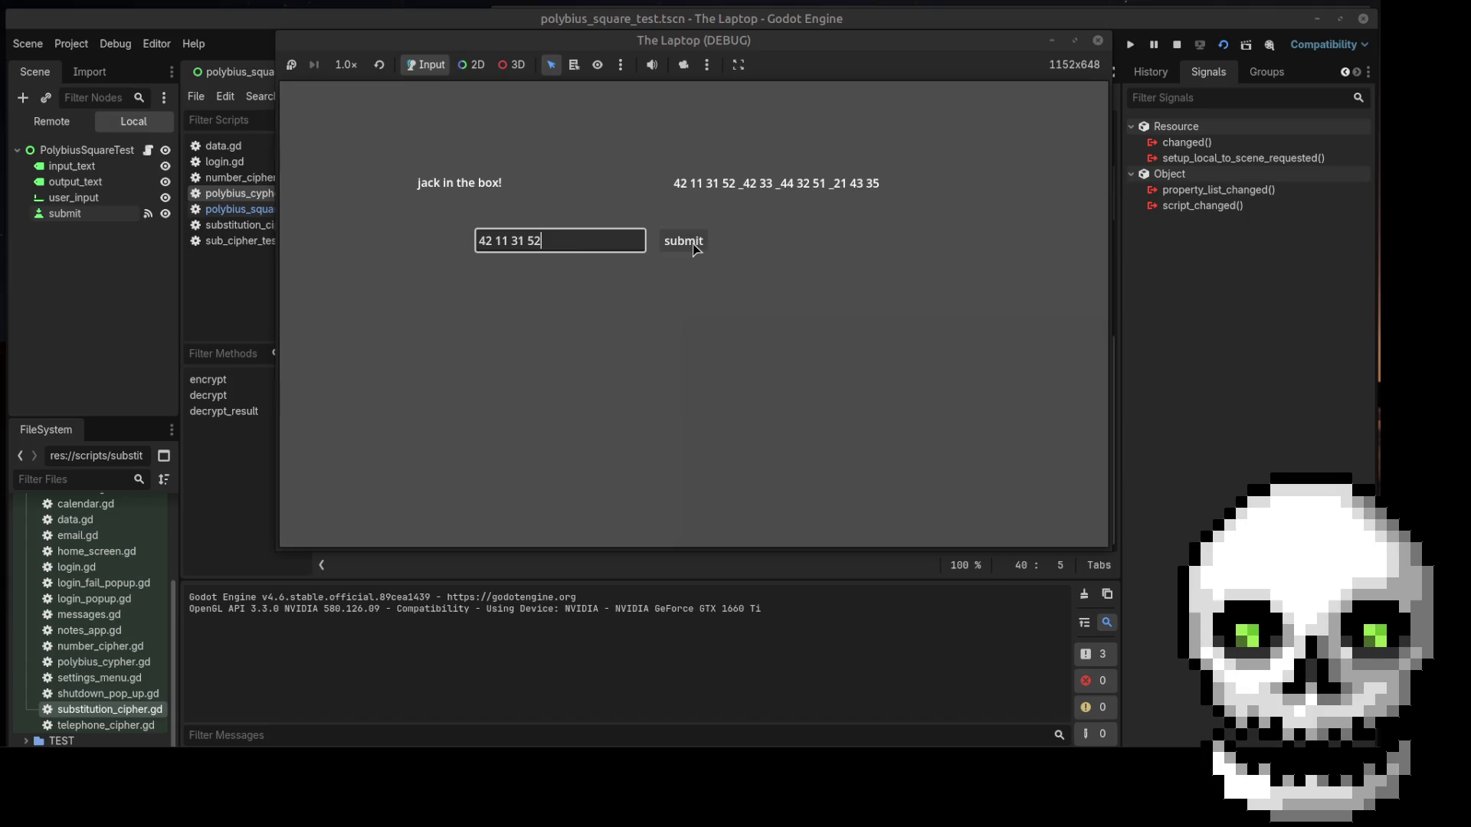
{"action": "left_click", "coordinate": [684, 241]}
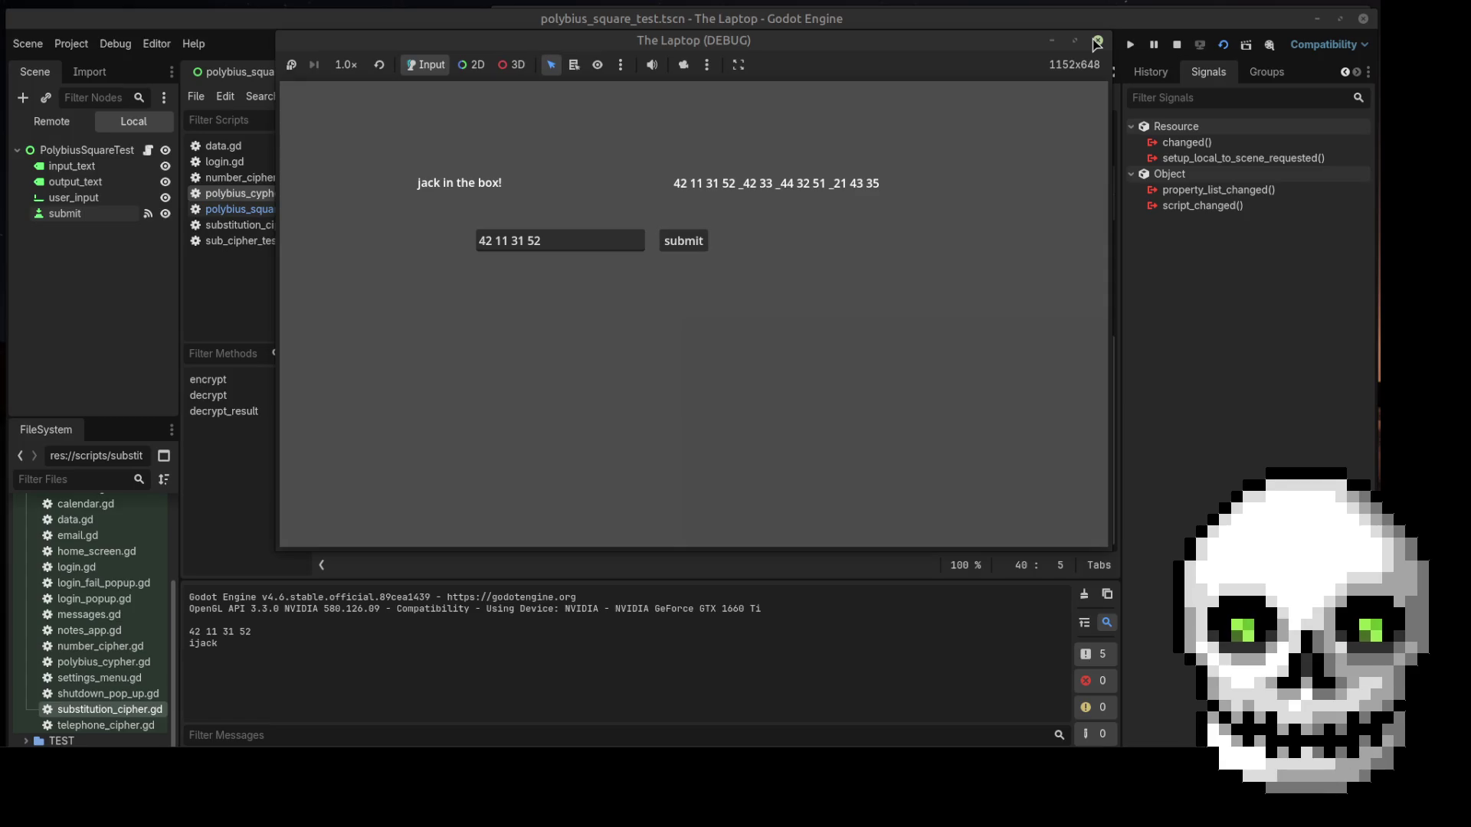
{"action": "left_click", "coordinate": [1097, 40]}
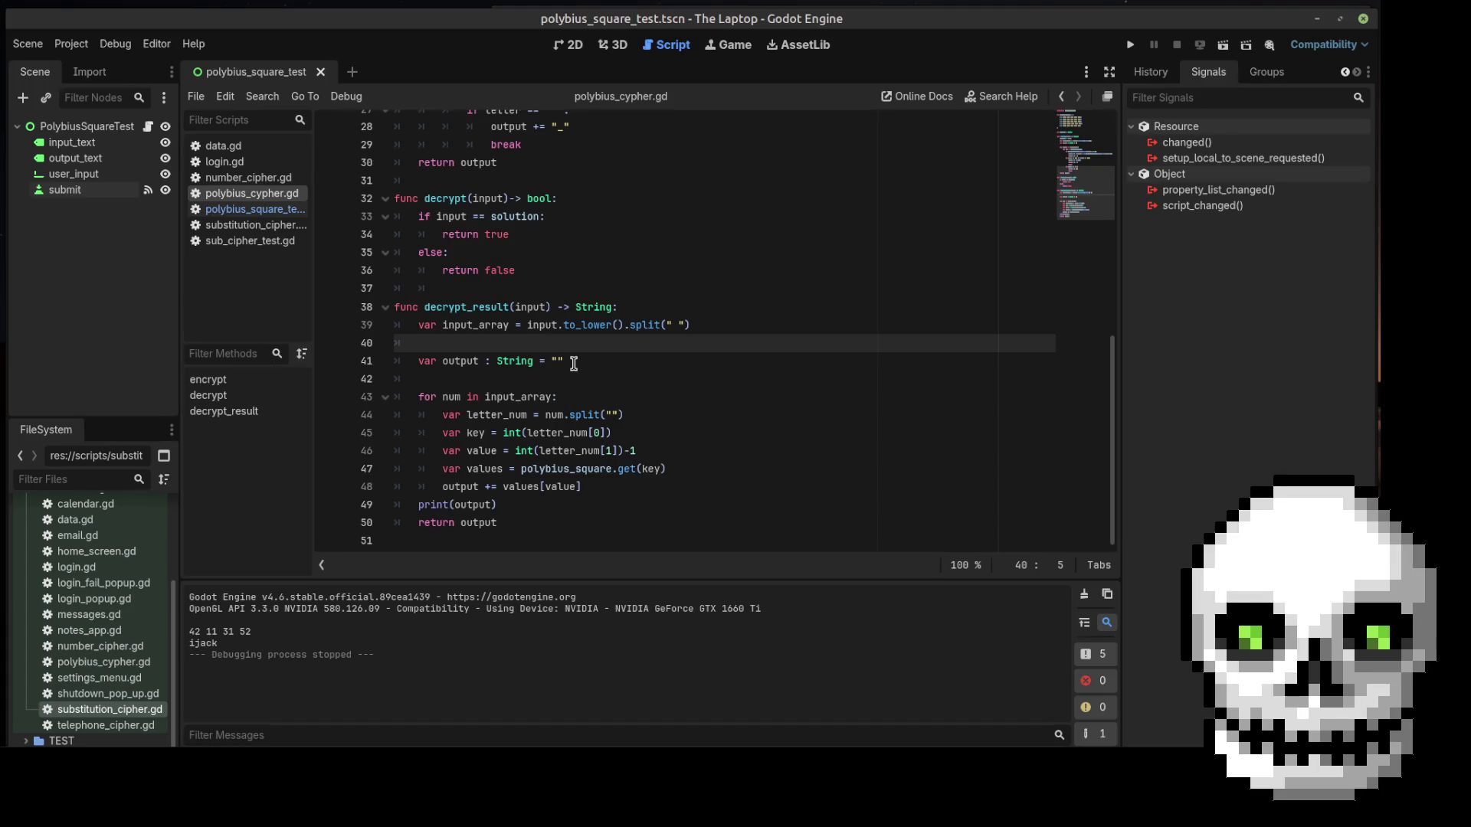
Add an if num == "_": block that appends " " to output and breaks, then run the scene
{"action": "left_click", "coordinate": [578, 397]}
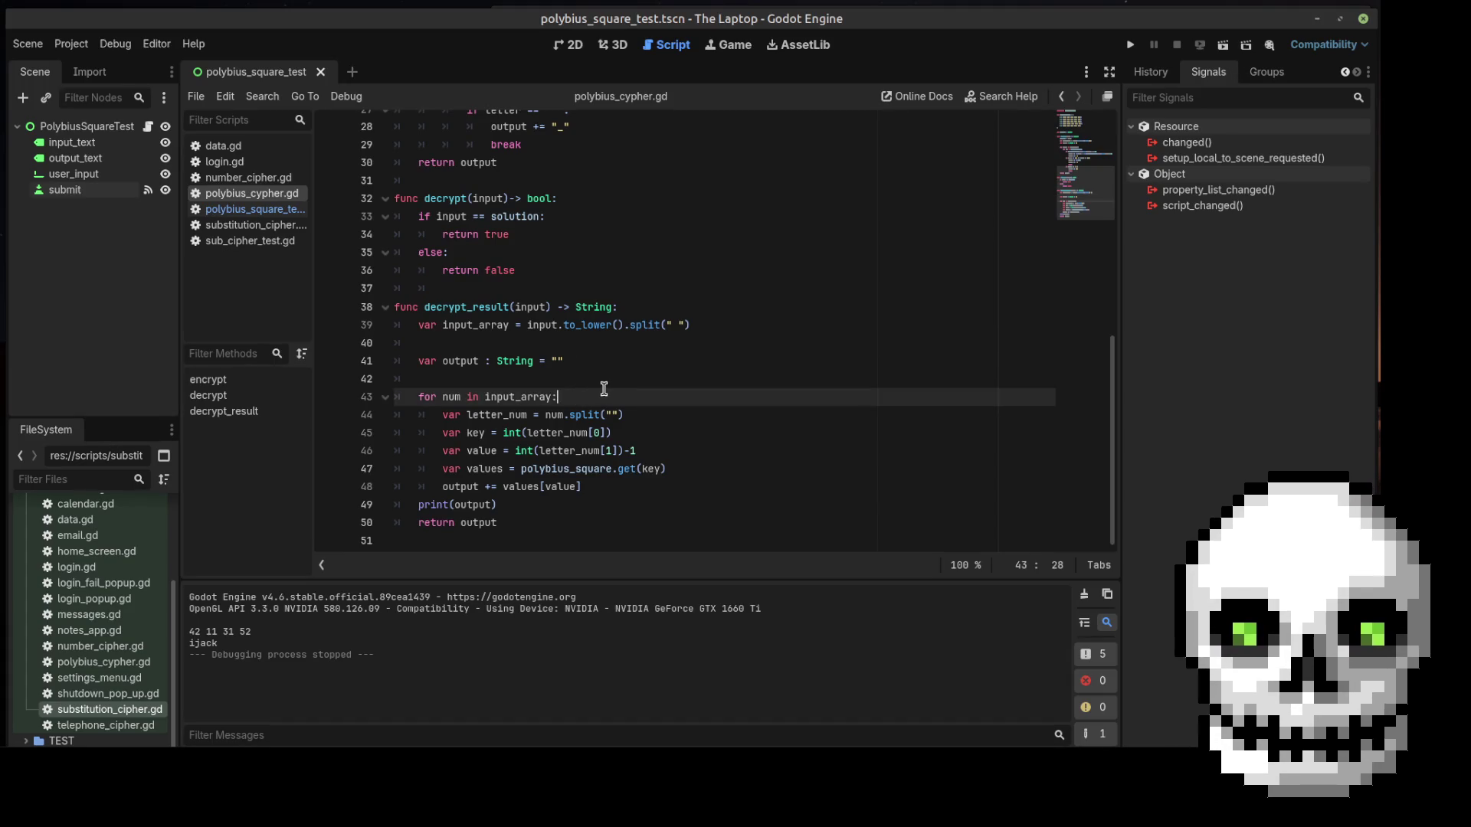
{"action": "key", "text": "Return"}
{"action": "type", "text": "if"}
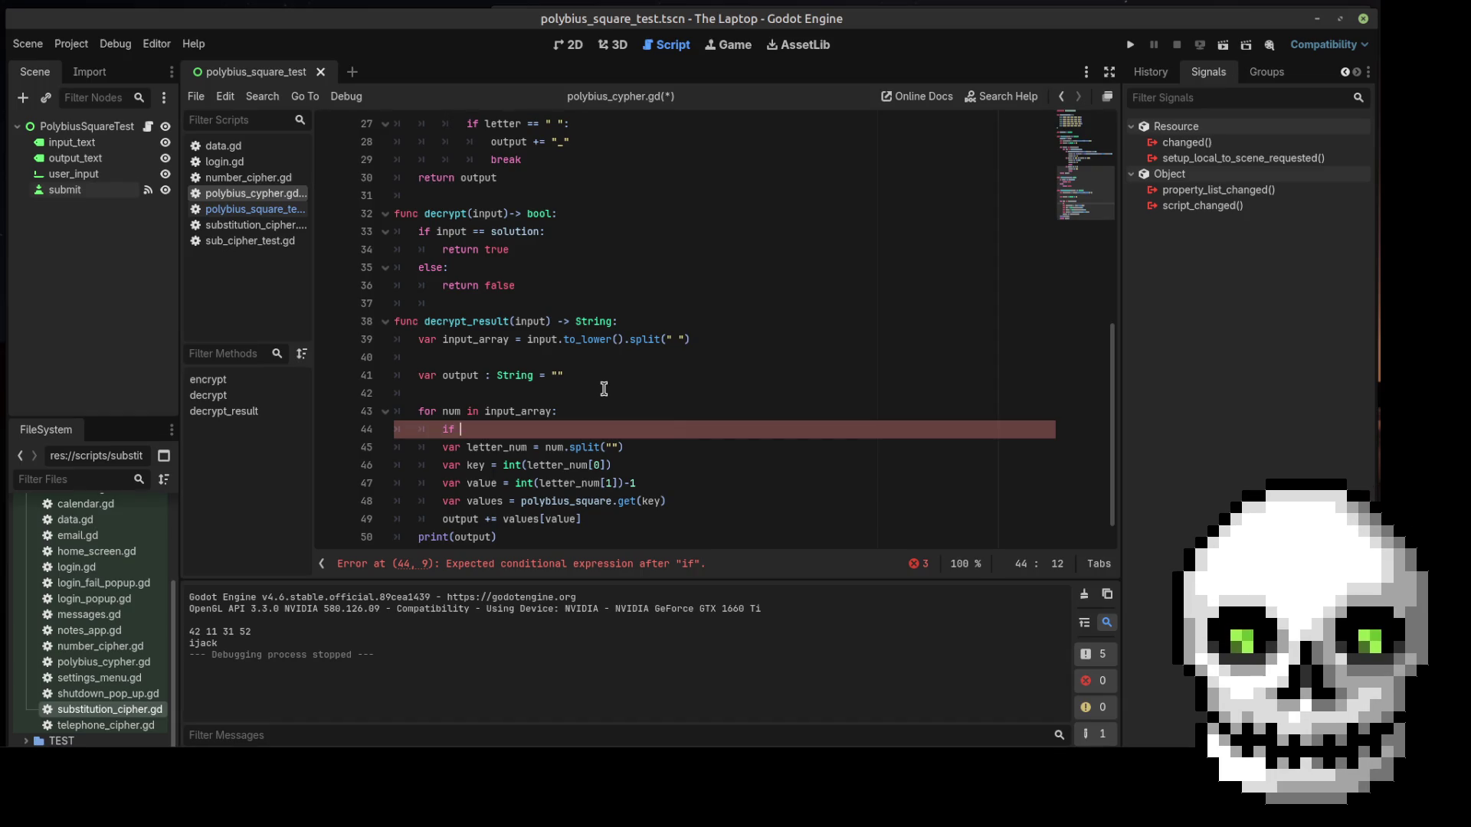
{"action": "type", "text": "num "}
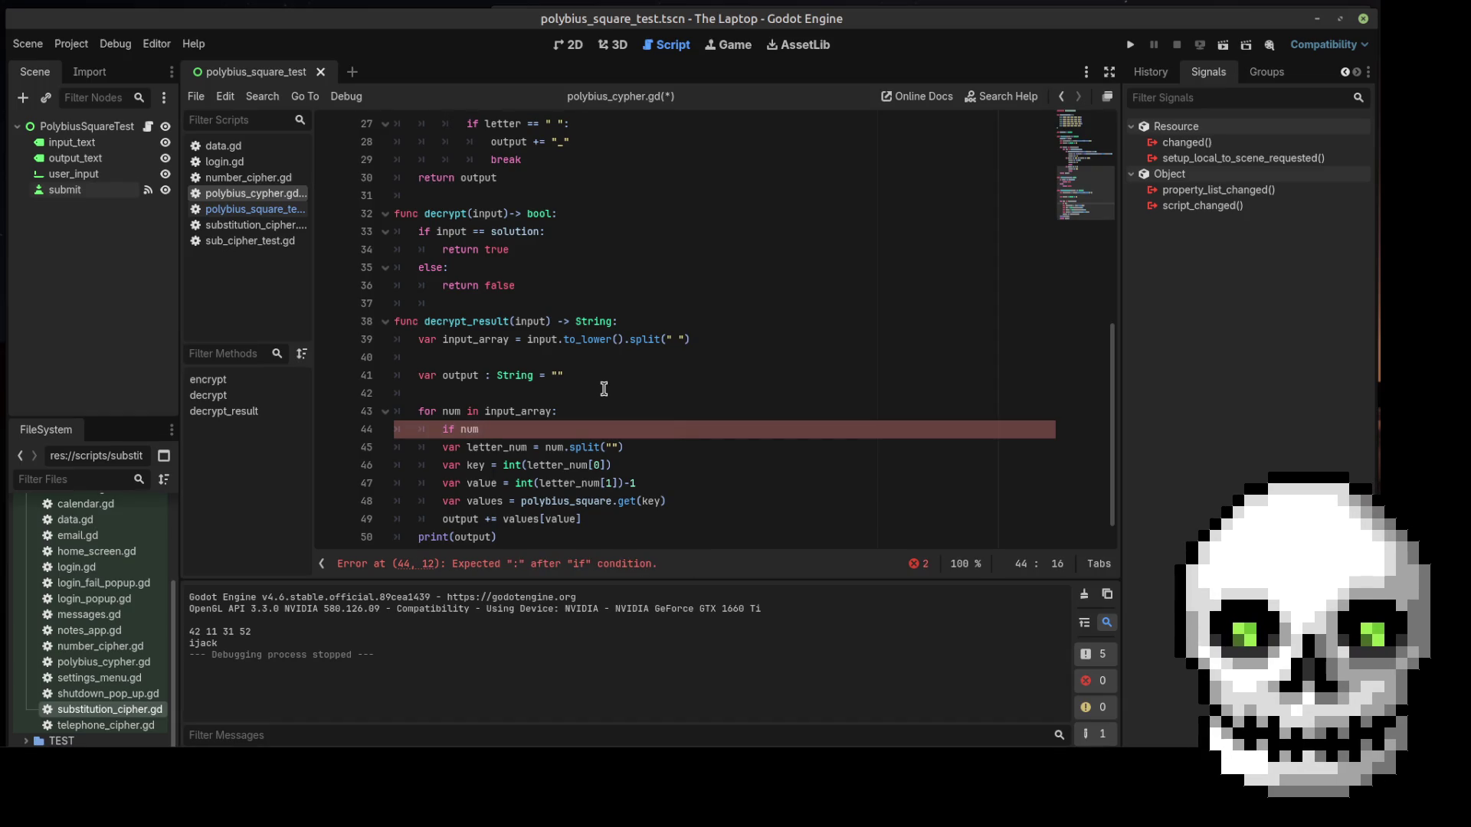
{"action": "type", "text": "="}
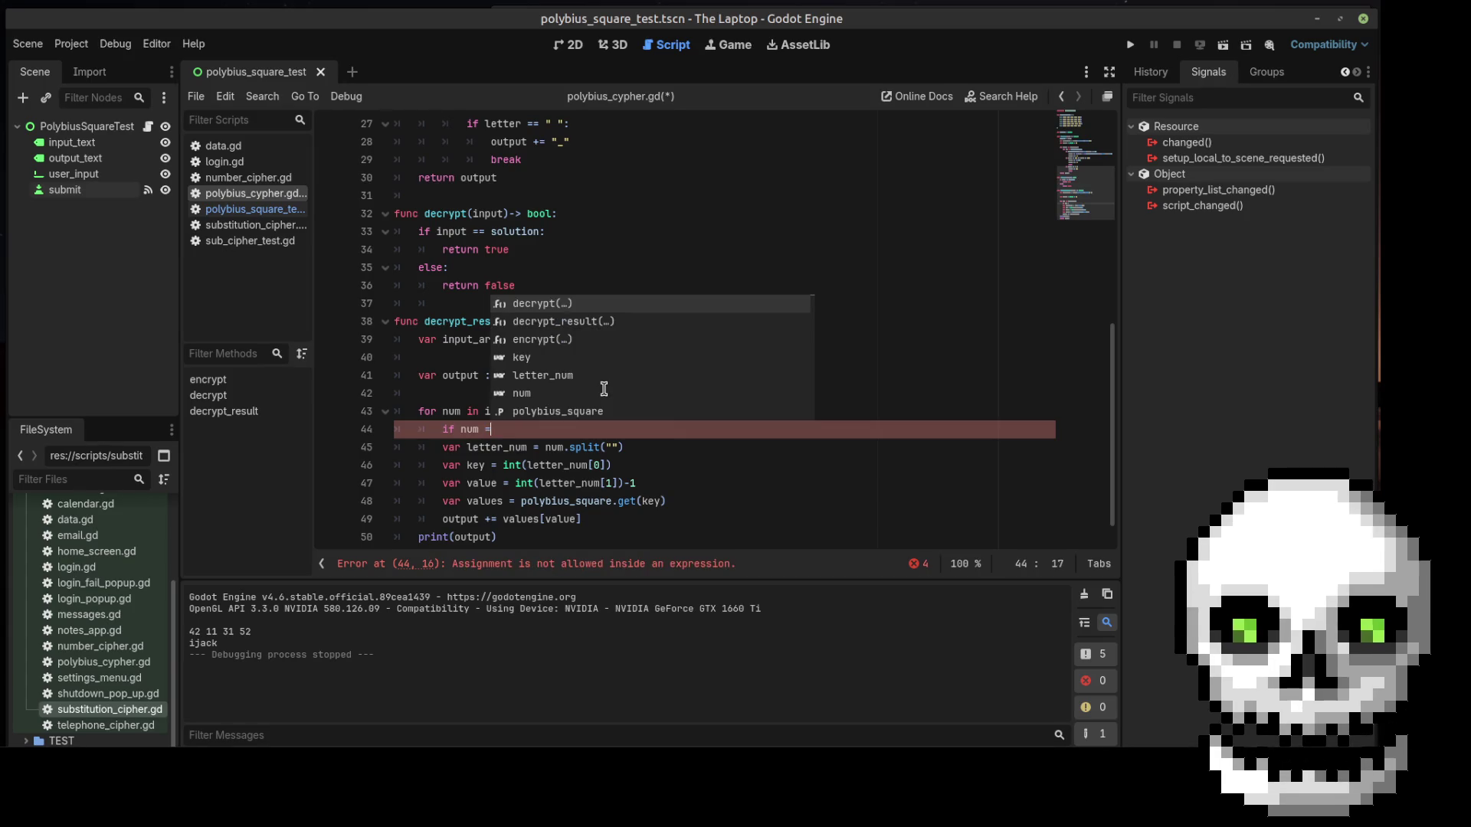
{"action": "type", "text": "= \""}
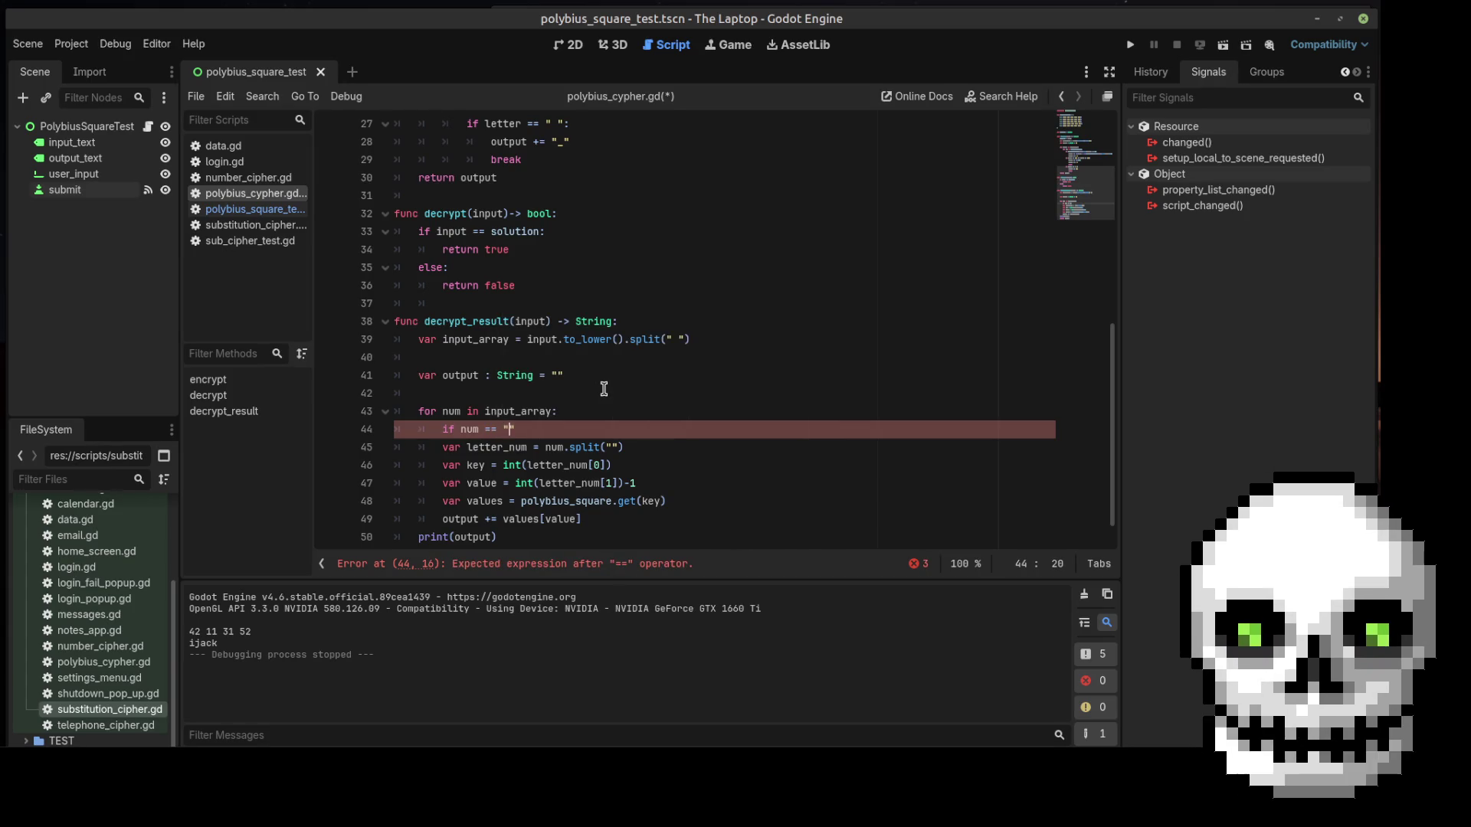
{"action": "type", "text": "_\":"}
{"action": "key", "text": "Return"}
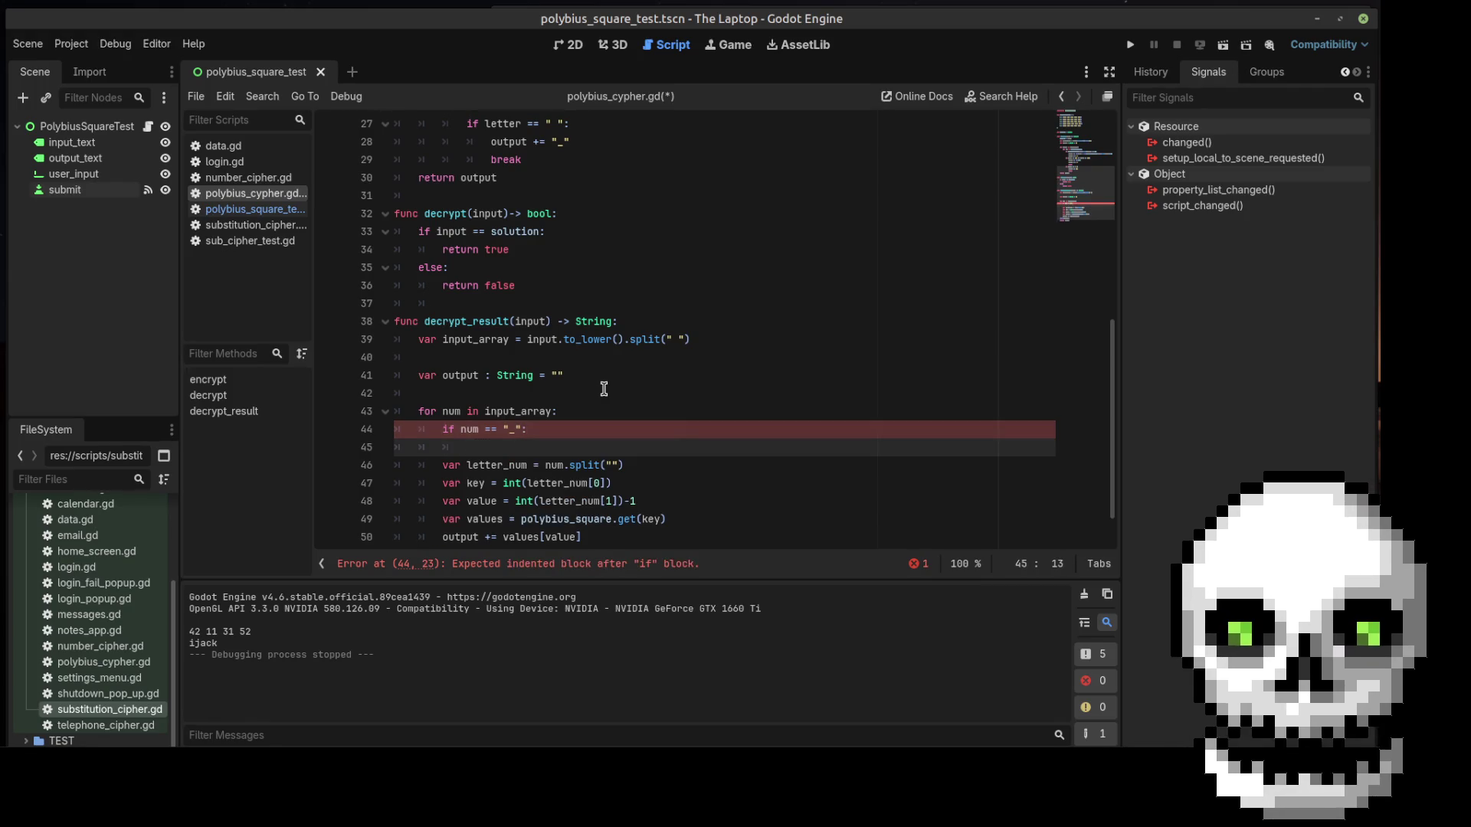
{"action": "type", "text": "output"}
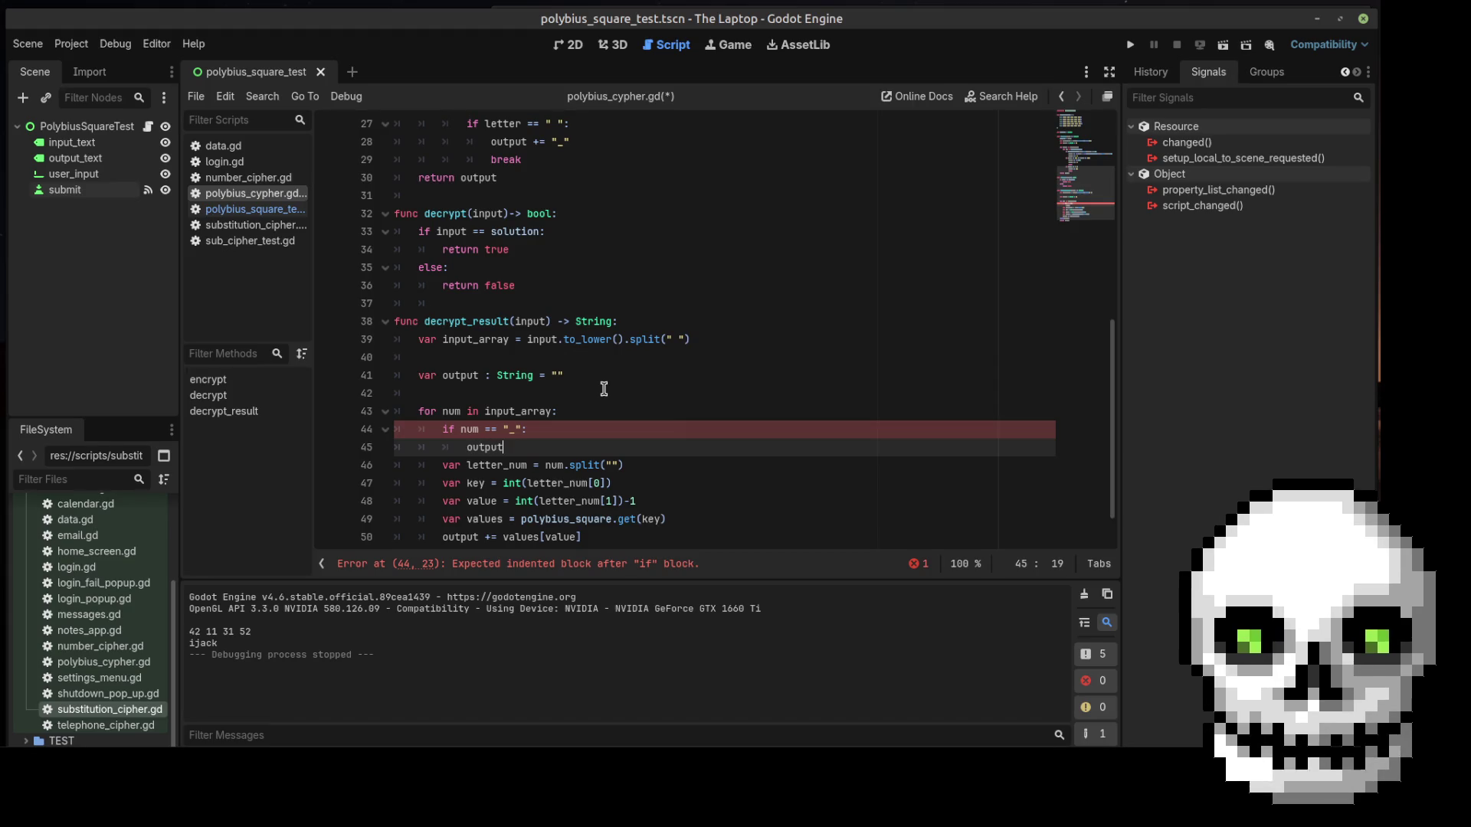
{"action": "type", "text": " +="}
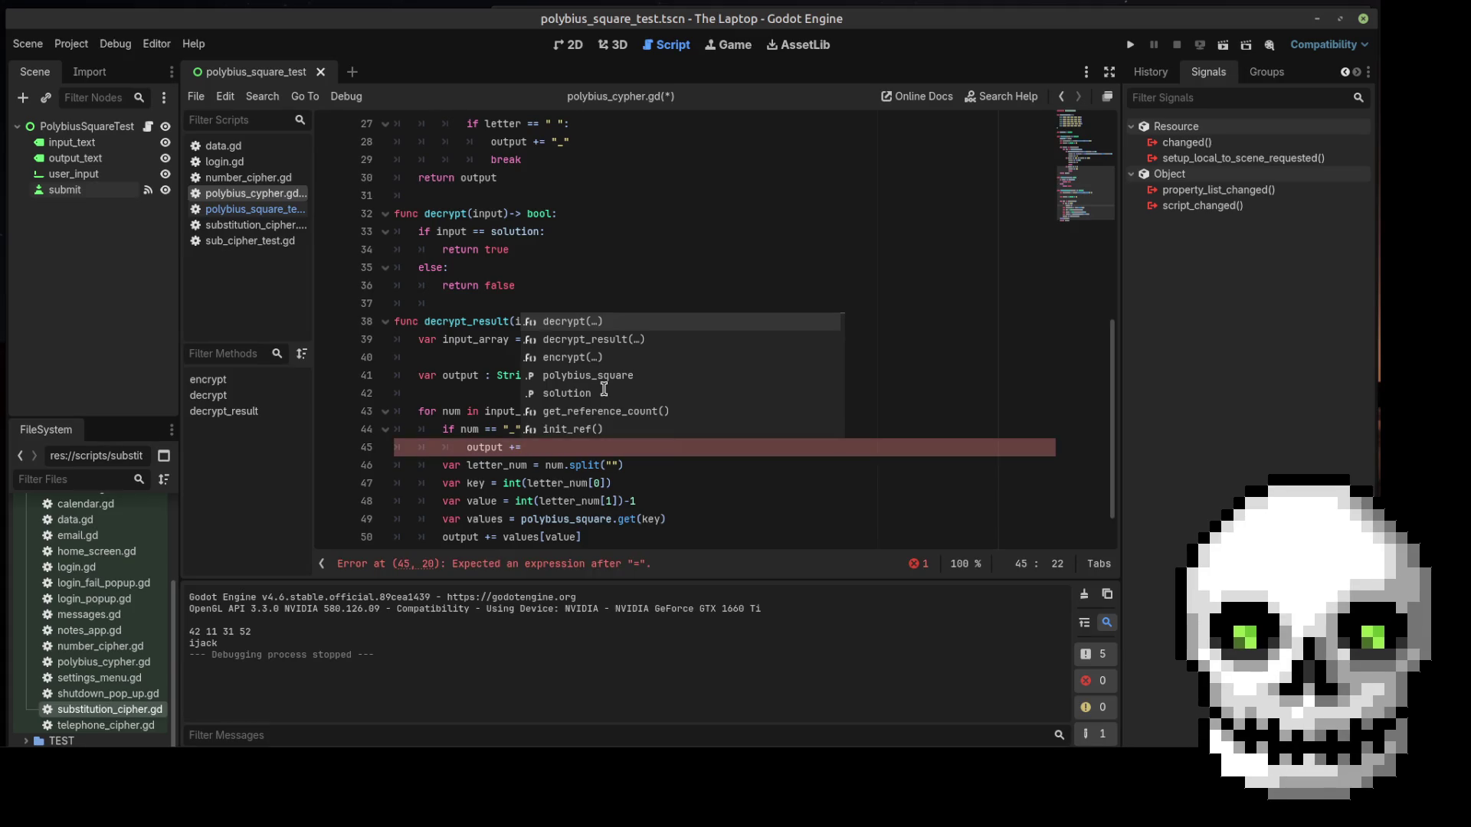
{"action": "type", "text": " \" \""}
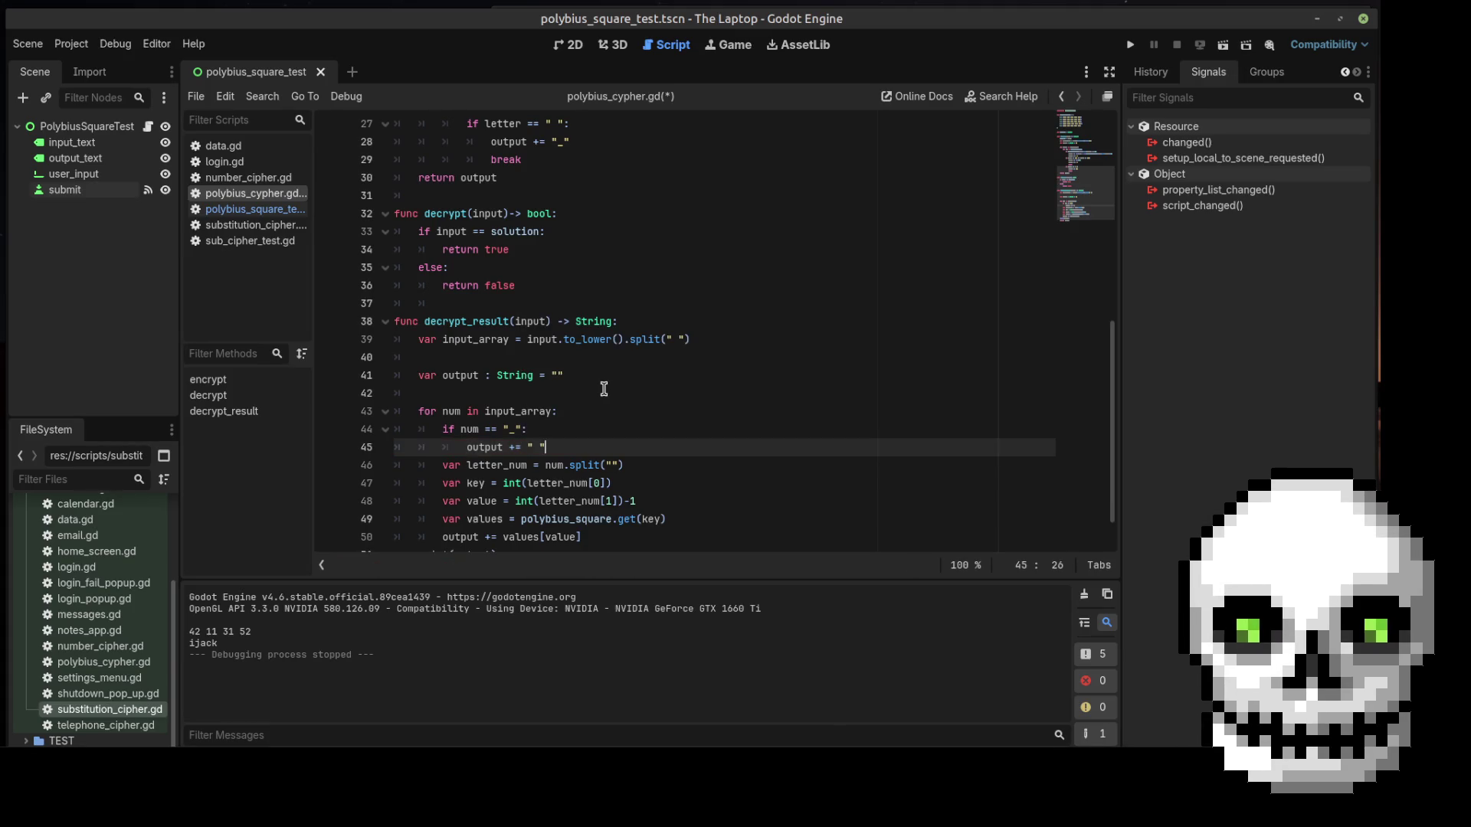
{"action": "key", "text": "Return"}
{"action": "type", "text": "break"}
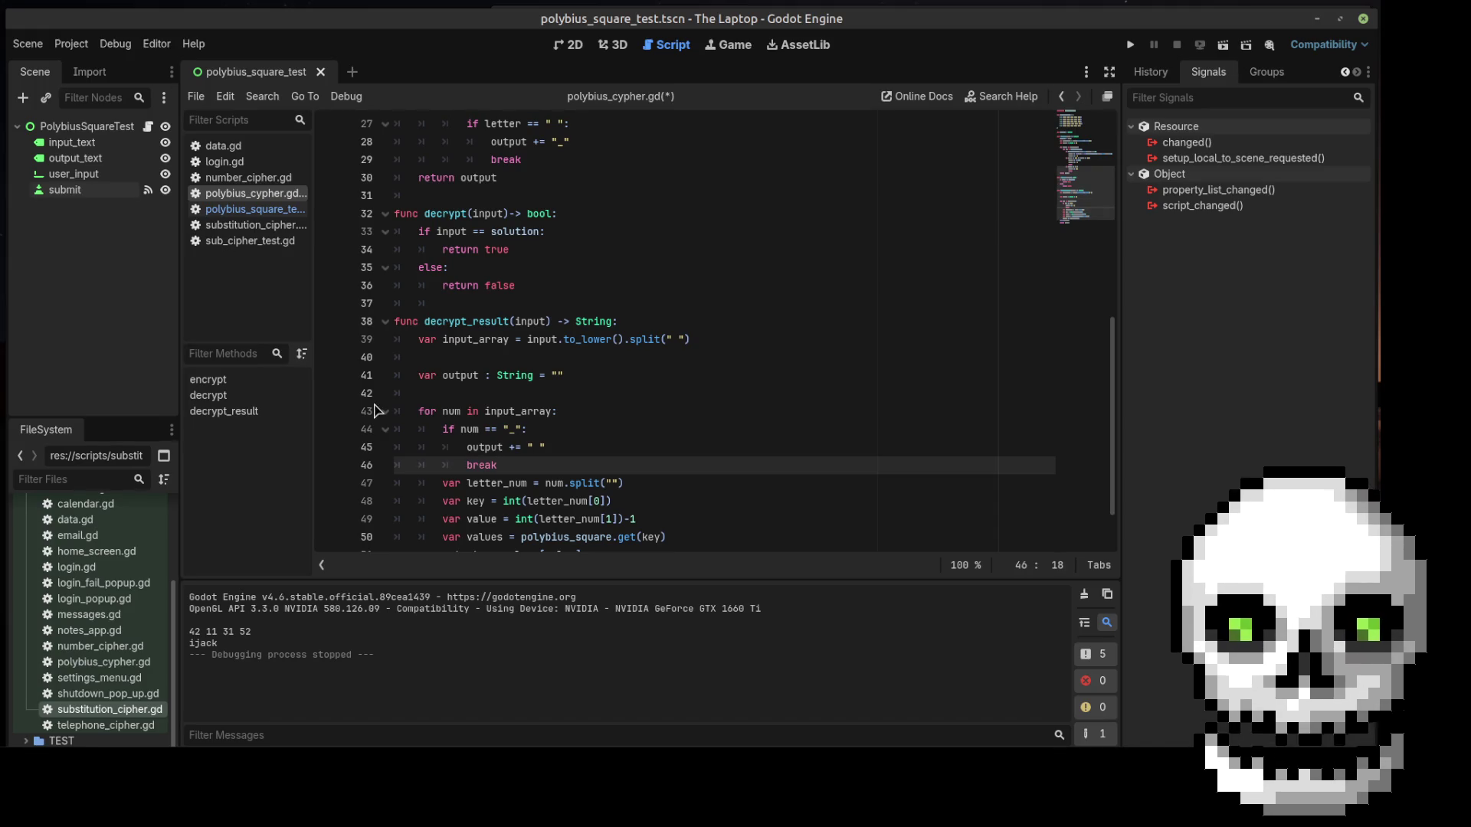
{"action": "scroll", "coordinate": [606, 394], "scroll_direction": "down", "scroll_amount": 2}
{"action": "left_click", "coordinate": [676, 427]}
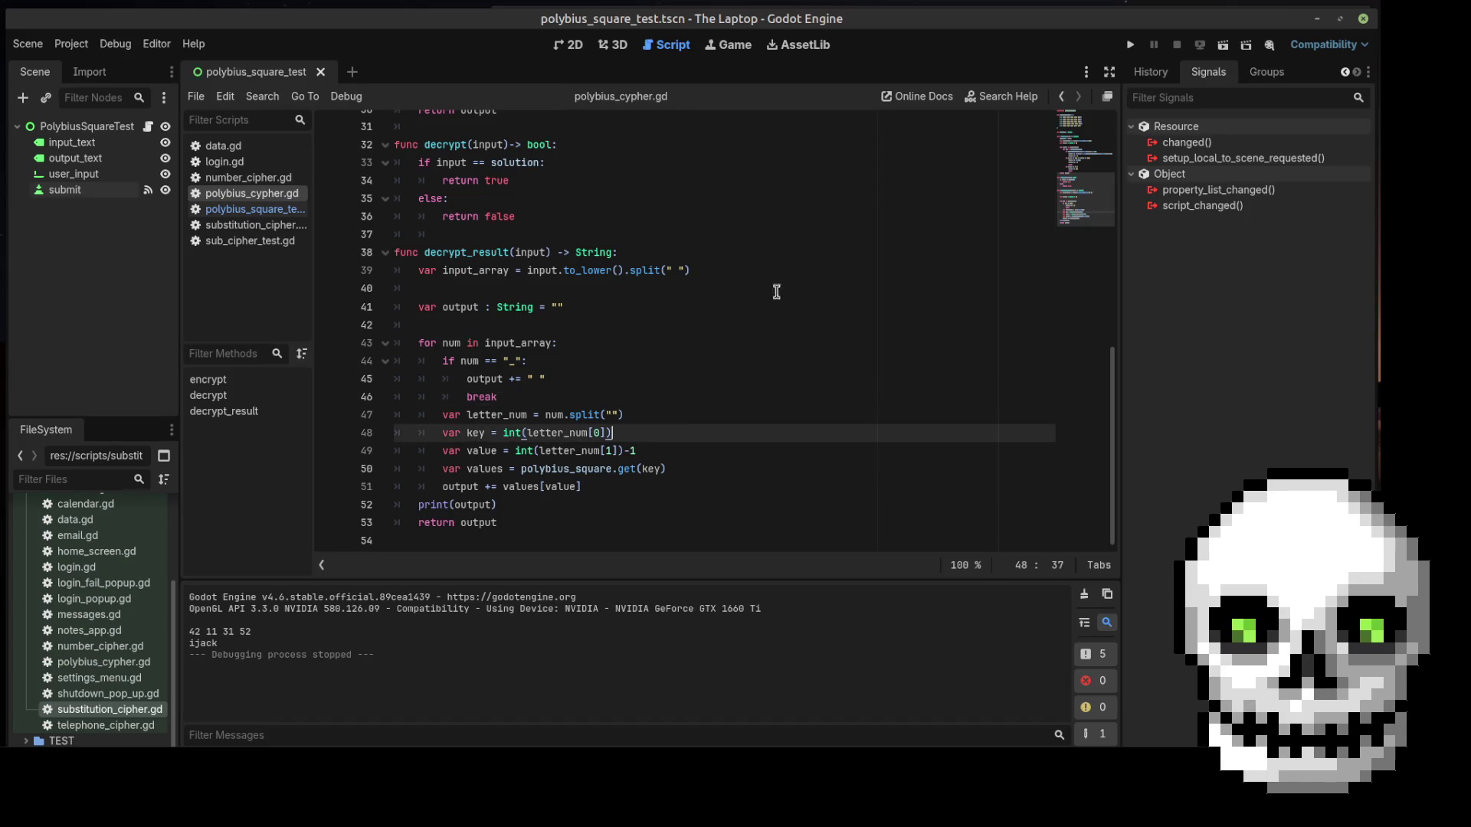
{"action": "left_click", "coordinate": [1223, 44]}
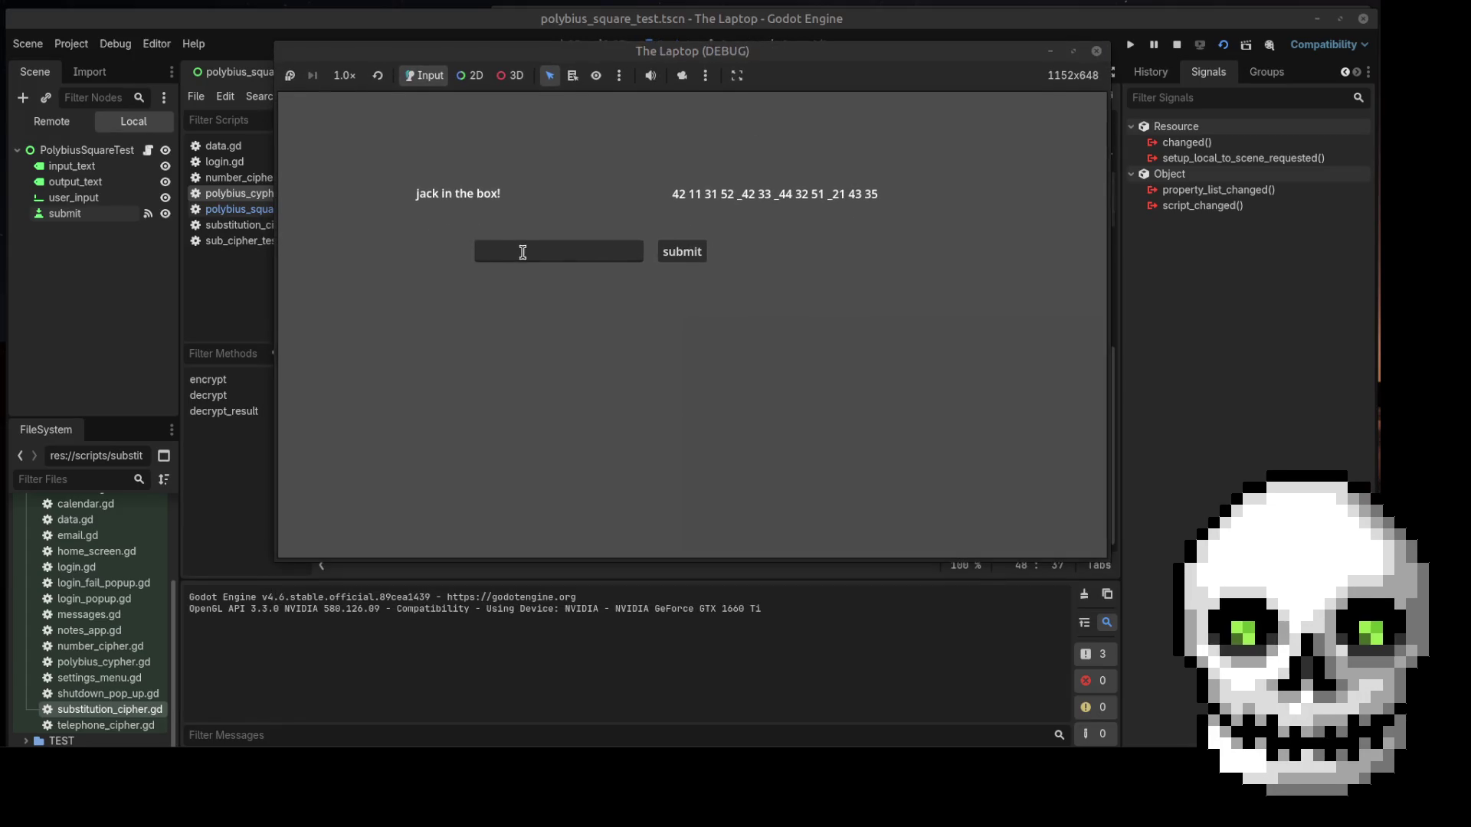
Submit 42 11 31 52 _42 33 in the game, see ijackn printed, and close it
{"action": "left_click", "coordinate": [523, 252]}
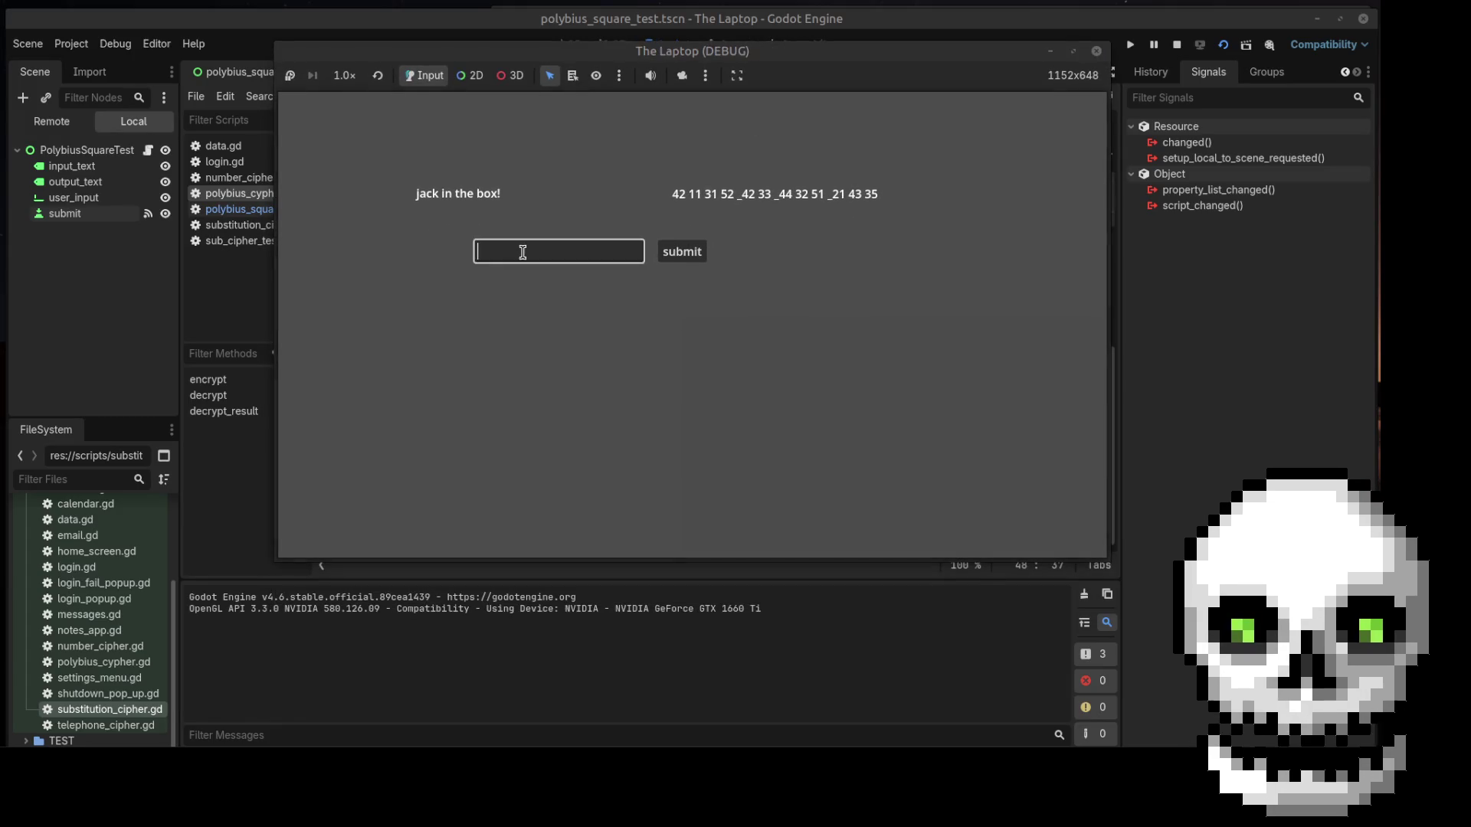
{"action": "type", "text": "42 11 "}
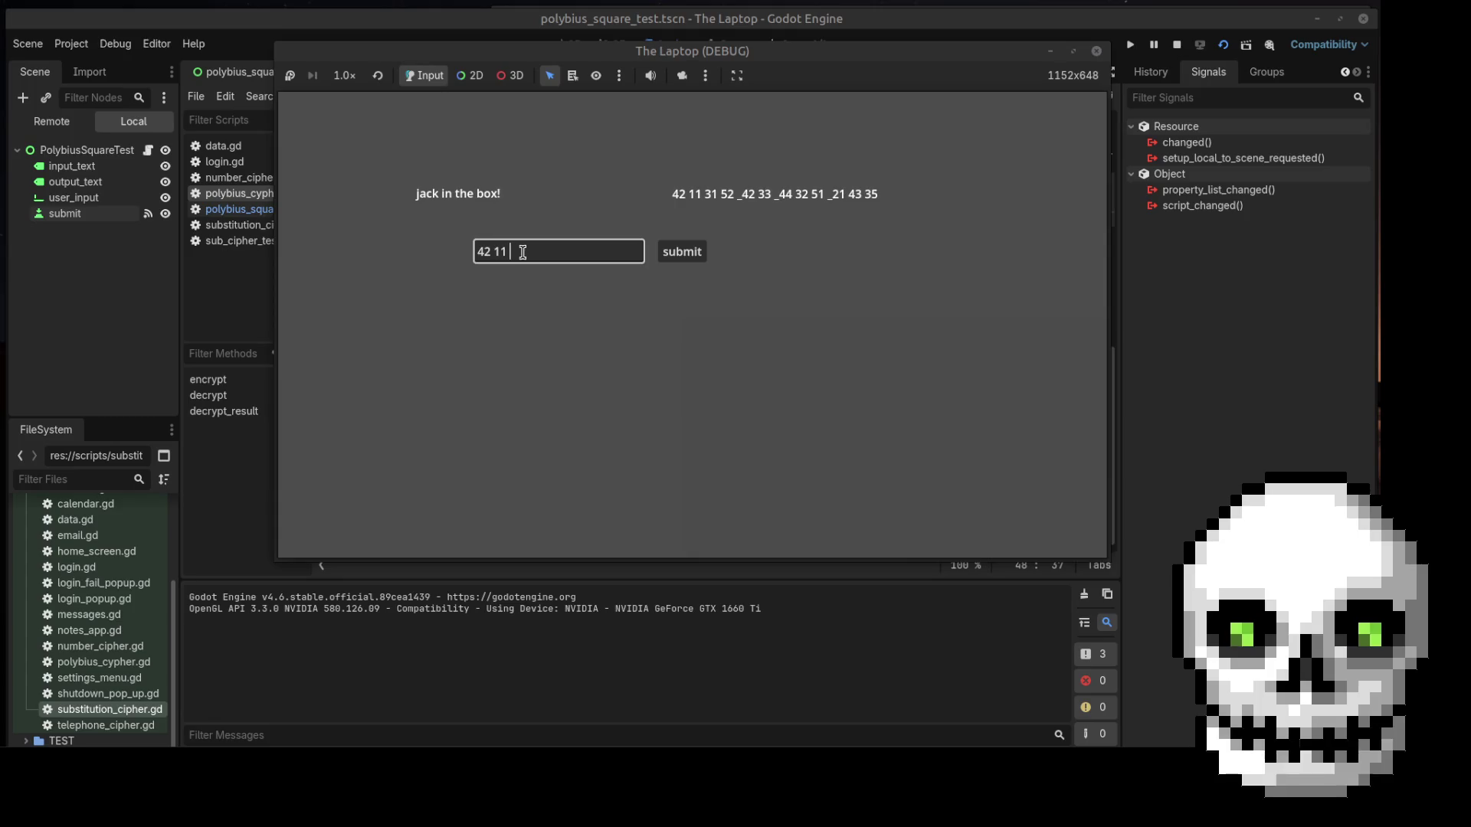
{"action": "type", "text": "31"}
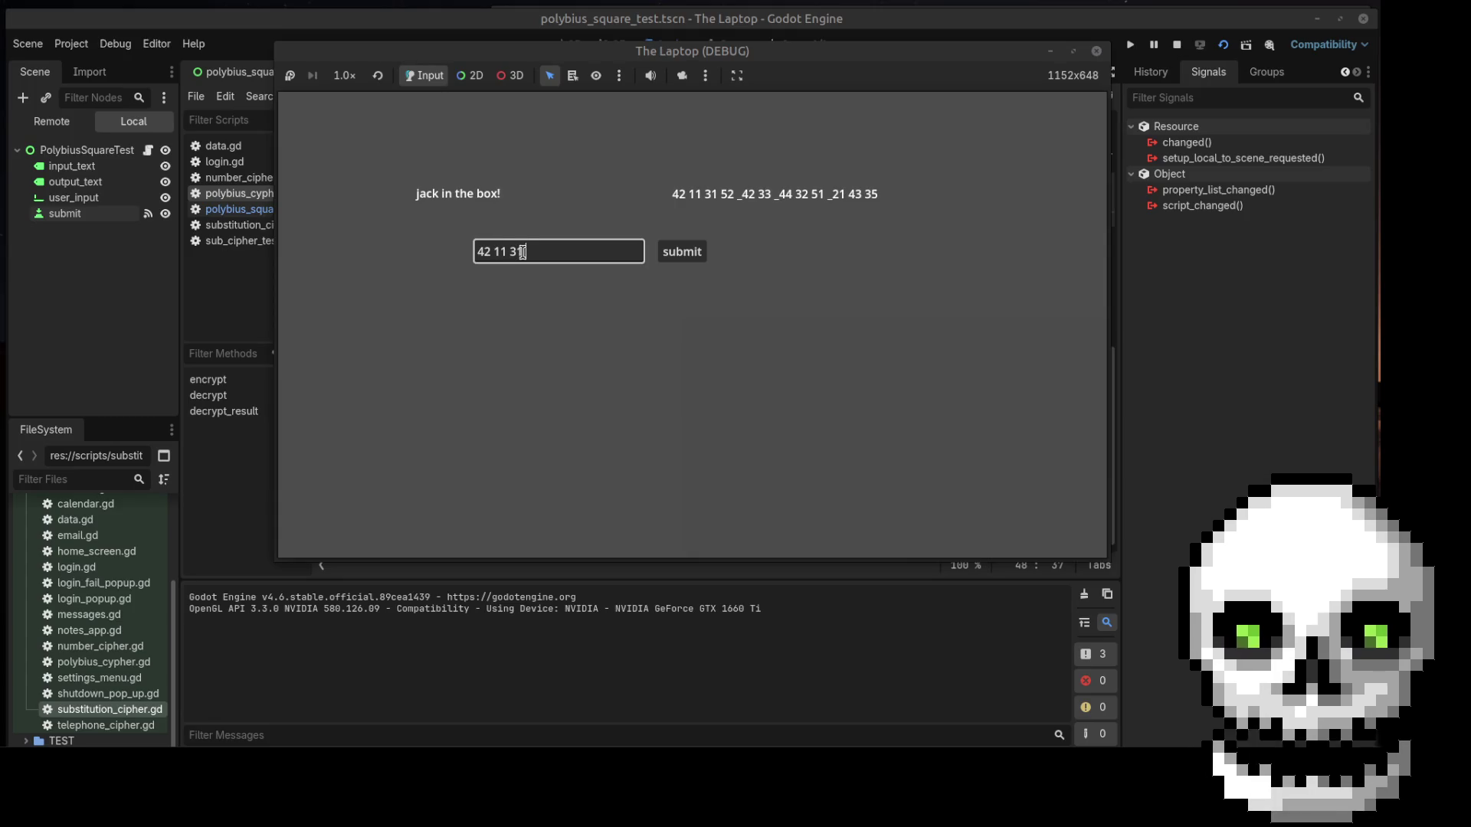
{"action": "type", "text": " 52 _42 33"}
{"action": "left_click", "coordinate": [698, 253]}
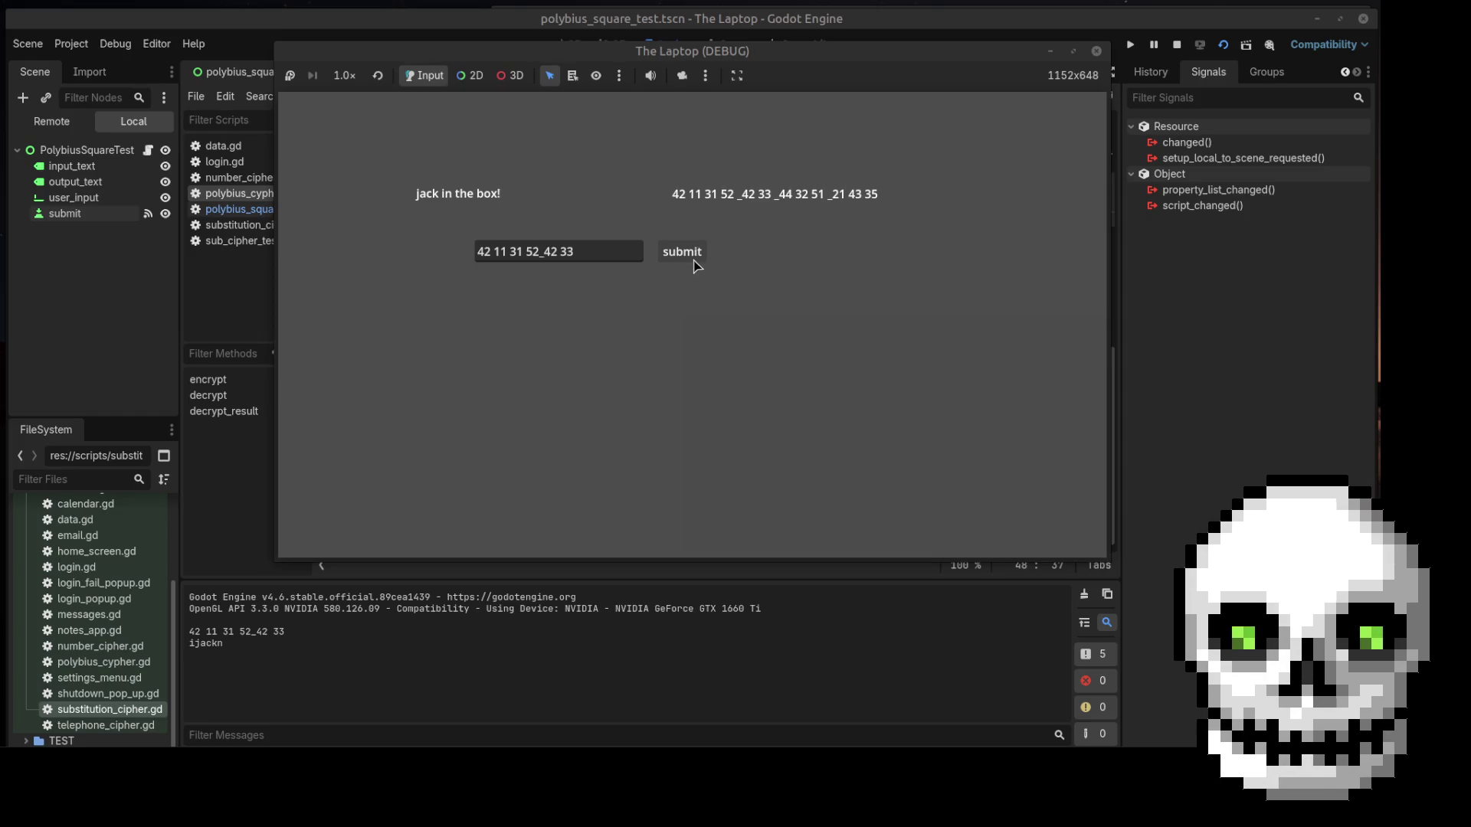
{"action": "left_click", "coordinate": [1096, 51]}
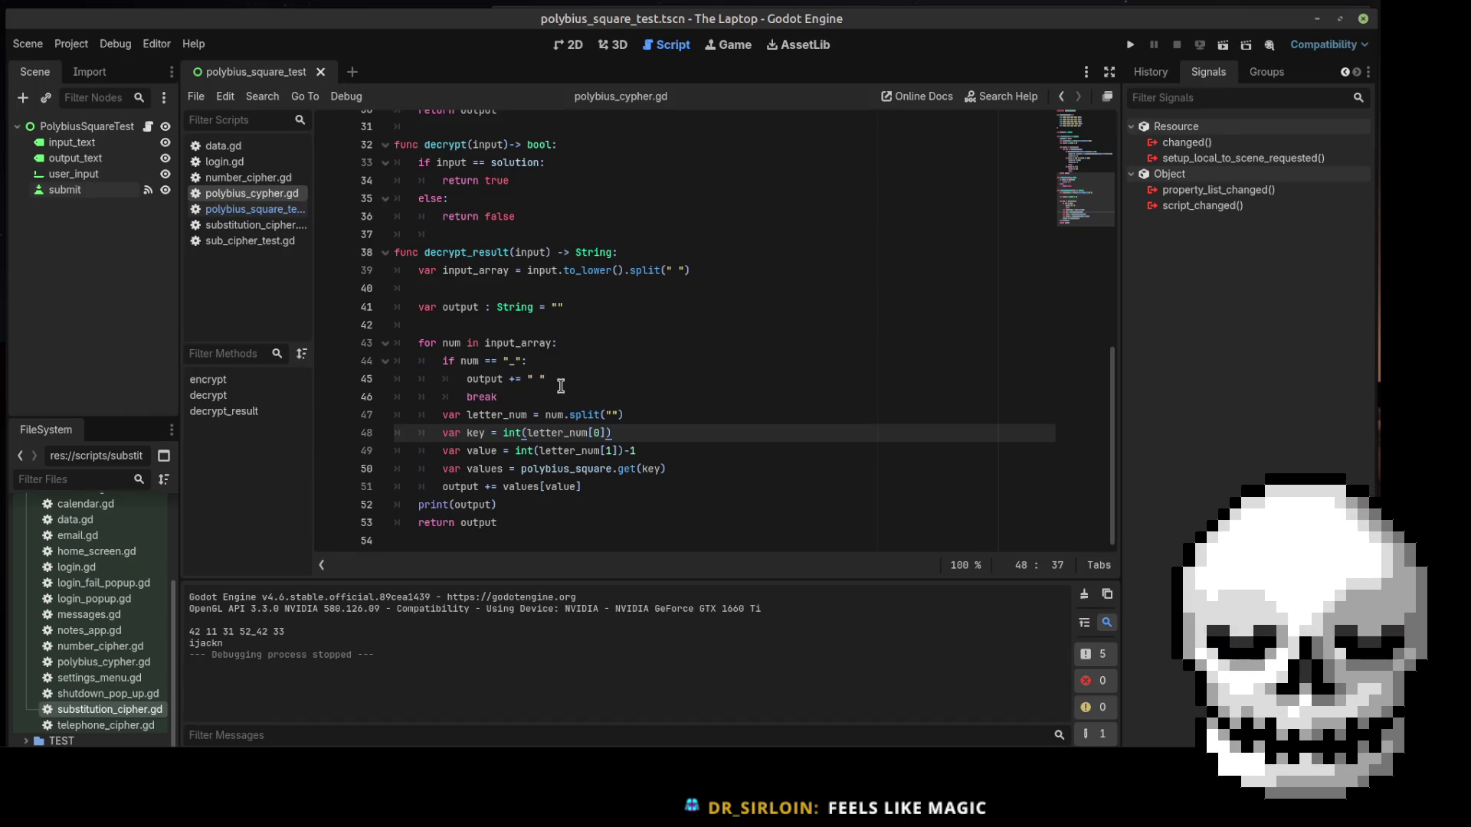
Retype the underscore in line 44's comparison, add a space after "_" on line 28, and save
{"action": "left_click", "coordinate": [510, 361]}
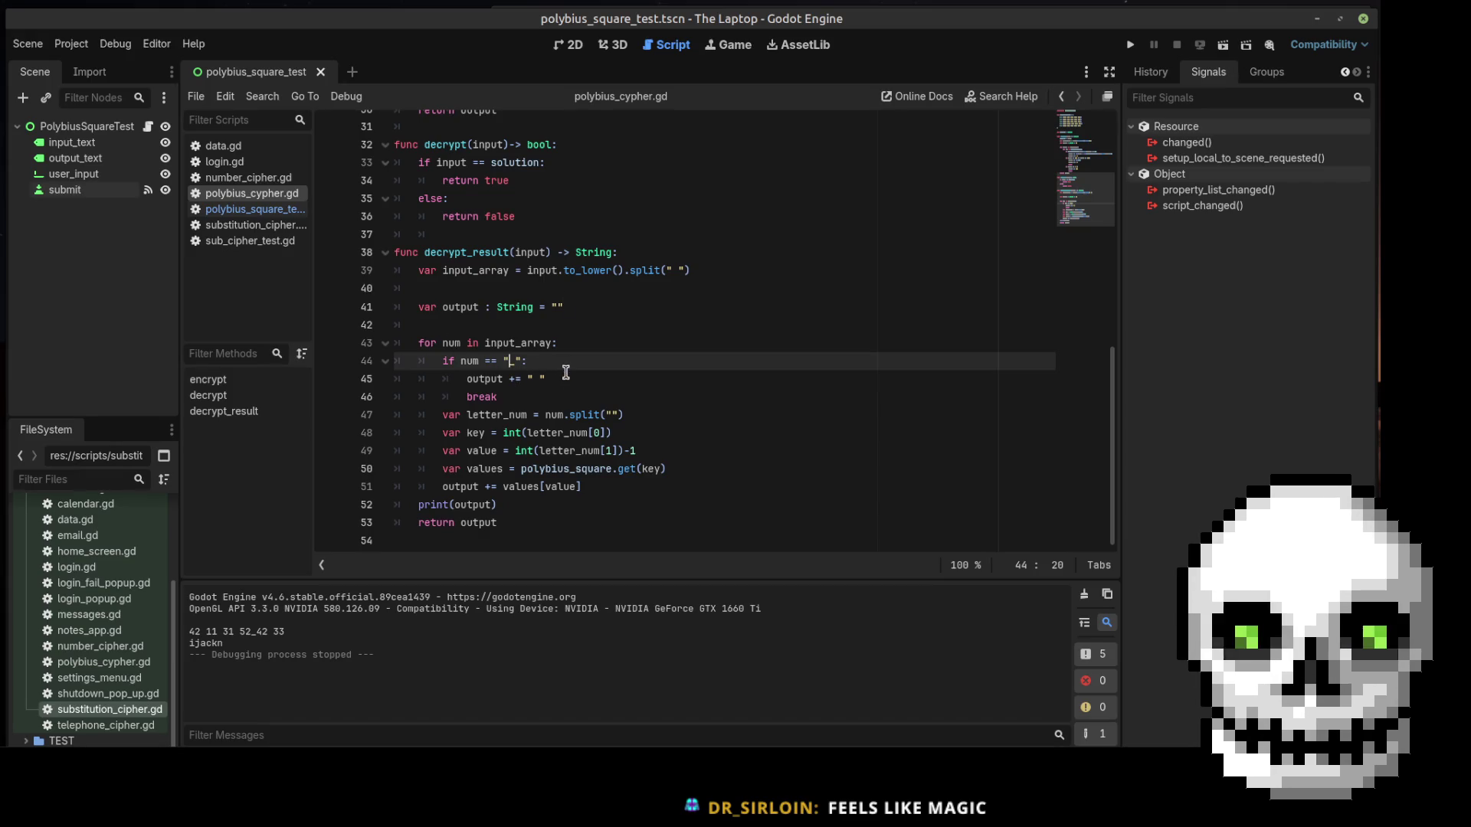
{"action": "type", "text": "_"}
{"action": "key", "text": "End"}
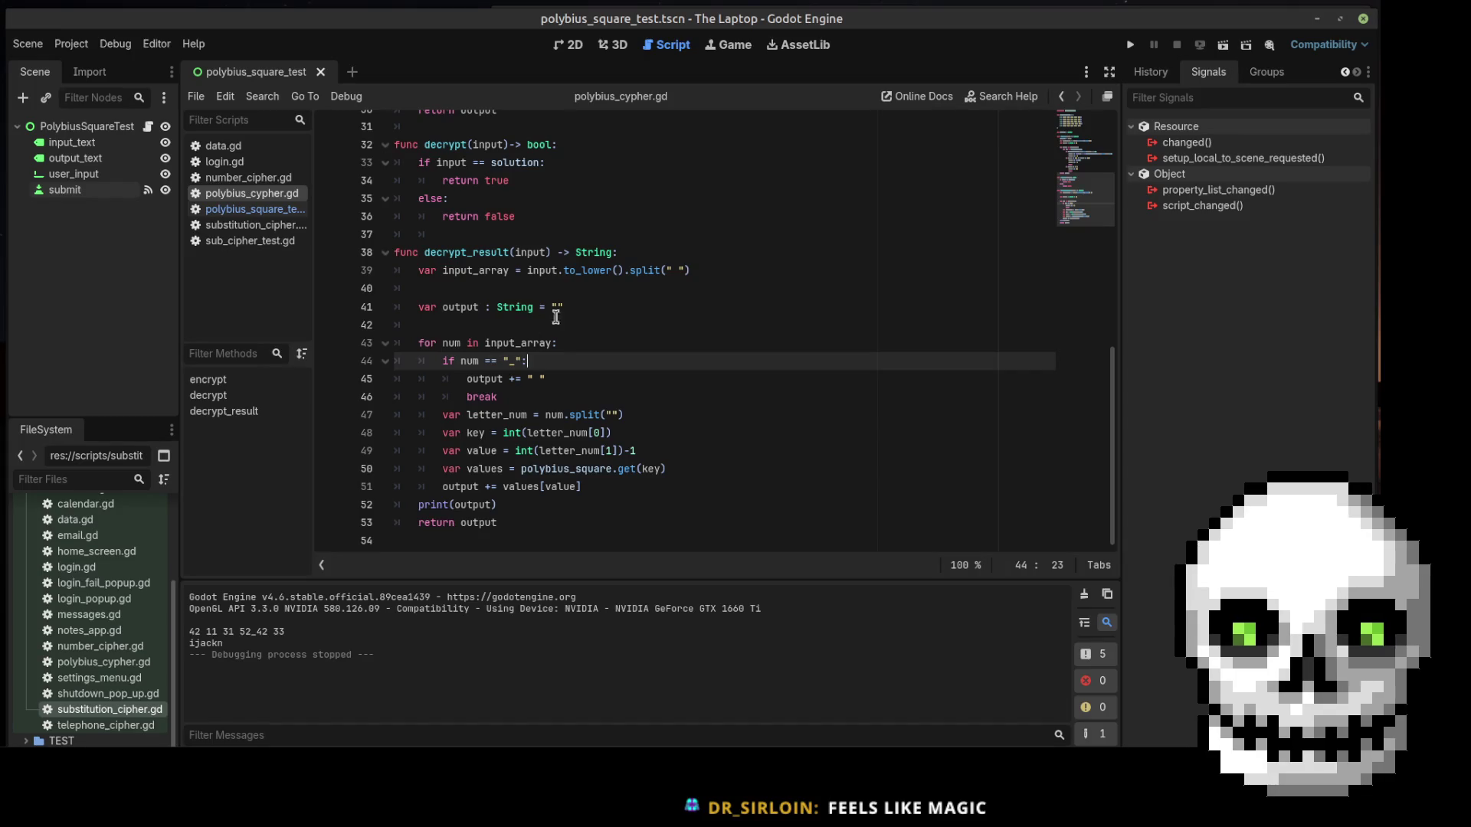
{"action": "scroll", "coordinate": [613, 292], "scroll_direction": "up", "scroll_amount": 5}
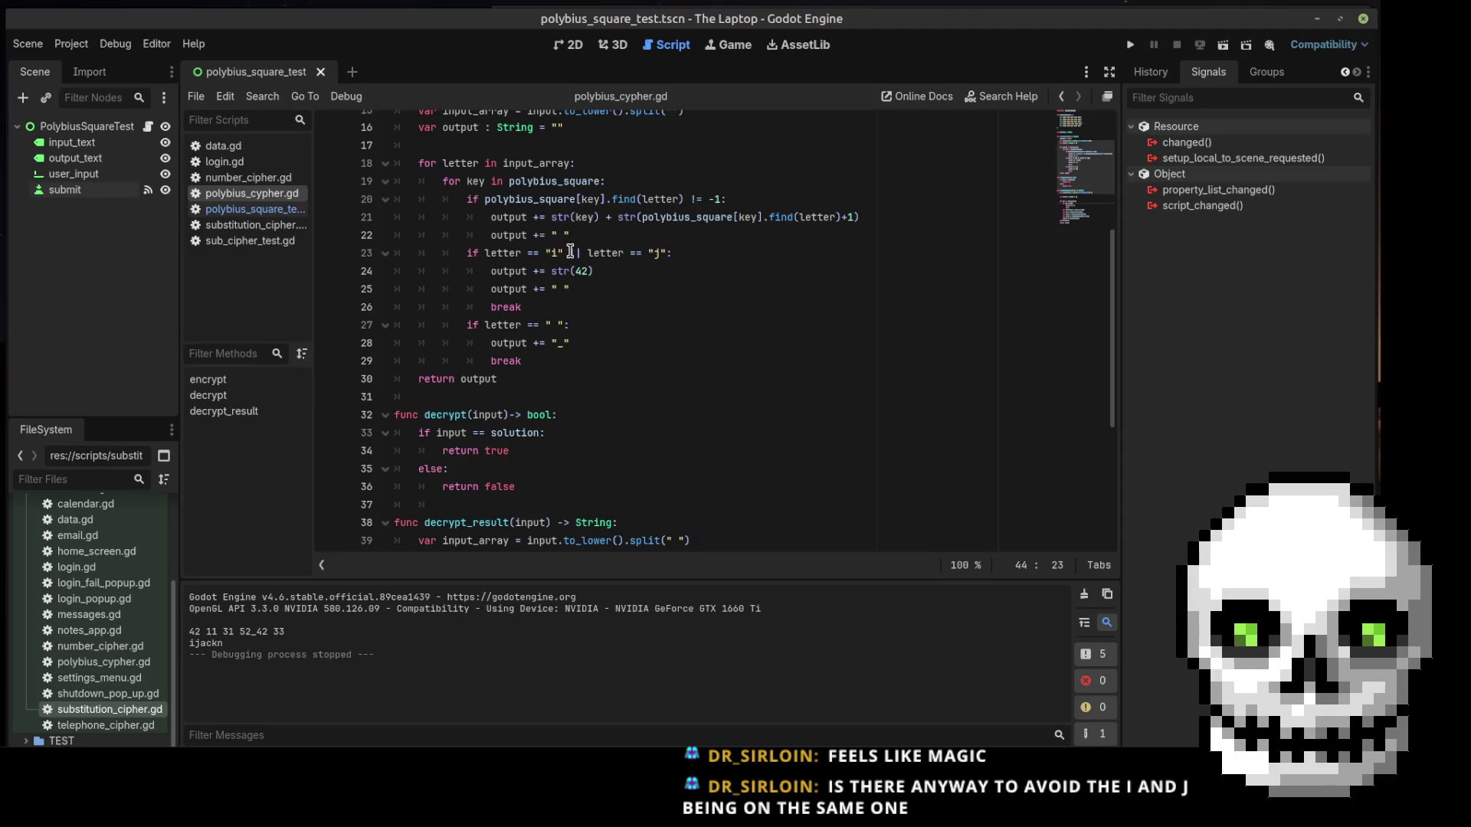
{"action": "left_click", "coordinate": [567, 344]}
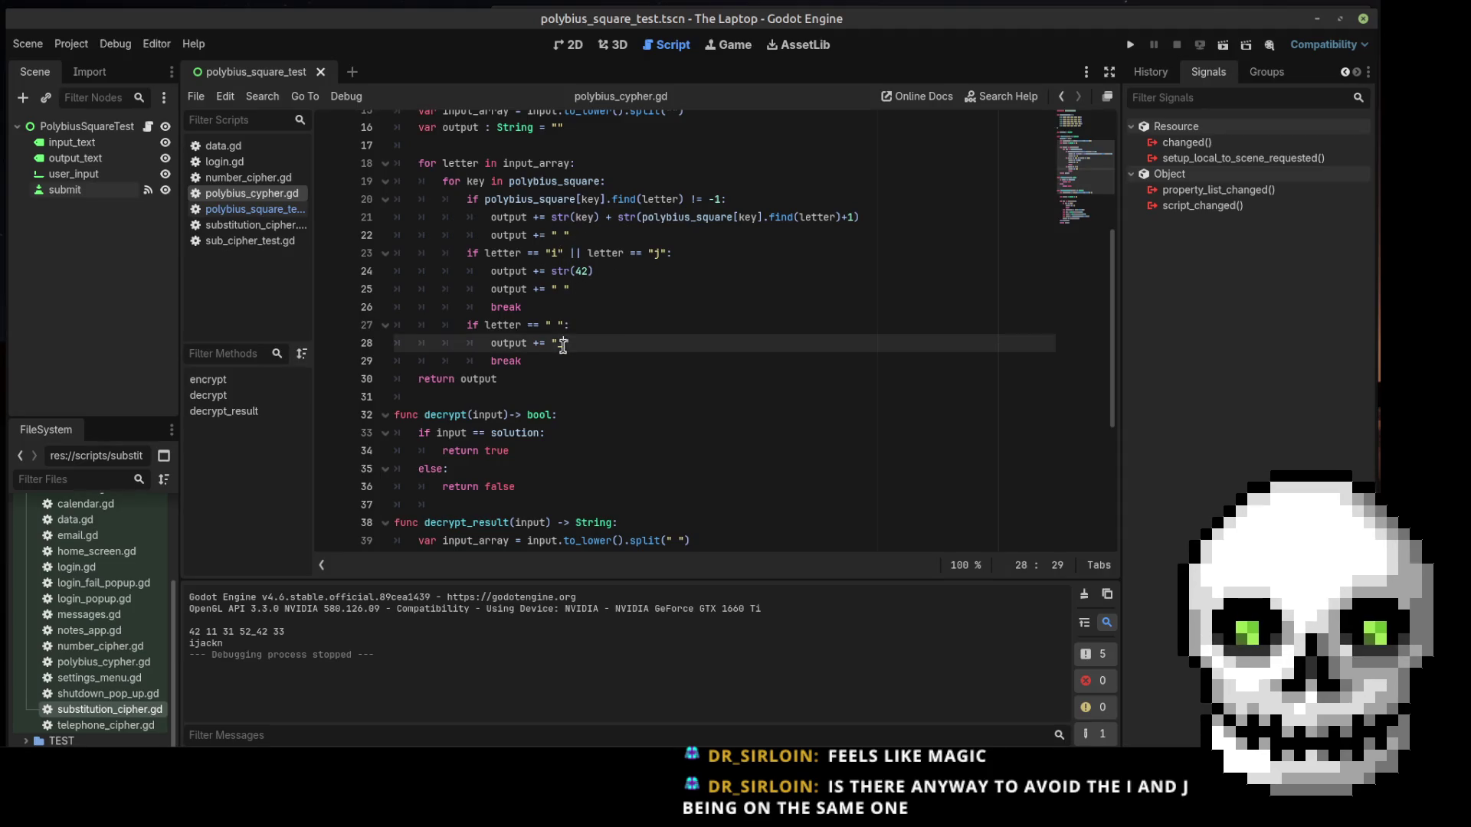
{"action": "key", "text": "ctrl+s"}
{"action": "scroll", "coordinate": [618, 331], "scroll_direction": "down", "scroll_amount": 5}
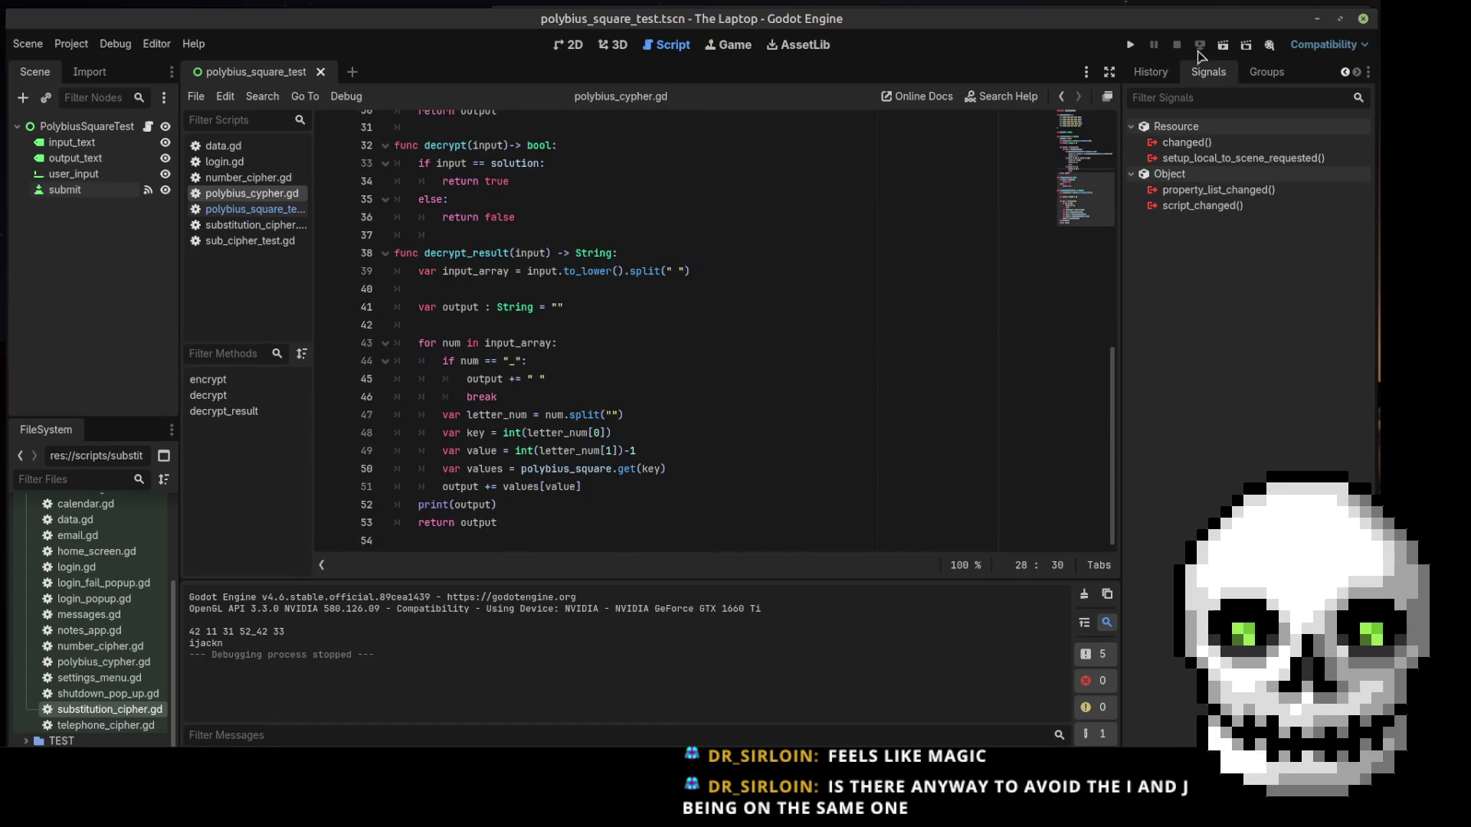
Rerun the scene, submit 42 11 31 52 _ 42 33, get only ijack, and close the game
{"action": "key", "text": "F6"}
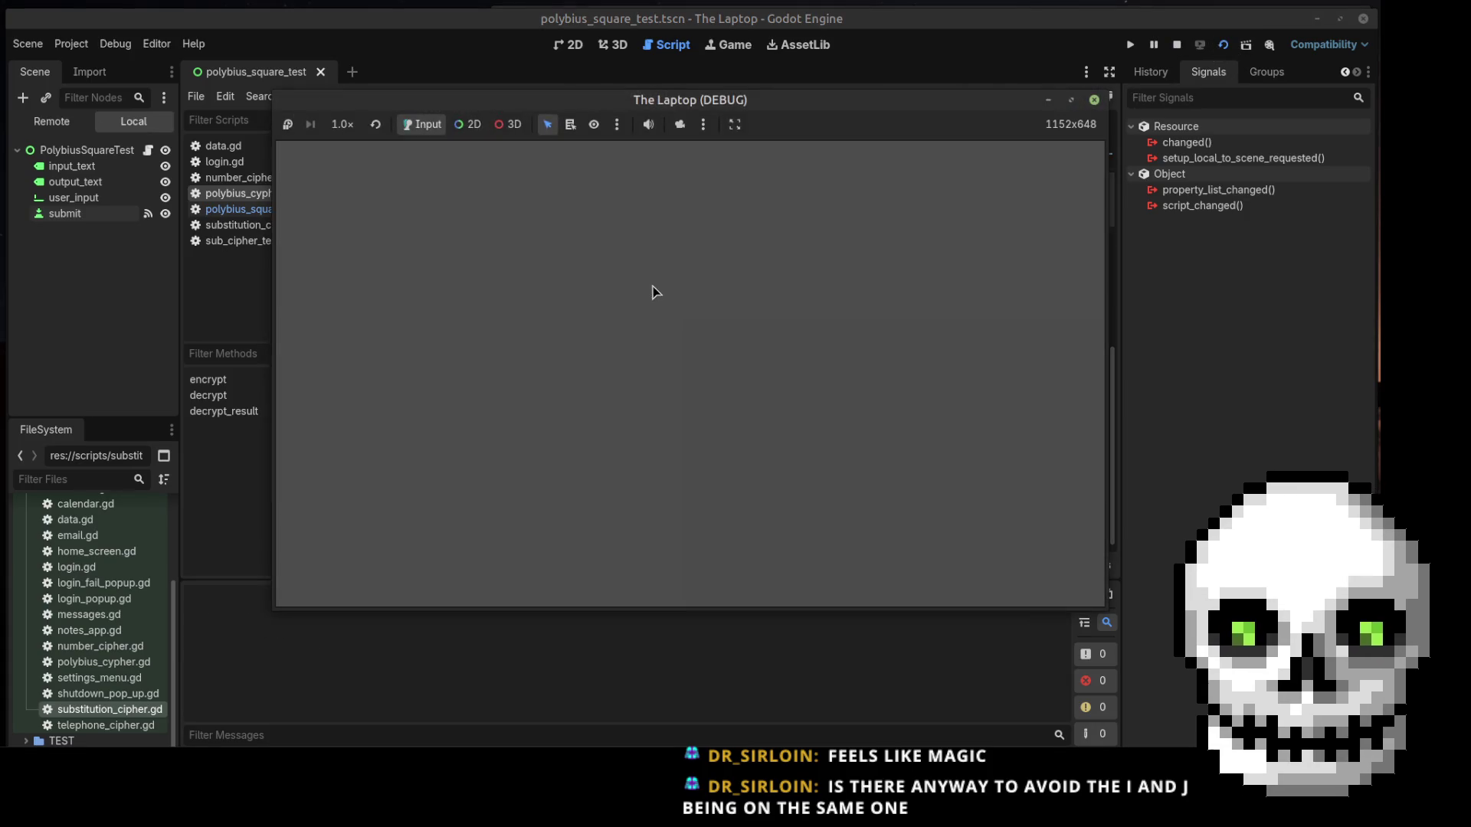
{"action": "left_click", "coordinate": [598, 299]}
{"action": "type", "text": "42 11 "}
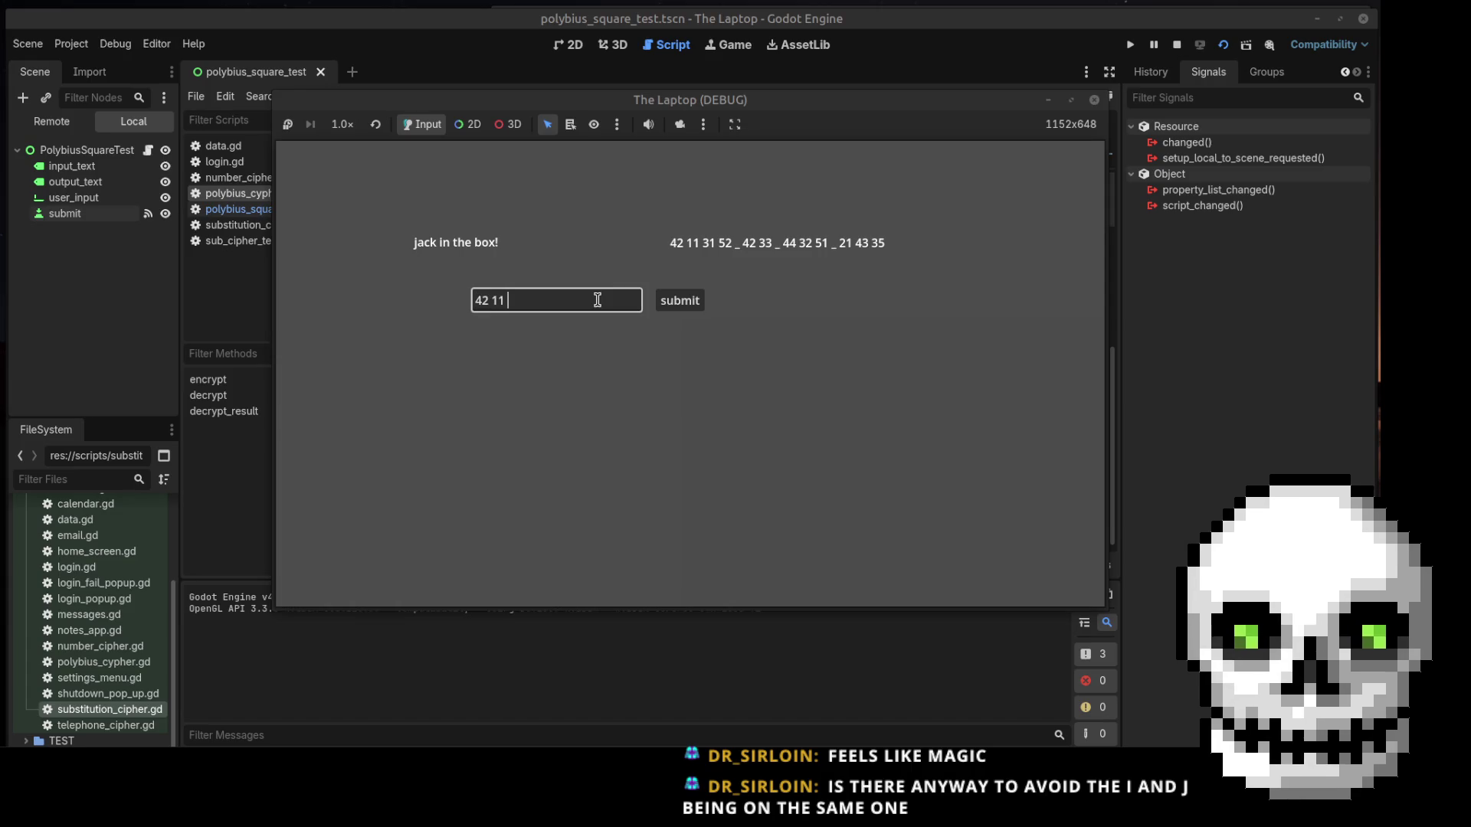
{"action": "type", "text": "31 "}
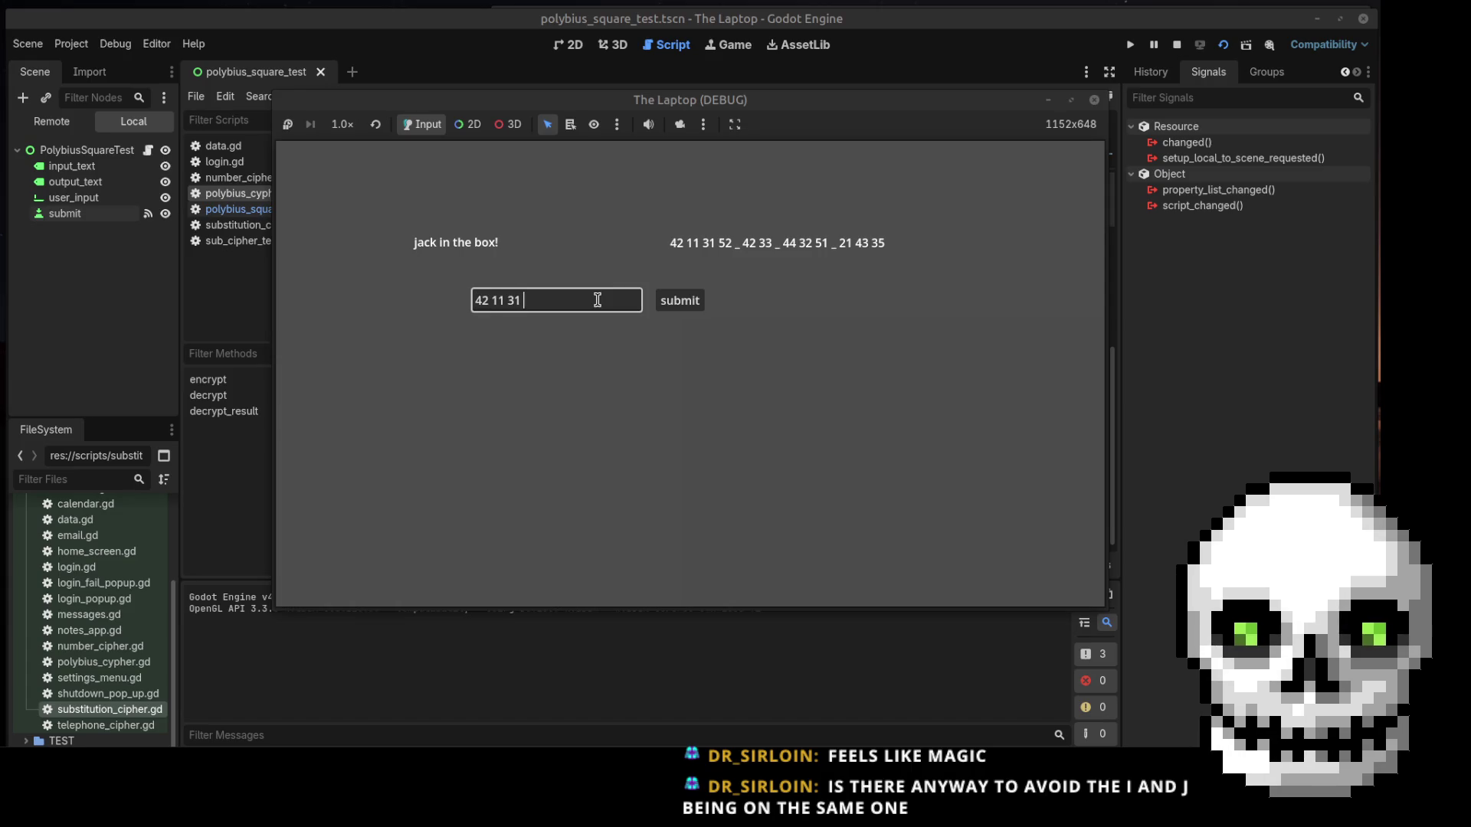
{"action": "type", "text": "52 "}
{"action": "type", "text": "_ "}
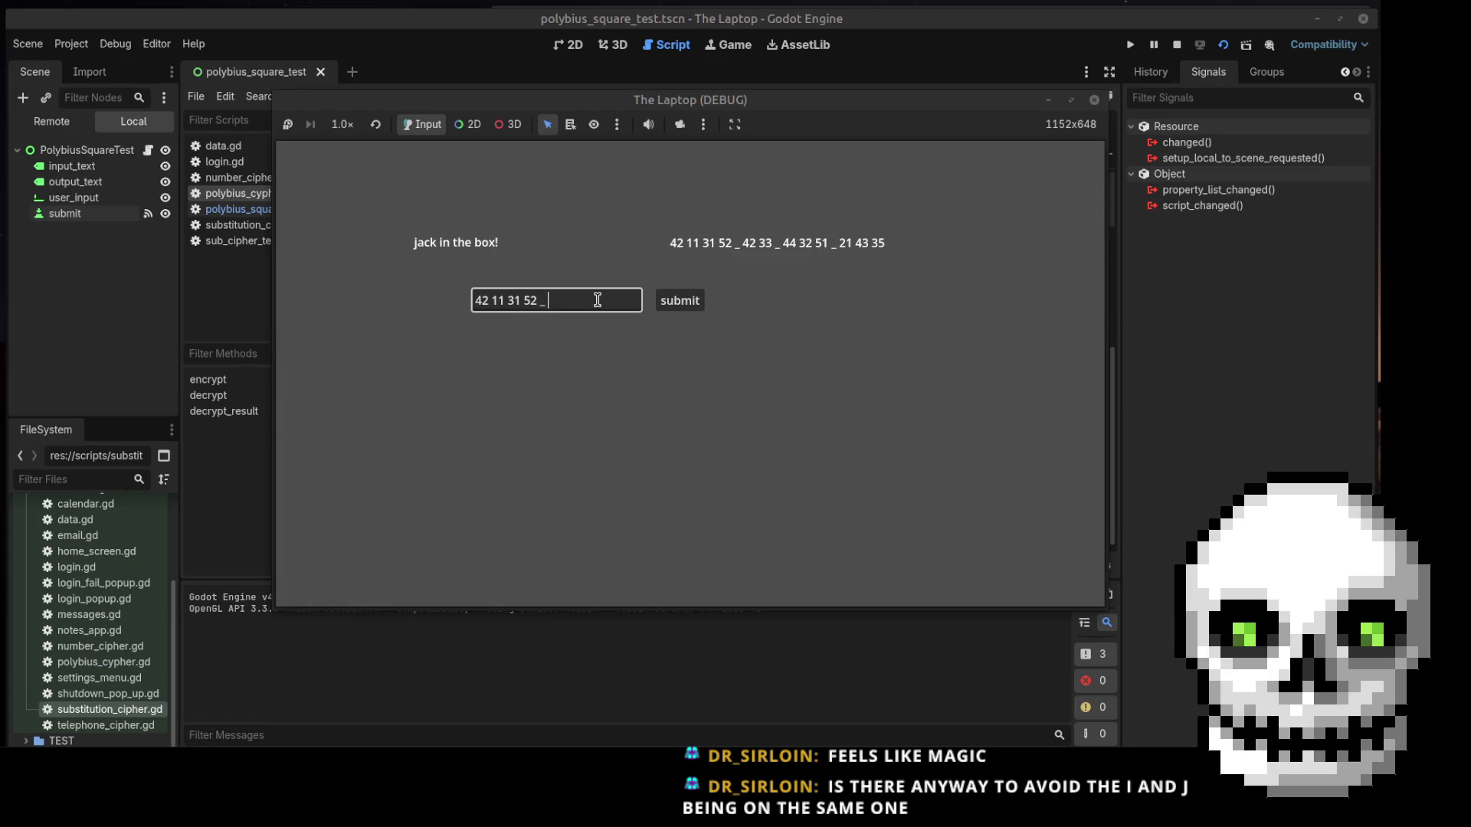
{"action": "type", "text": "42 33"}
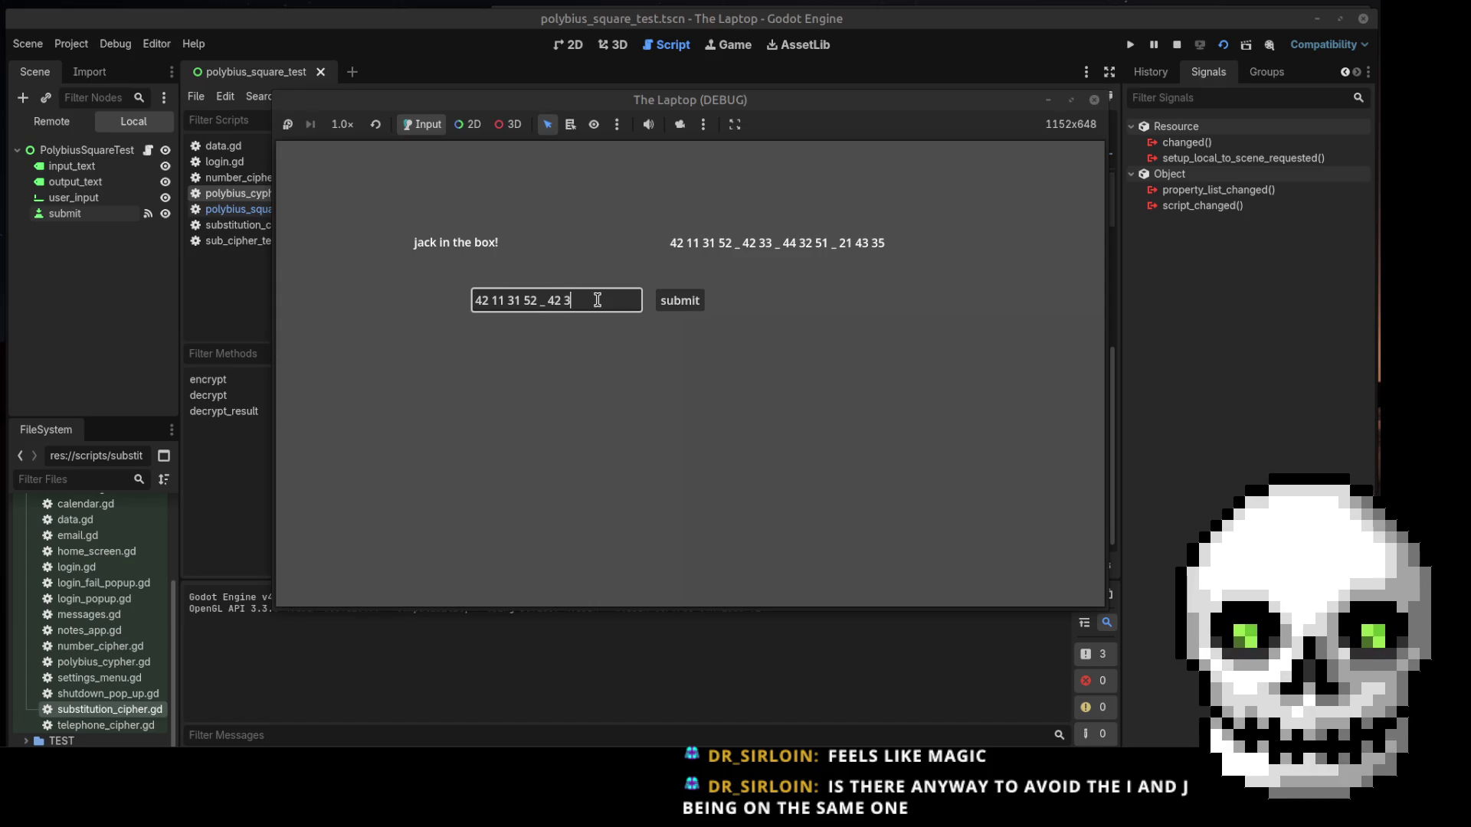
{"action": "left_click", "coordinate": [690, 306]}
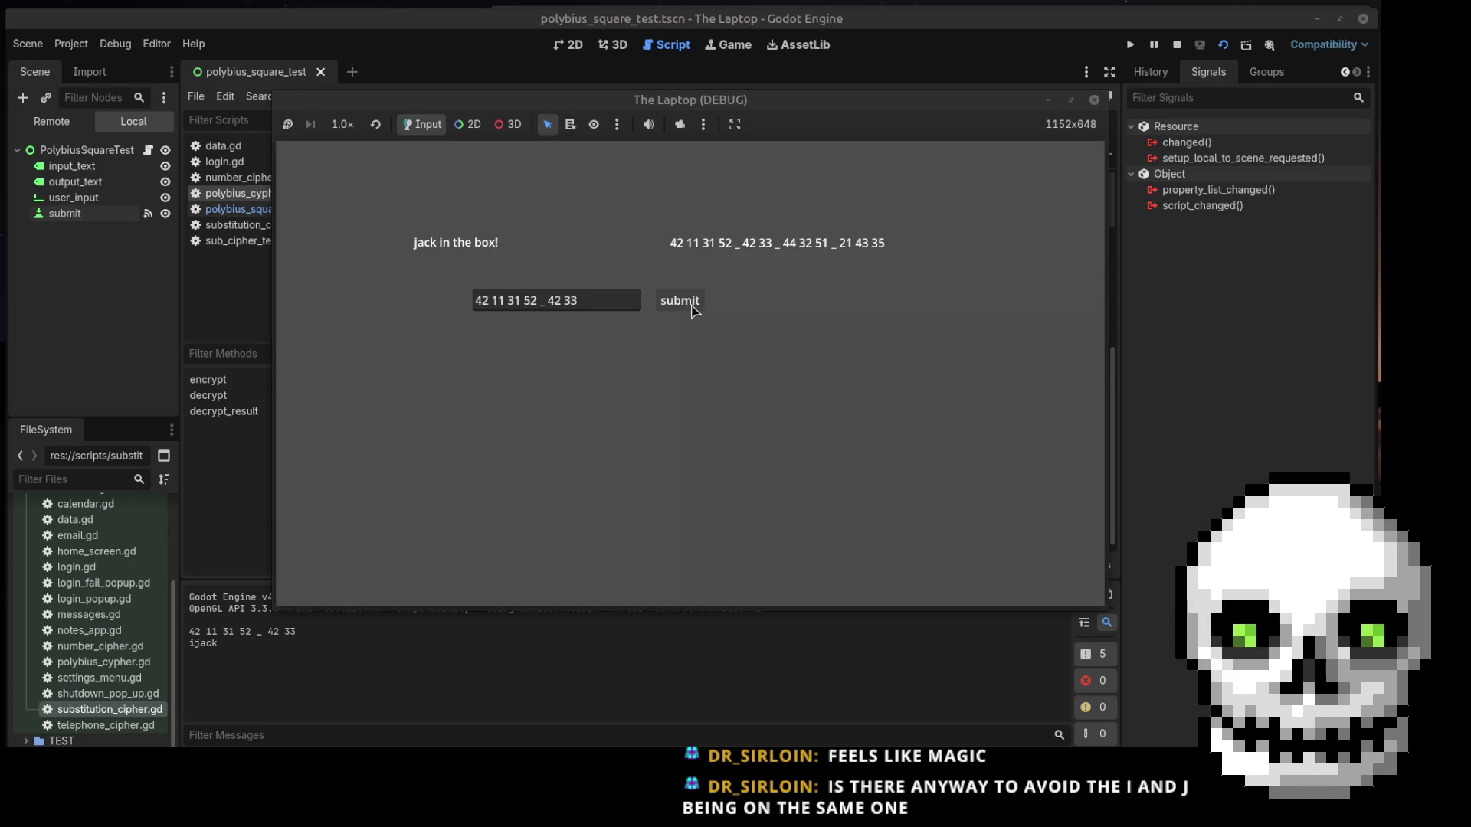
{"action": "left_click", "coordinate": [1094, 99]}
Delete the break statement on line 46 and rerun the current scene
{"action": "left_click_drag", "start_coordinate": [509, 398], "coordinate": [457, 398]}
{"action": "key", "text": "BackSpace"}
{"action": "key", "text": "BackSpace"}
{"action": "key", "text": "BackSpace"}
{"action": "key", "text": "BackSpace"}
{"action": "key", "text": "BackSpace"}
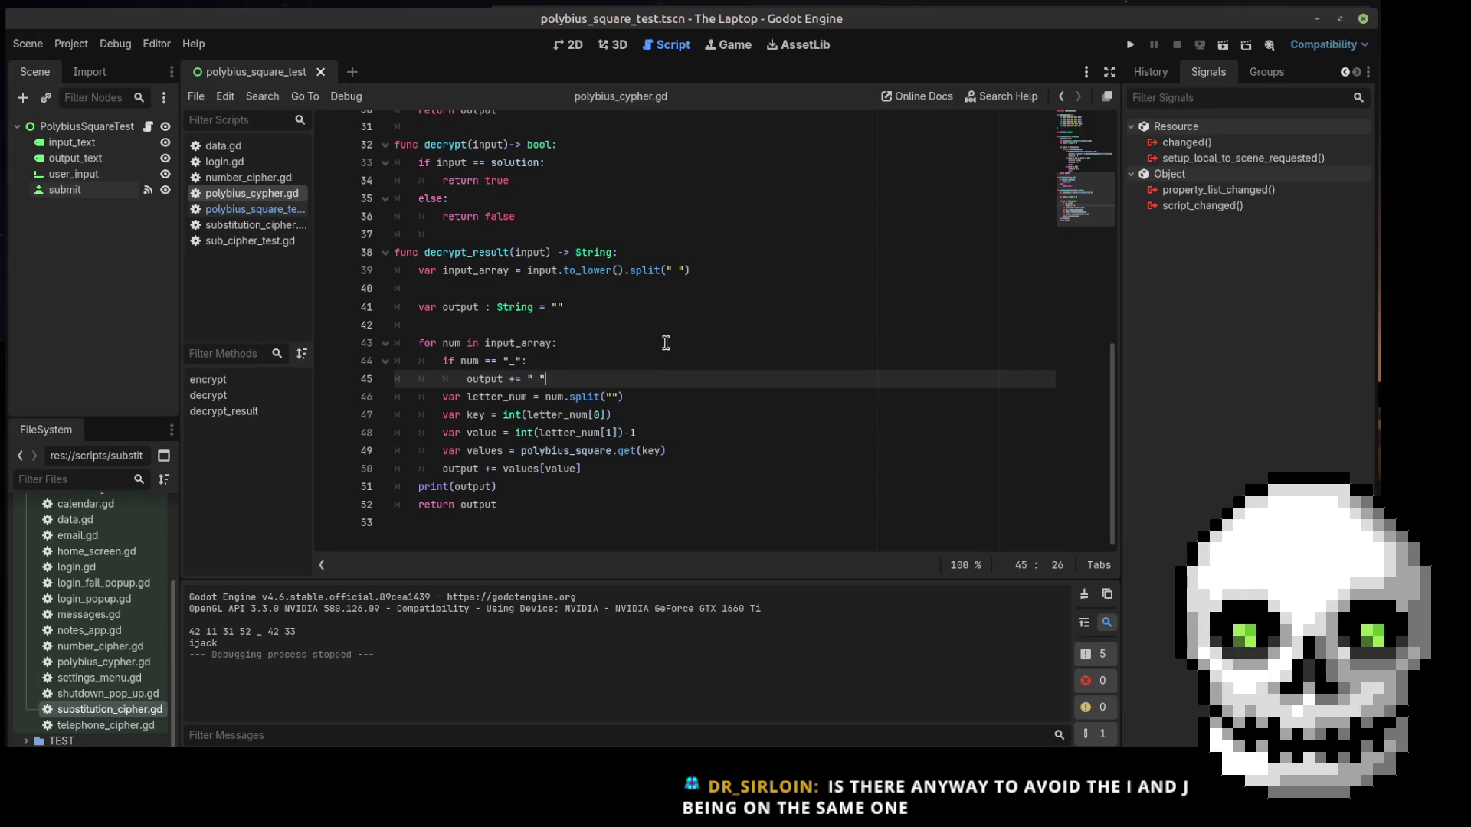
{"action": "left_click", "coordinate": [1223, 45]}
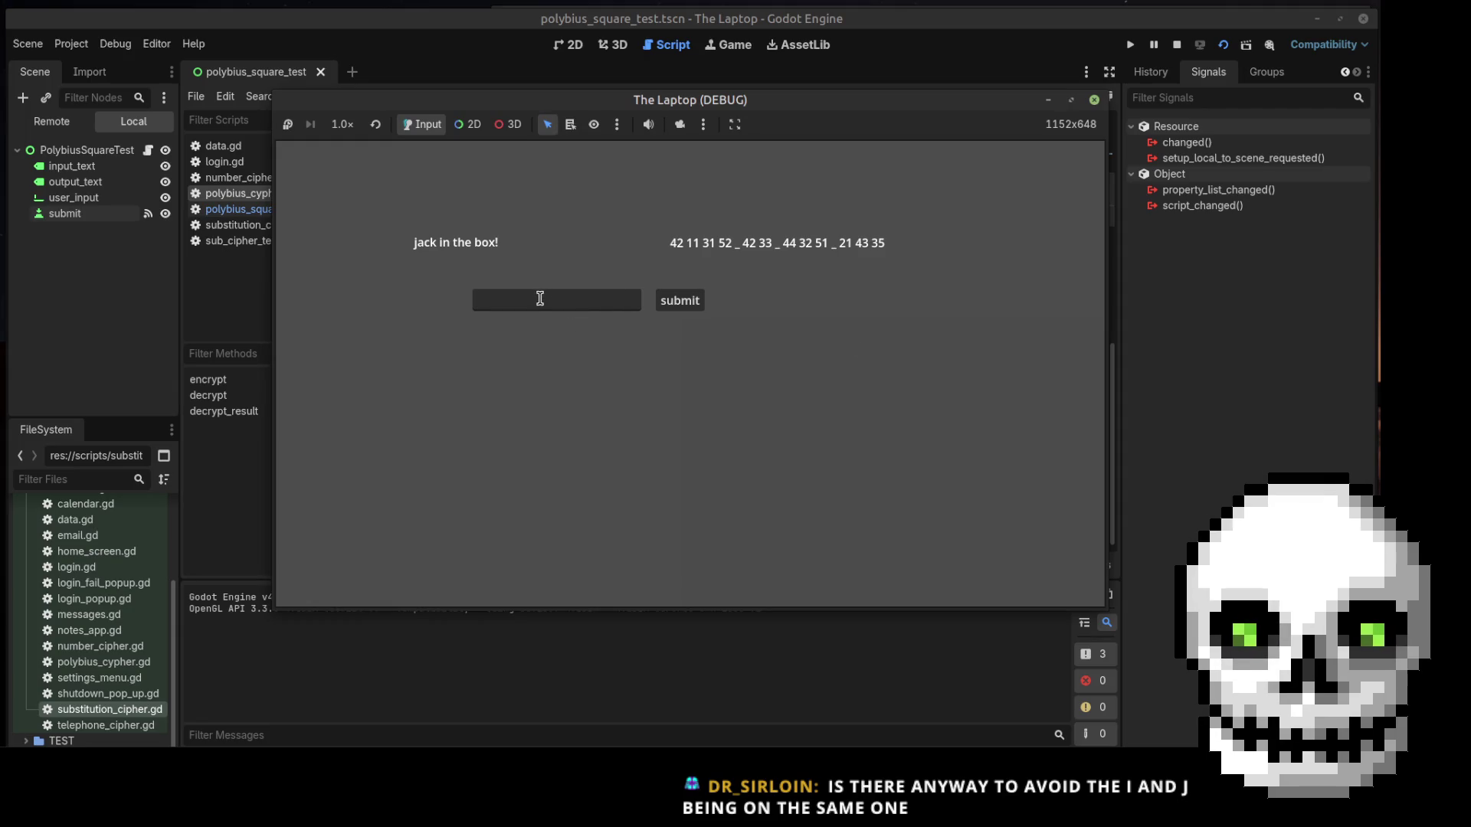
Enter 42 11 31 52 in the game's answer field and pull up a Polybius square chart
{"action": "left_click", "coordinate": [540, 300]}
{"action": "type", "text": "42 11 3"}
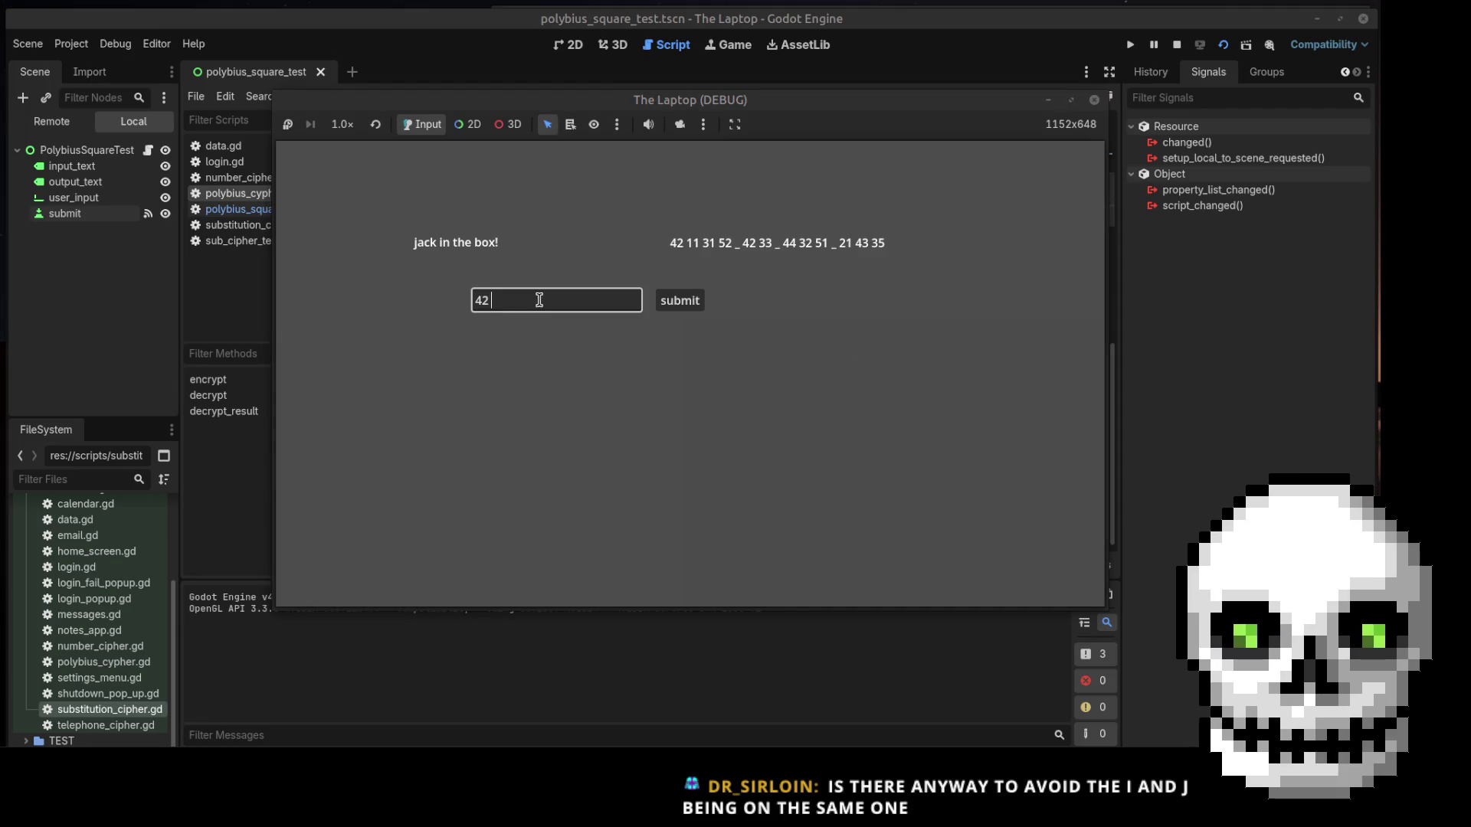
{"action": "type", "text": "1 52"}
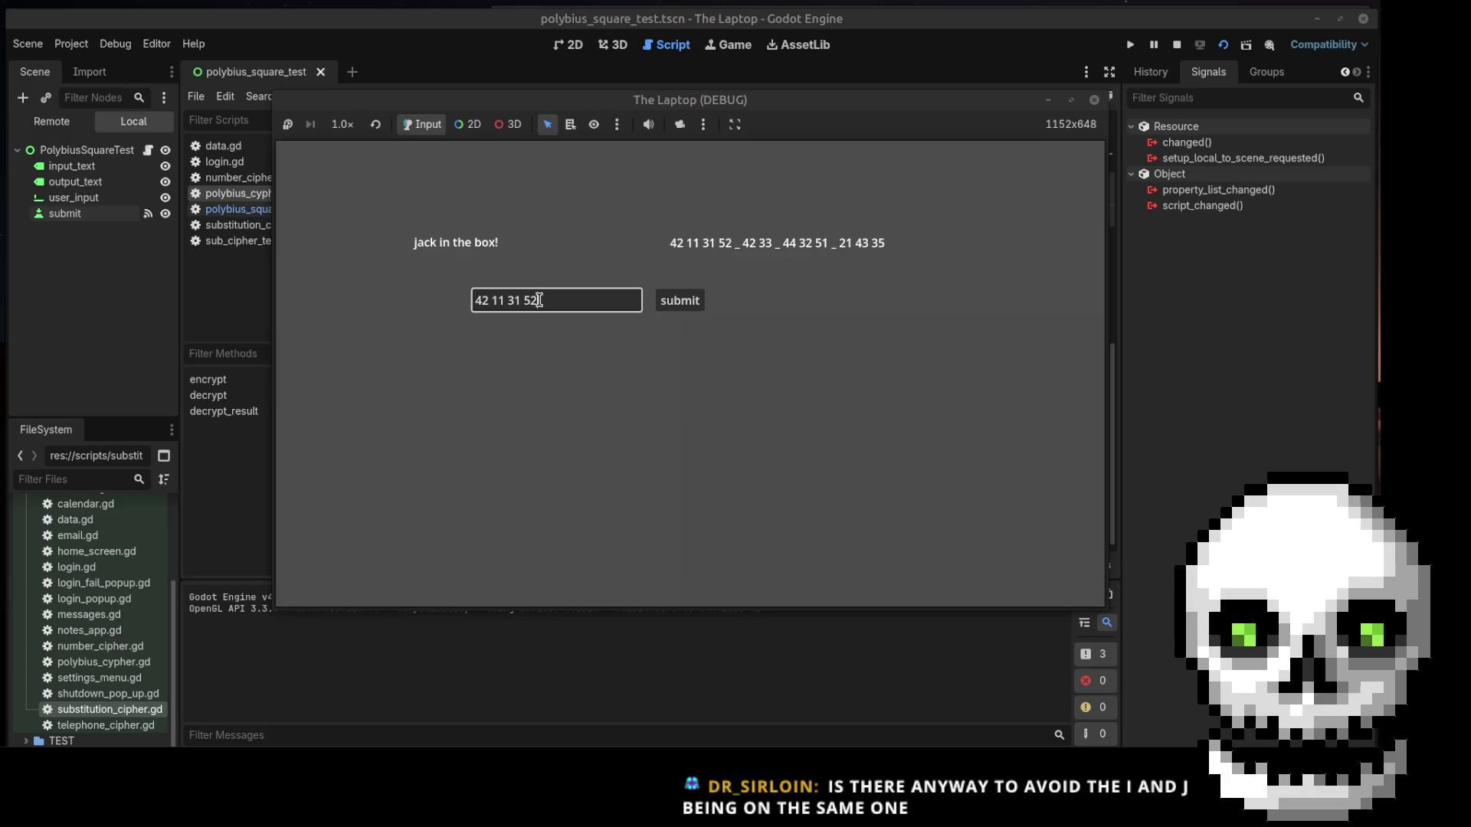
{"action": "left_click", "coordinate": [107, 783]}
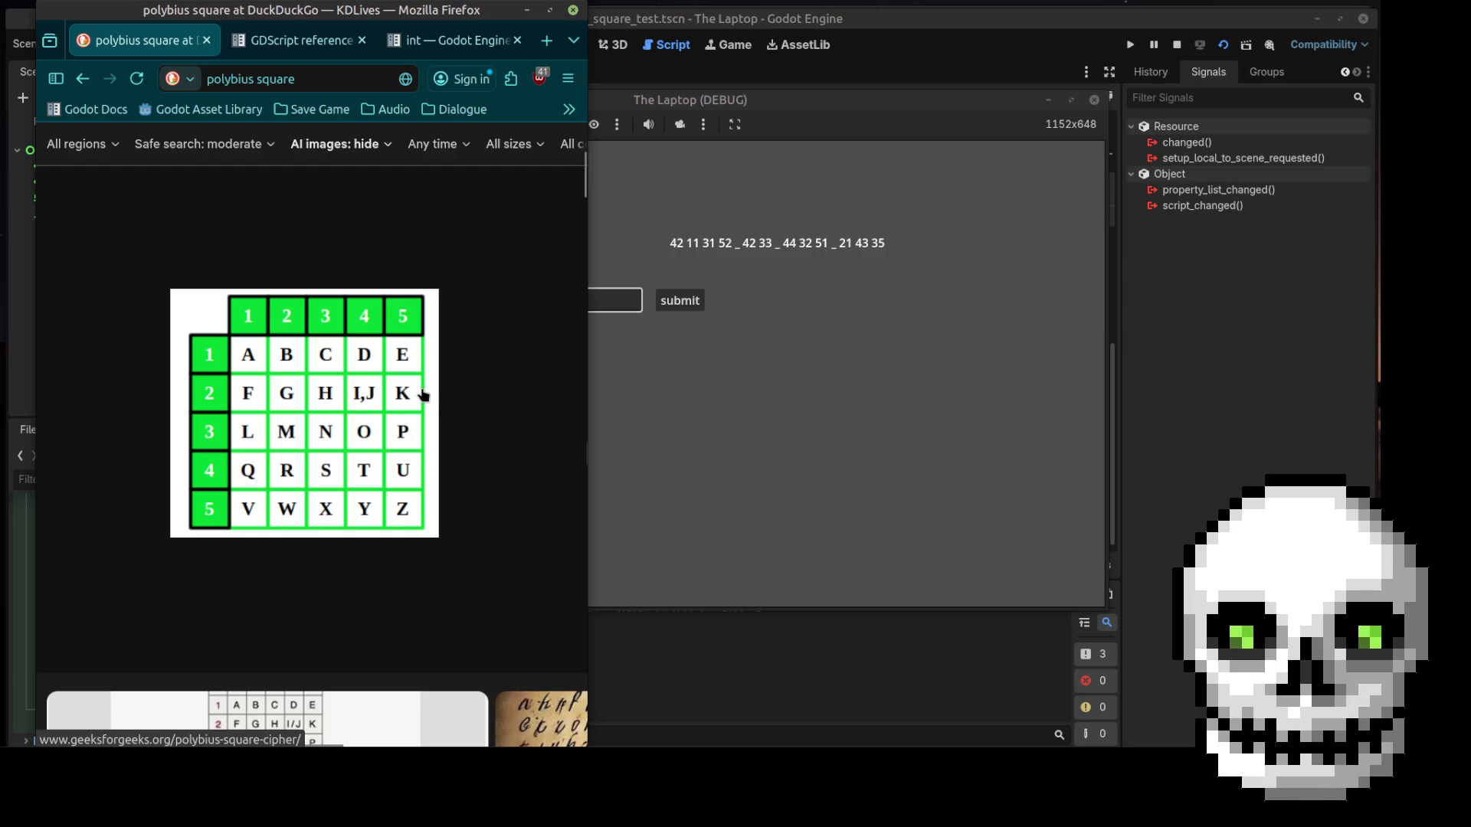
Extend the answer to 42 11 31 52 _ 42 33 and submit it for decryption
{"action": "left_click", "coordinate": [686, 442]}
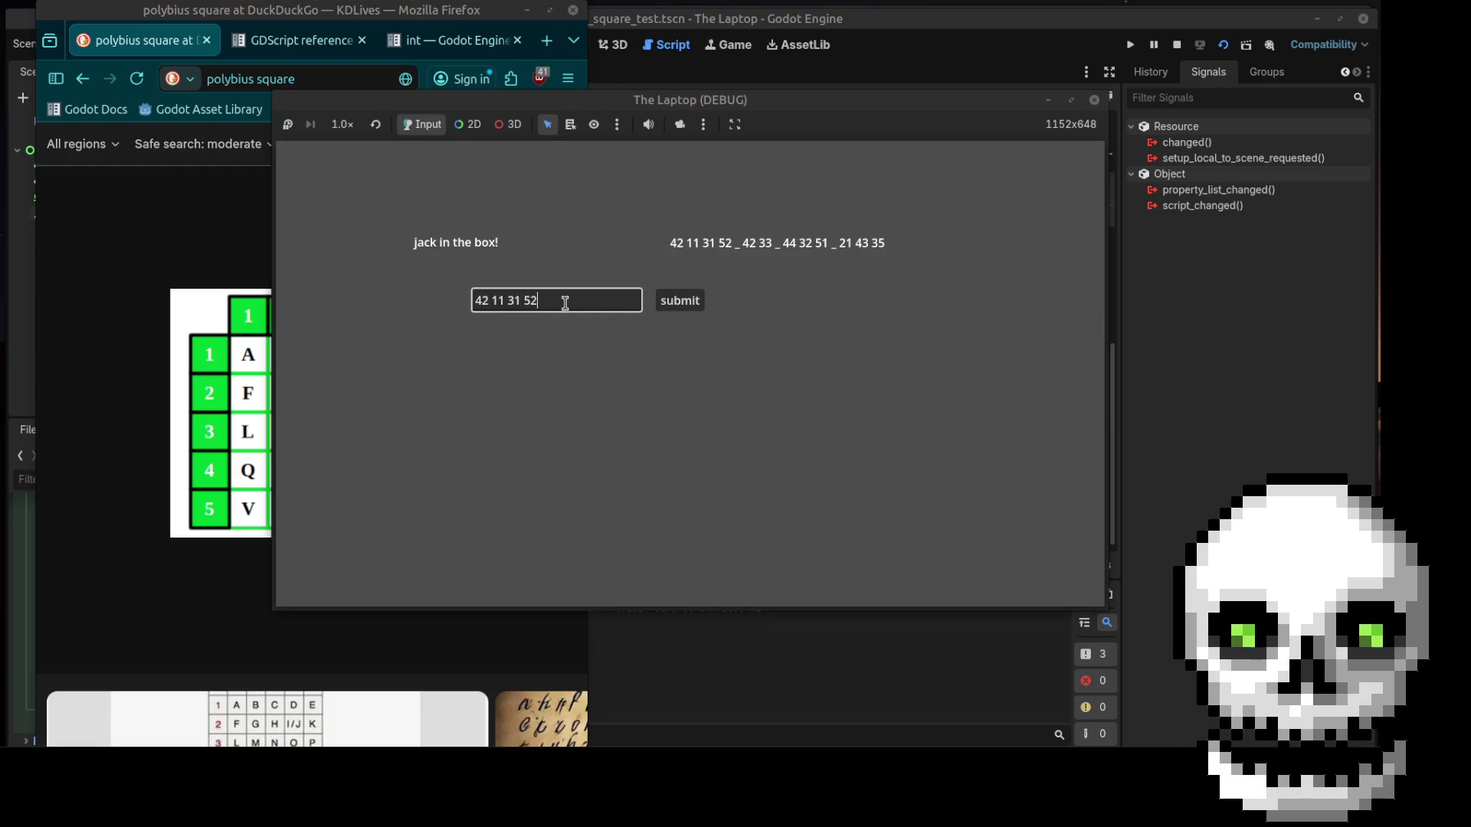
{"action": "type", "text": "_ "}
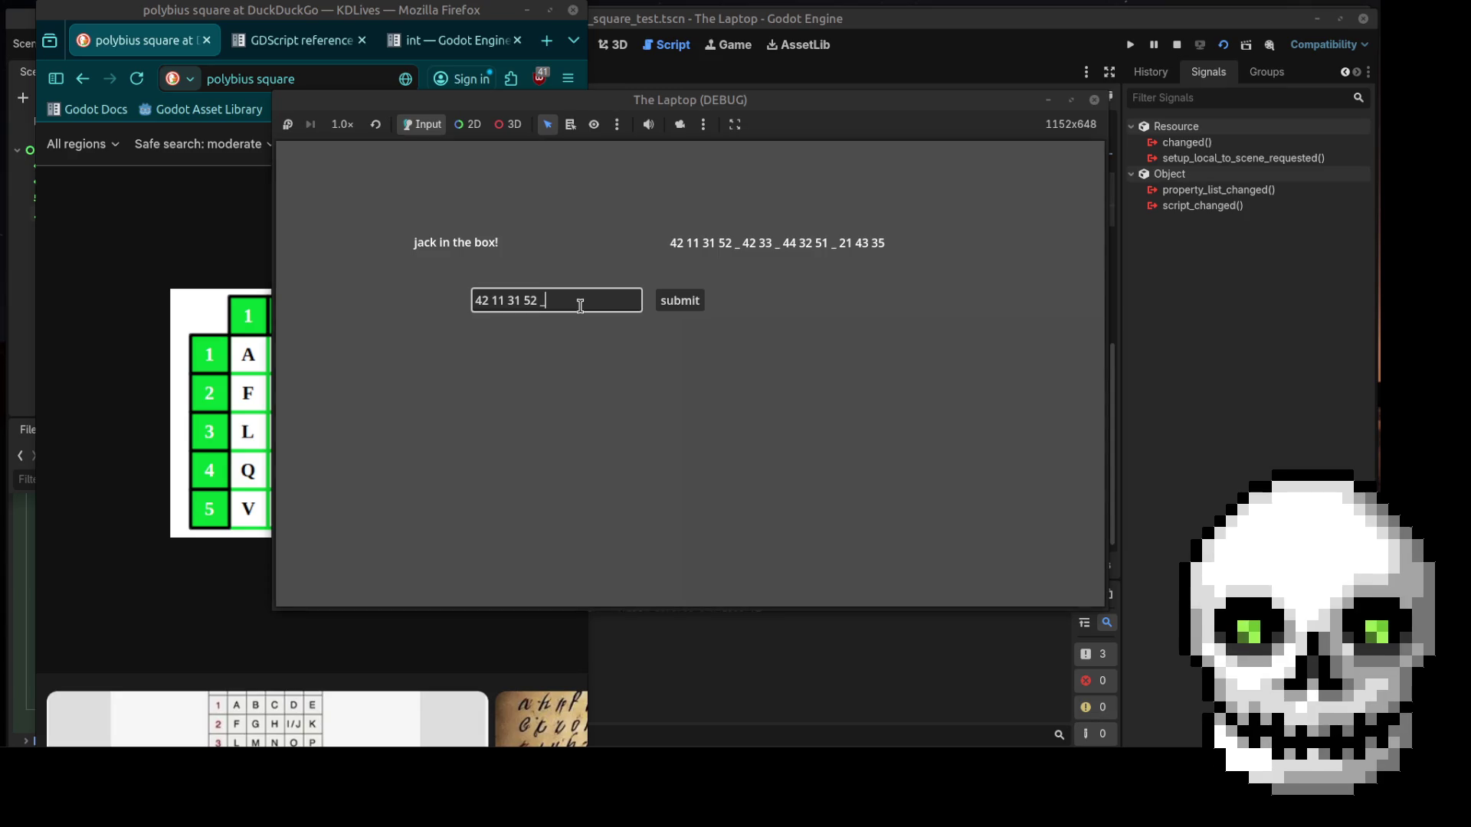
{"action": "type", "text": "42 33"}
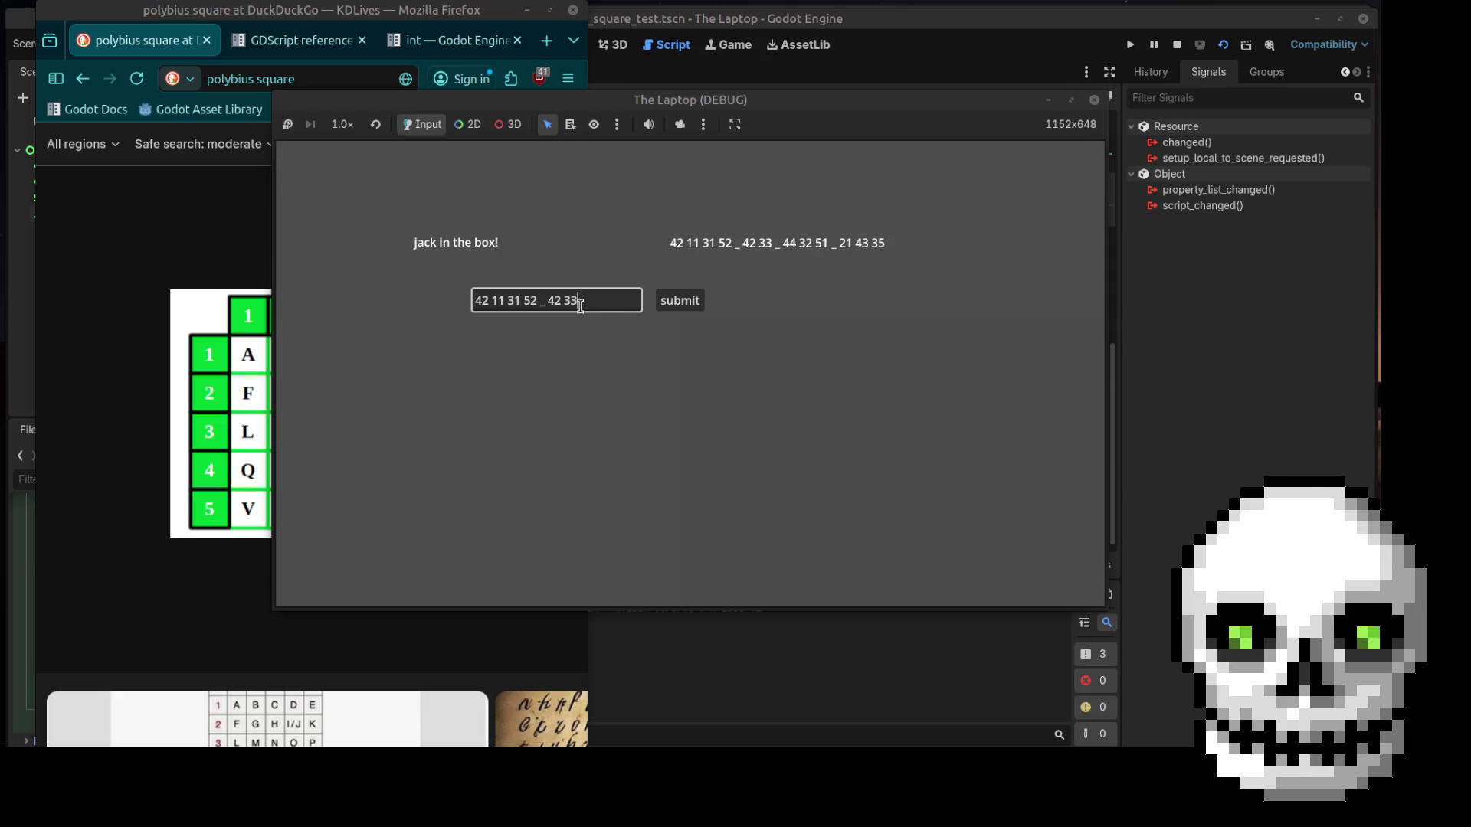
{"action": "left_click", "coordinate": [694, 300]}
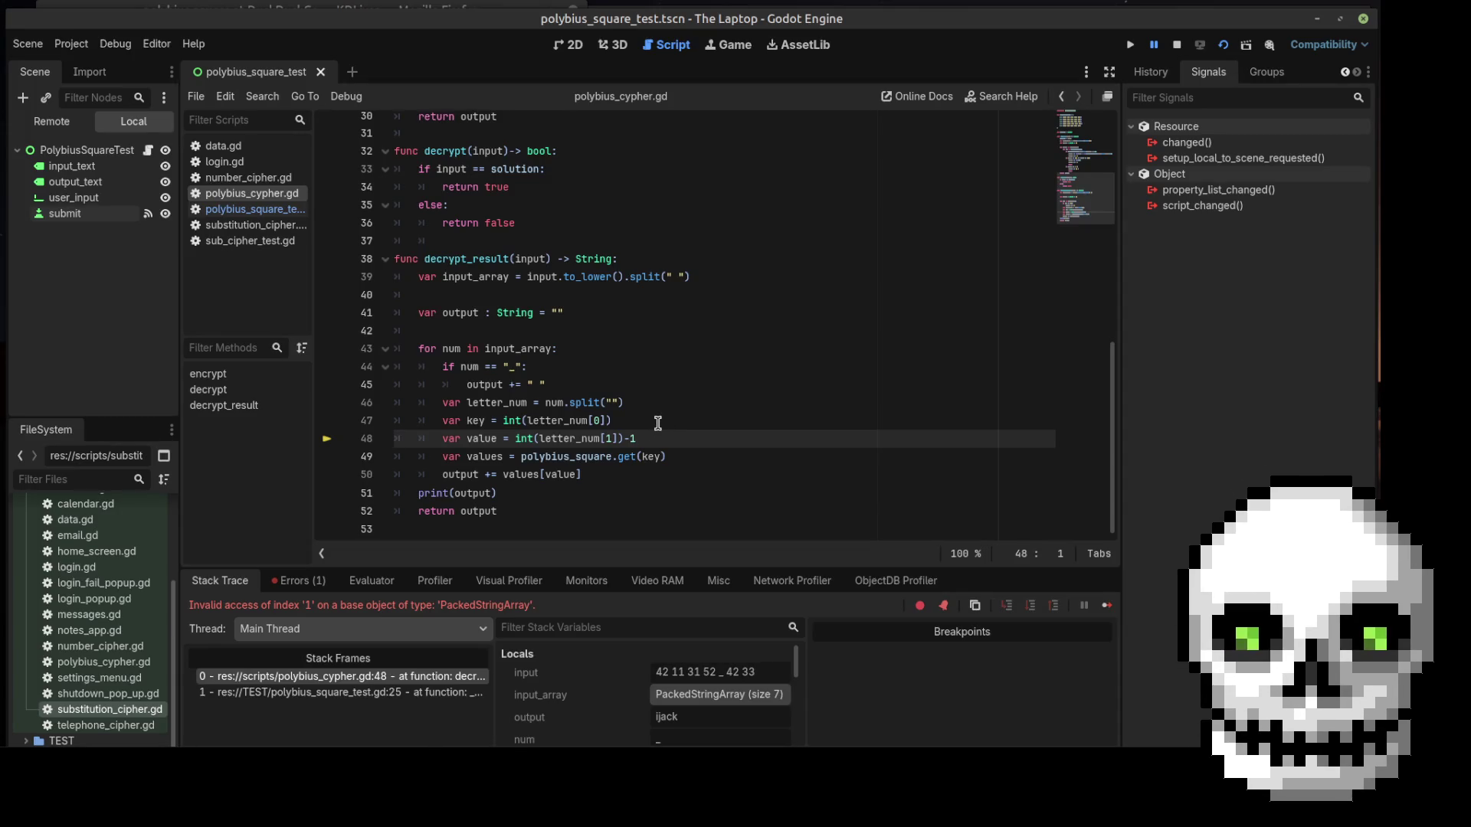
Put '_' into the line 44 check, comment out lines 44–45, and save the script
{"action": "scroll", "coordinate": [684, 414], "scroll_direction": "up", "scroll_amount": 1}
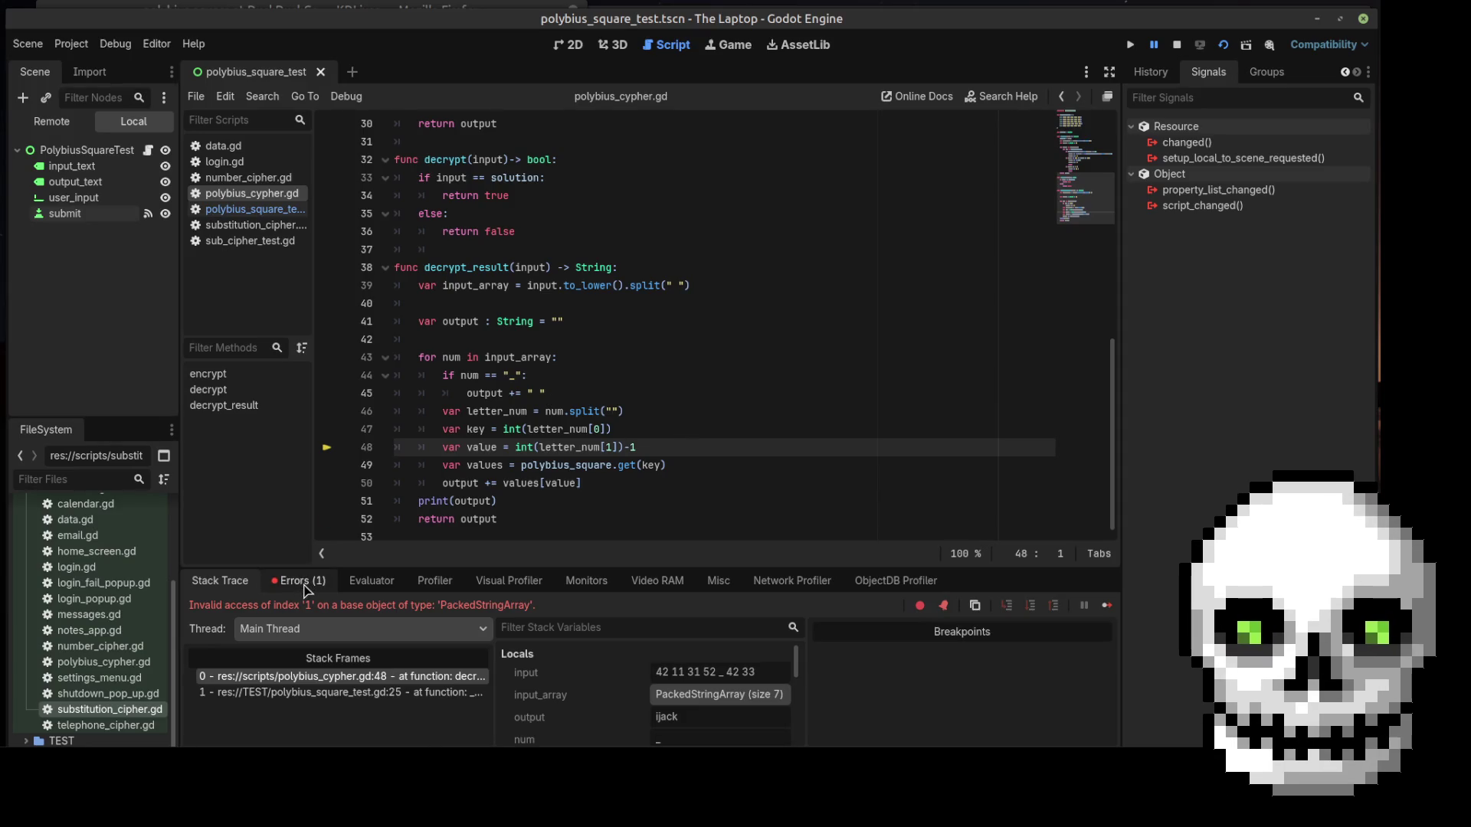
{"action": "left_click", "coordinate": [513, 376]}
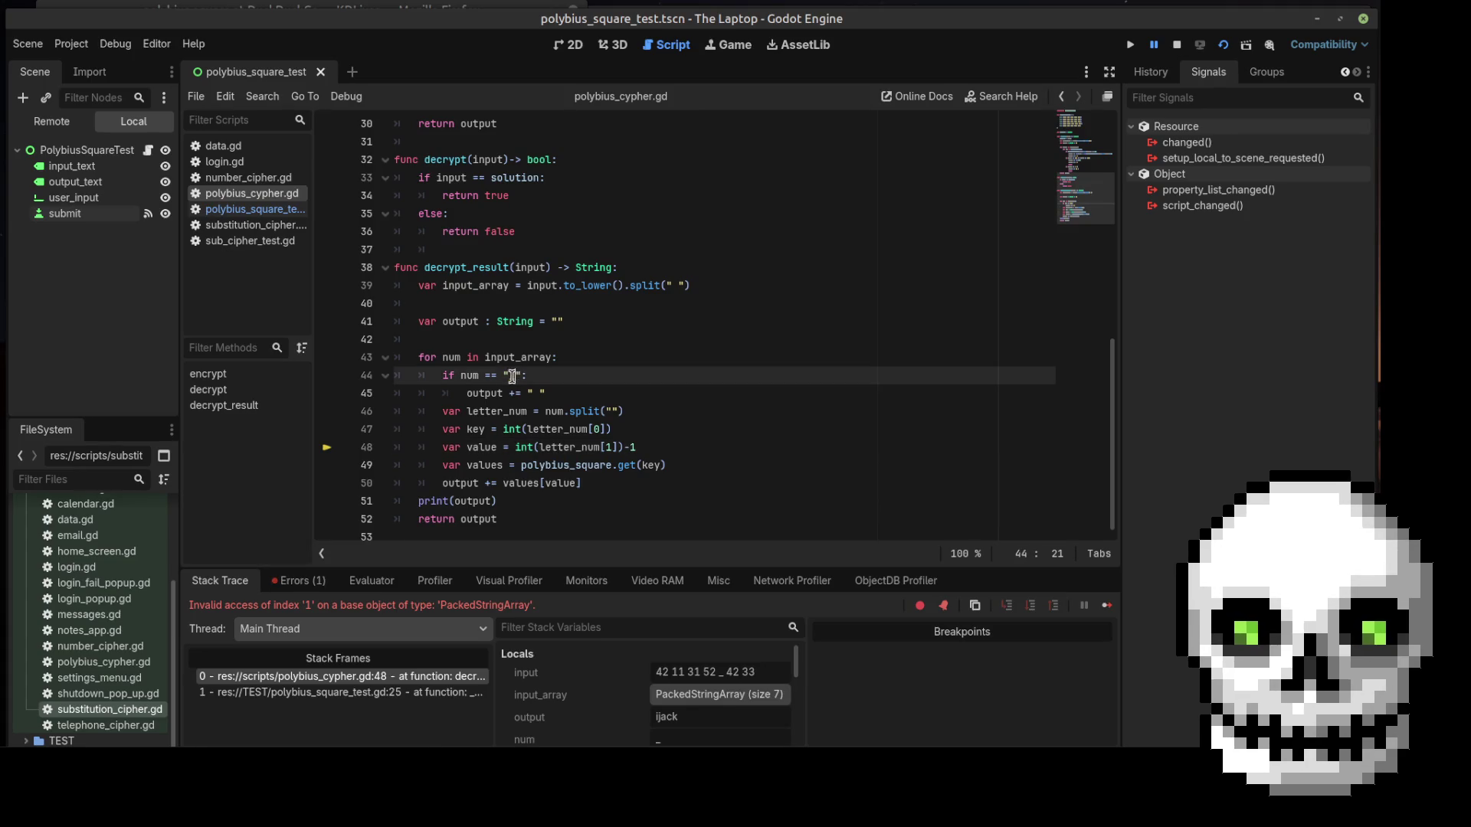
{"action": "type", "text": "_"}
{"action": "left_click", "coordinate": [628, 375]}
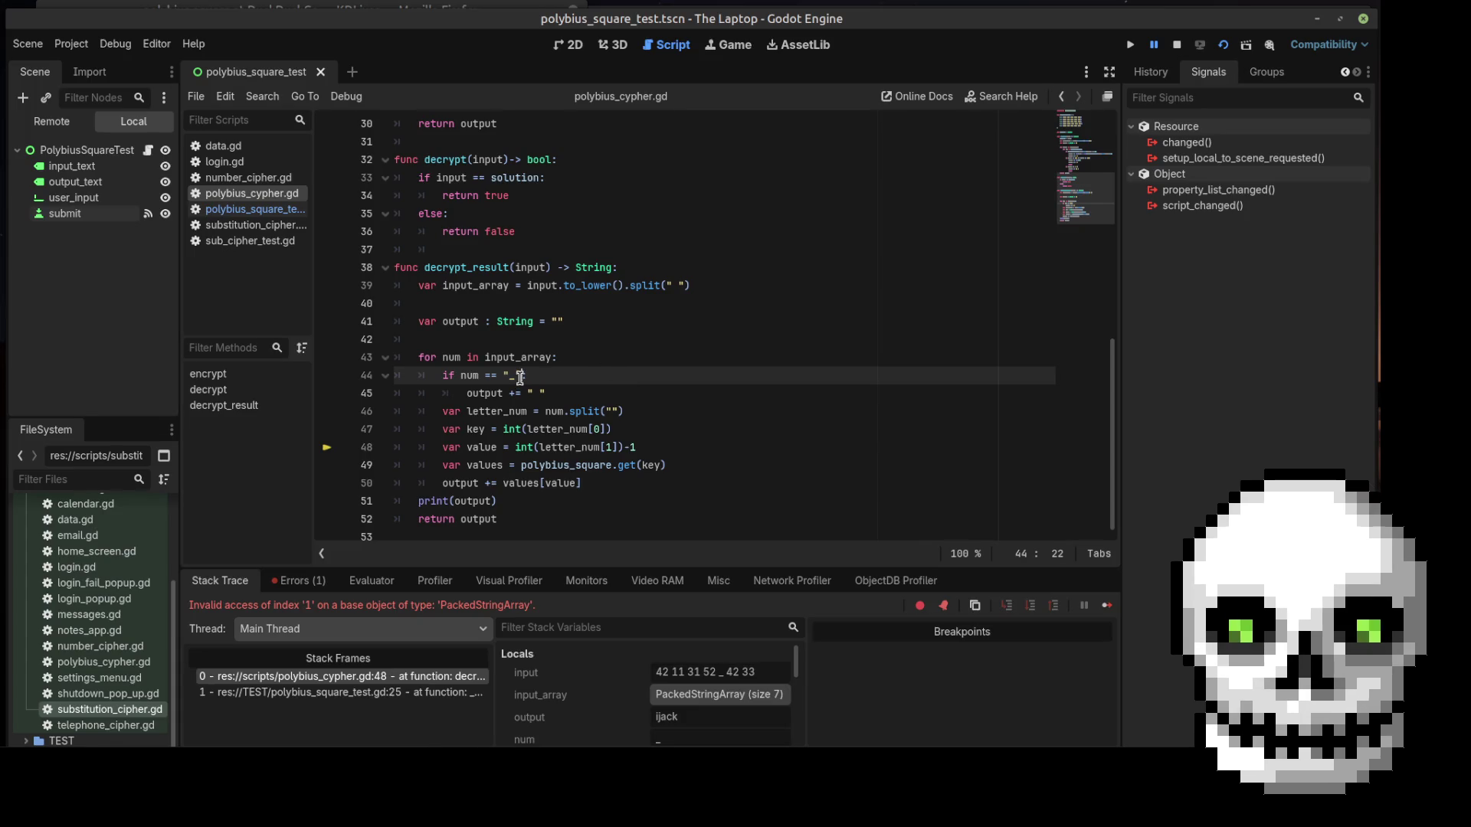
{"action": "left_click_drag", "start_coordinate": [567, 394], "coordinate": [441, 380]}
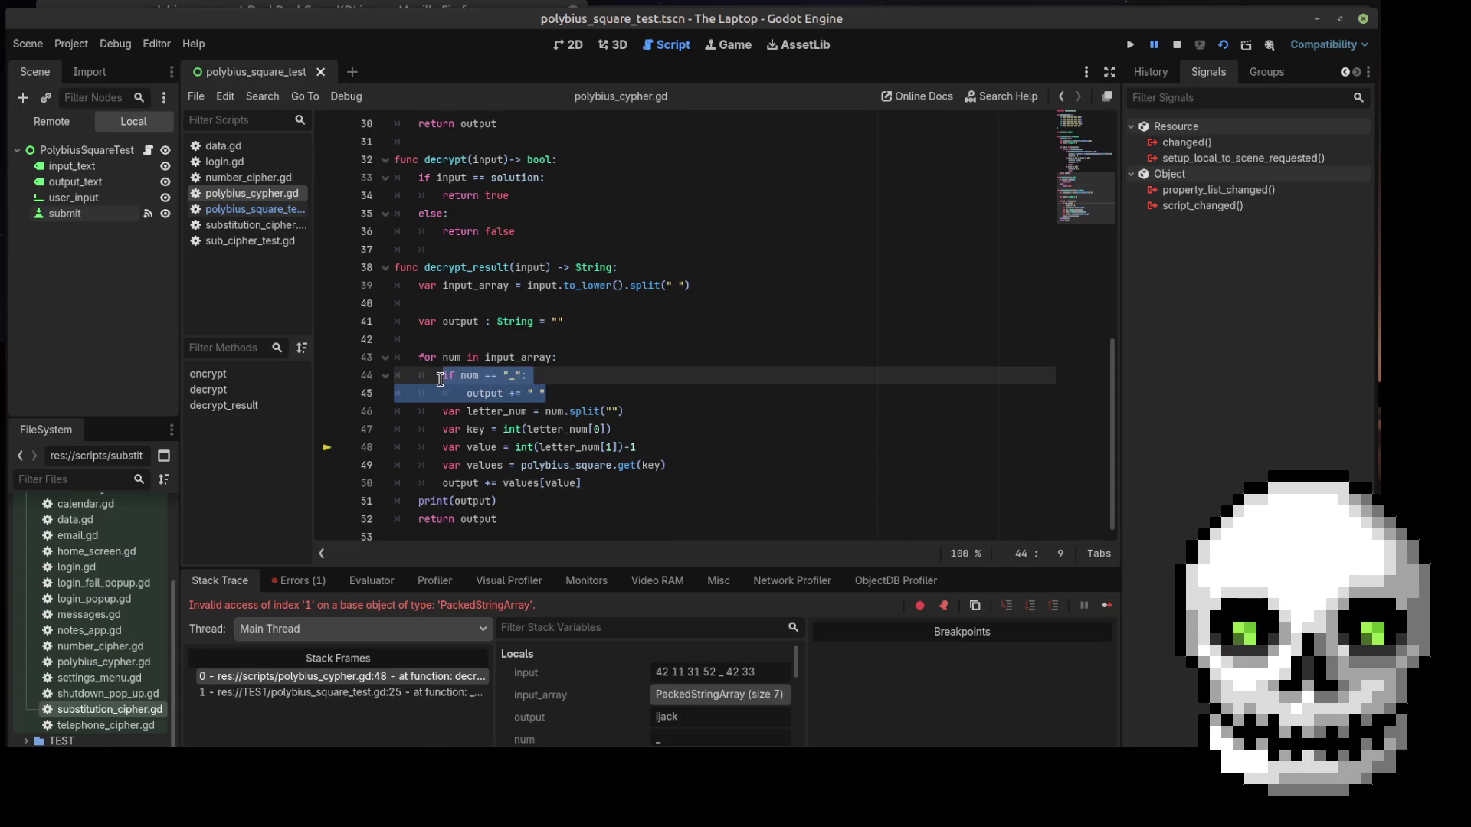
{"action": "key", "text": "ctrl+k"}
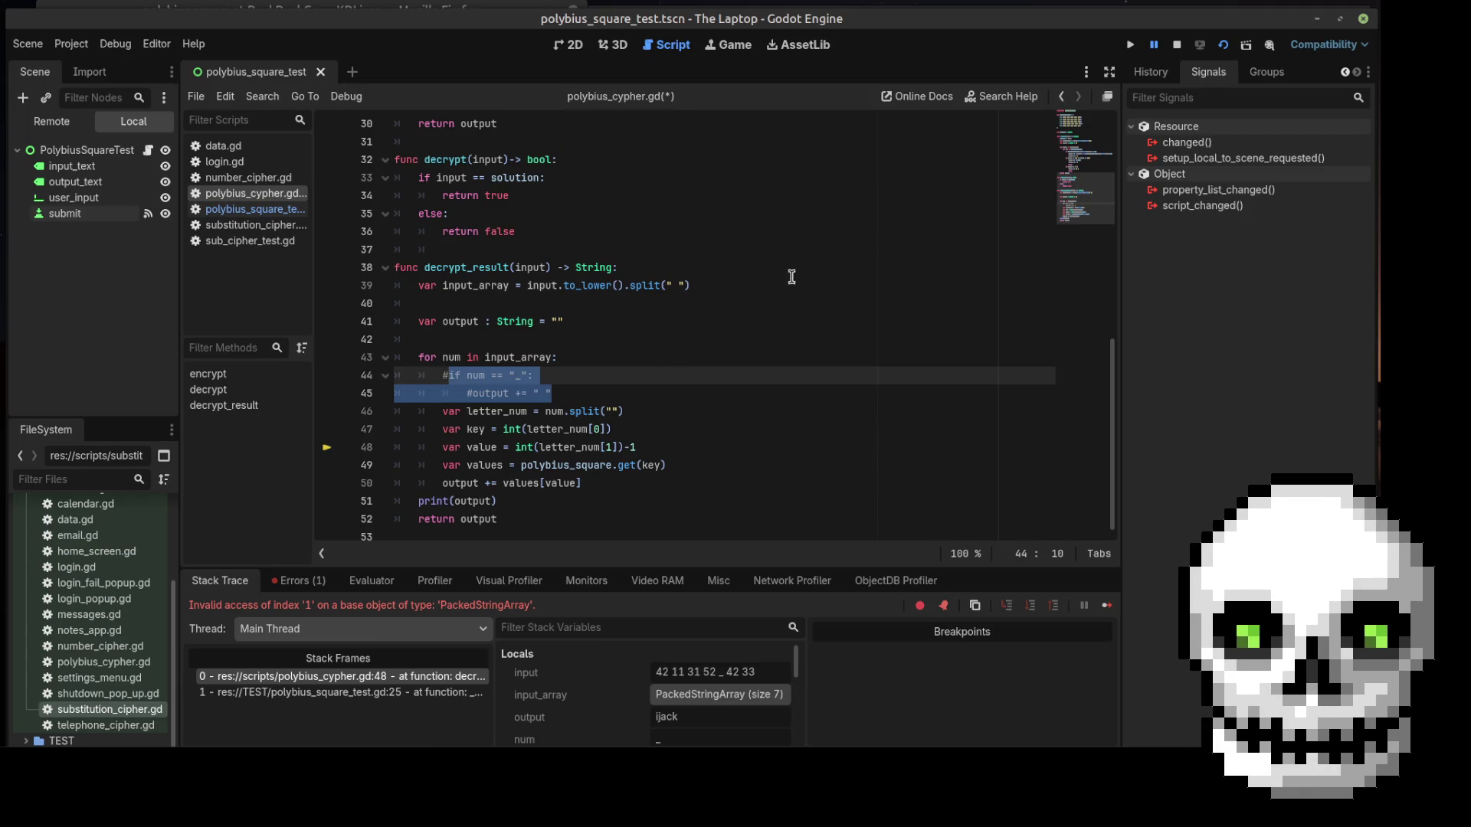
{"action": "key", "text": "ctrl+s"}
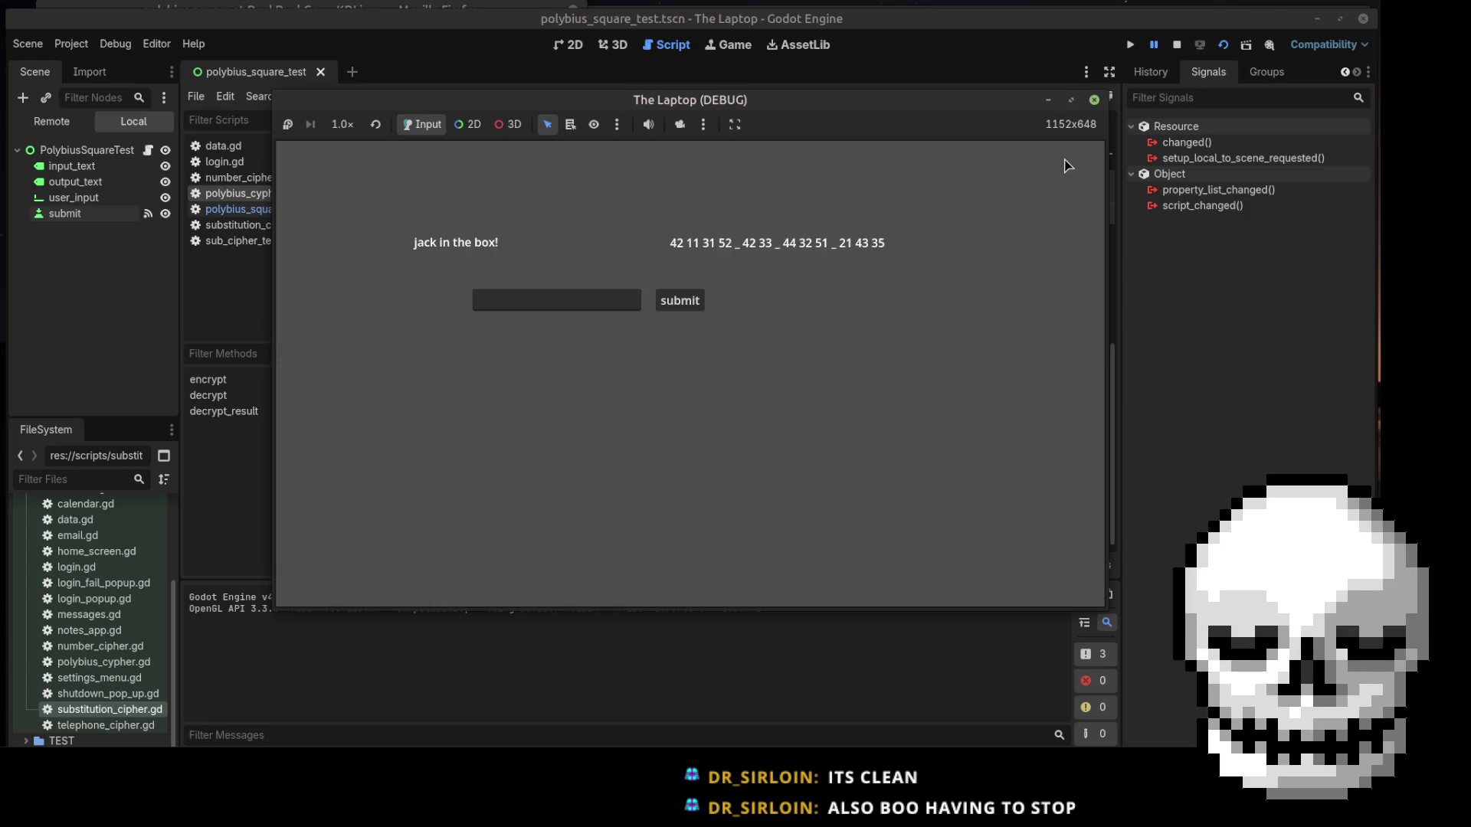
Type 42 11 31 _ 42 33 into the game's answer field and submit it
{"action": "left_click", "coordinate": [515, 305]}
{"action": "type", "text": "42"}
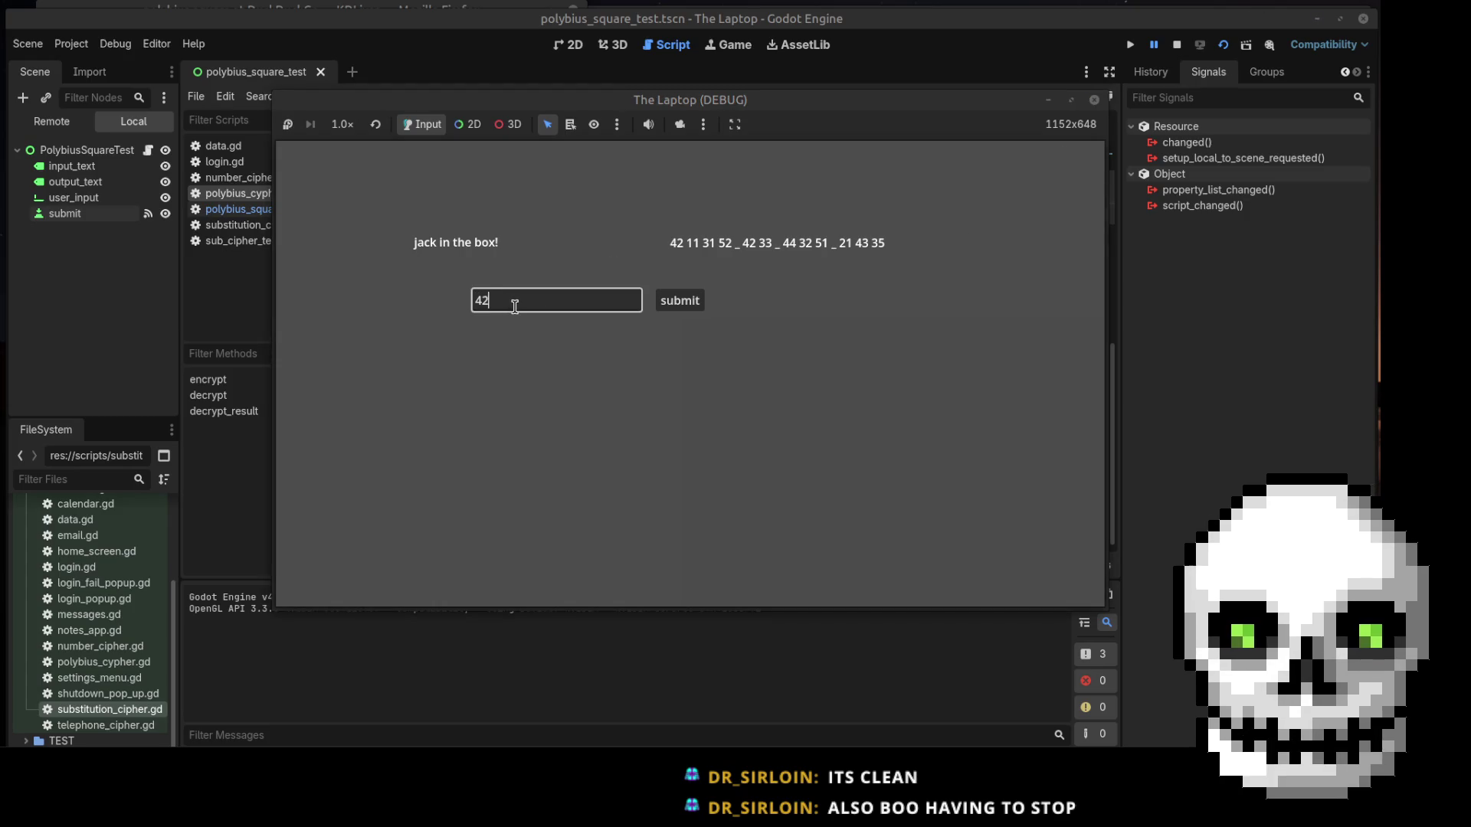
{"action": "type", "text": " 11 31 "}
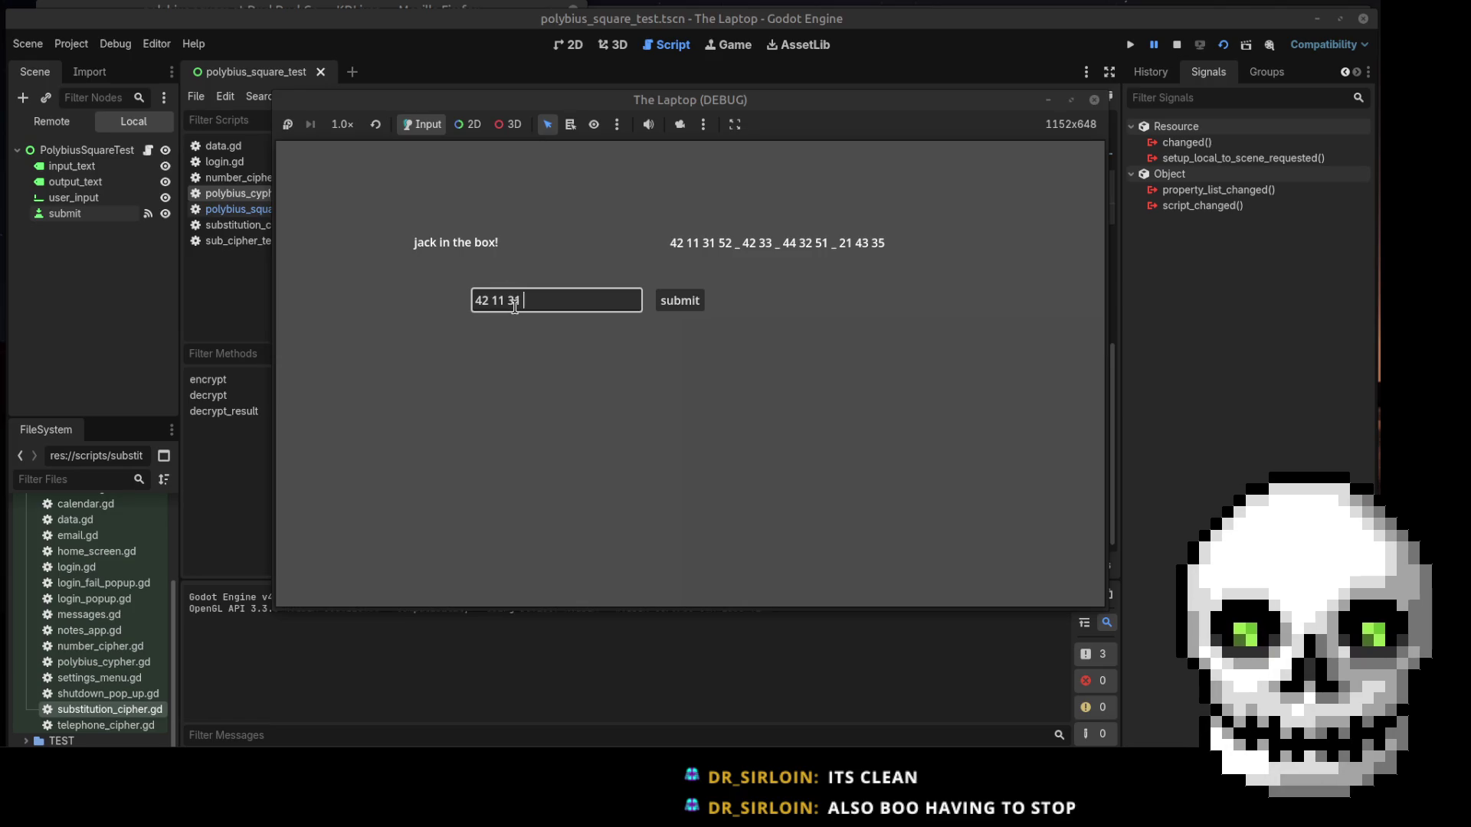
{"action": "type", "text": "_"}
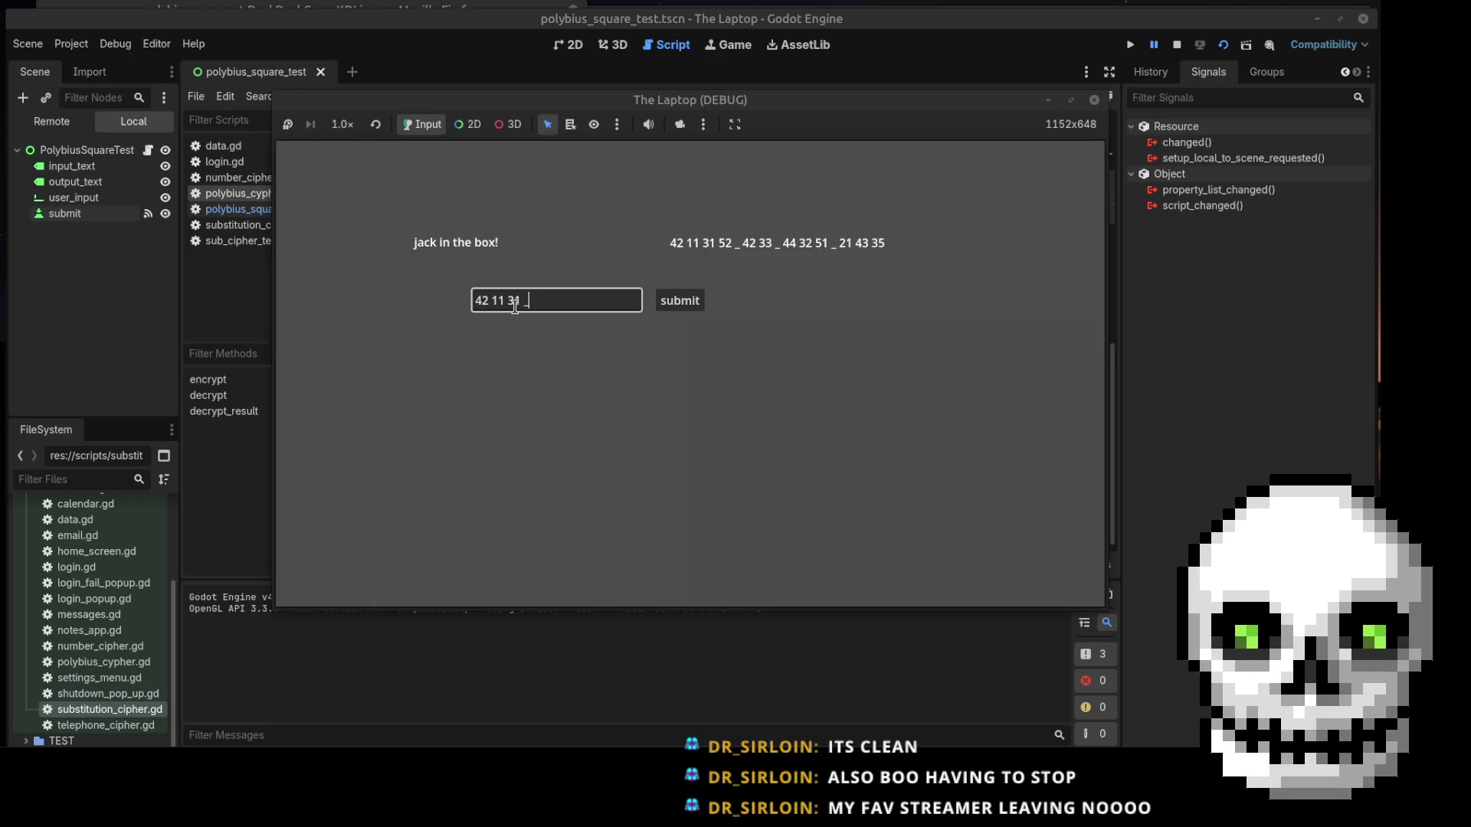
{"action": "type", "text": " 42 33"}
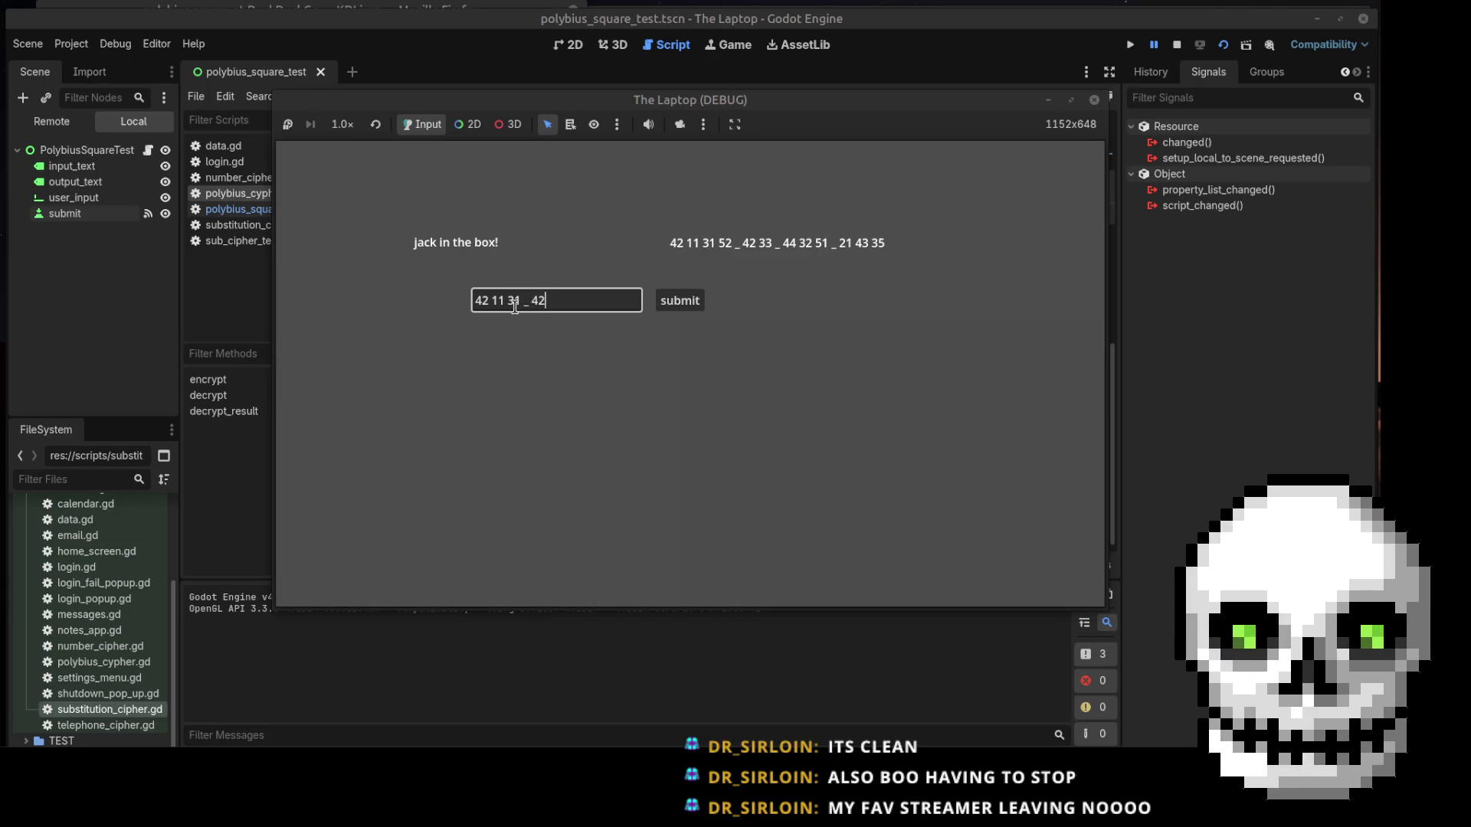
{"action": "left_click", "coordinate": [677, 301]}
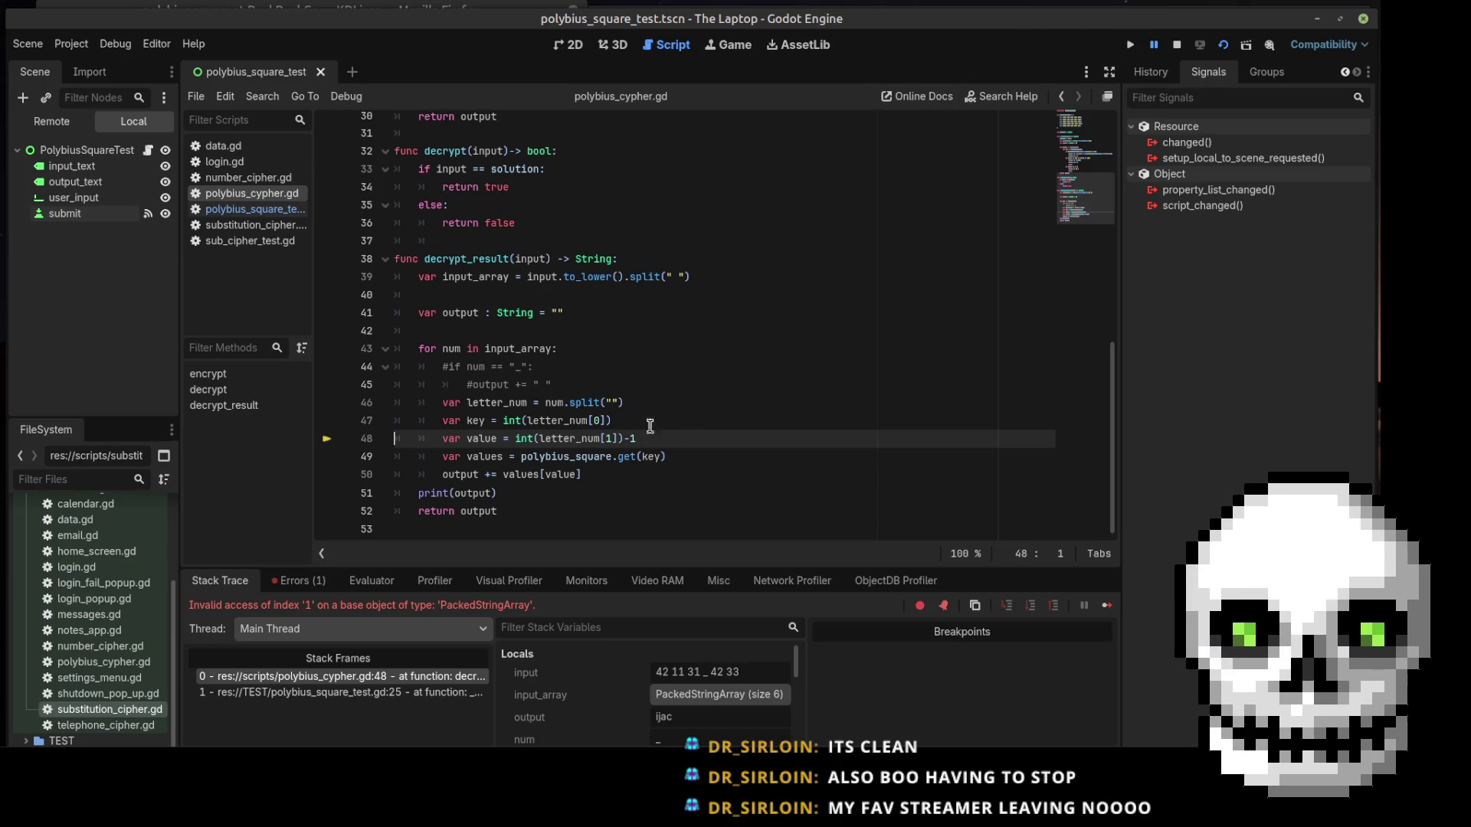
Add a new line 'if letter_num.size() > 2:' after the key line on line 47
{"action": "left_click", "coordinate": [689, 420]}
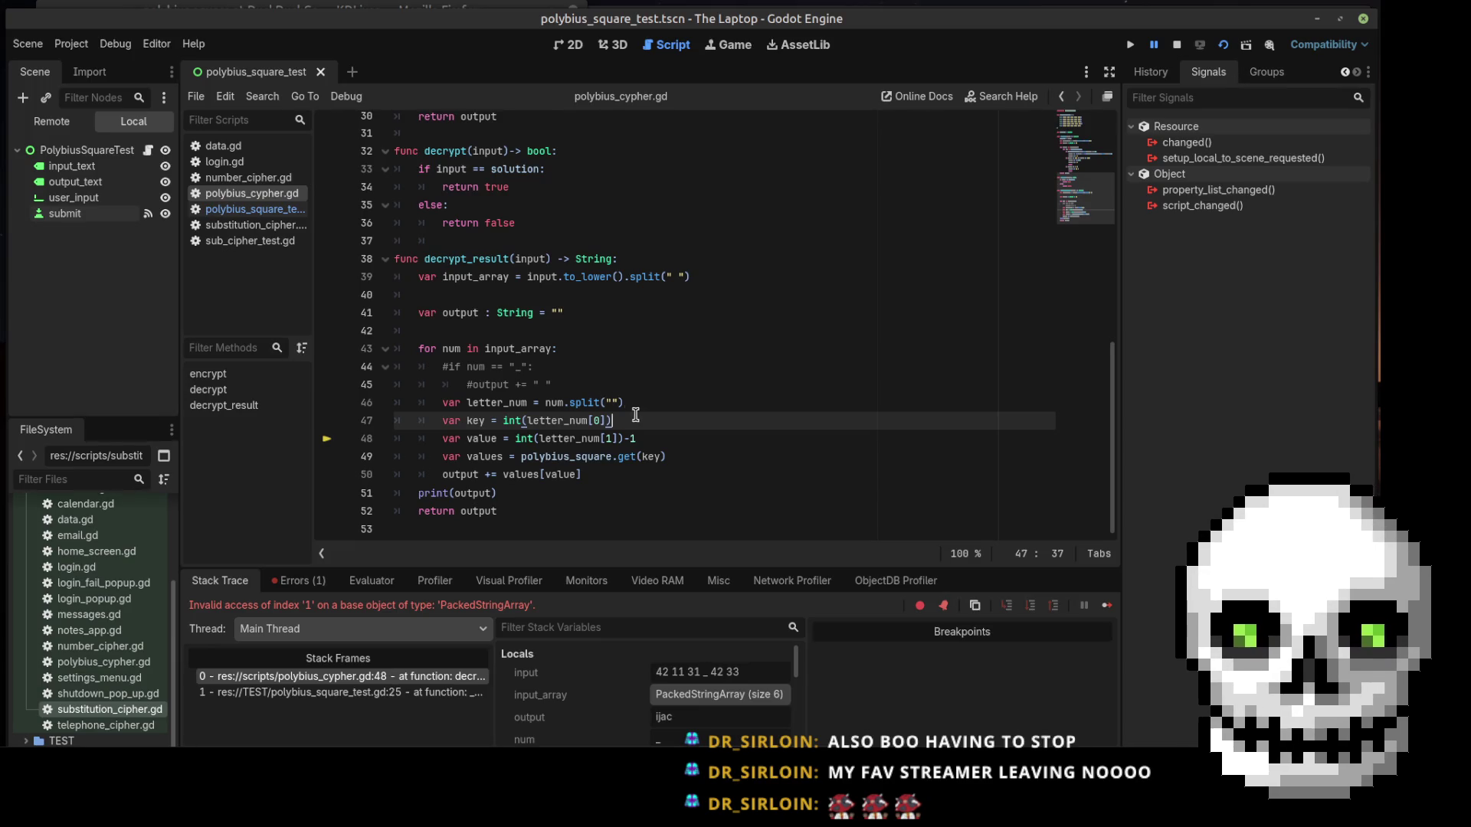
{"action": "key", "text": "Return"}
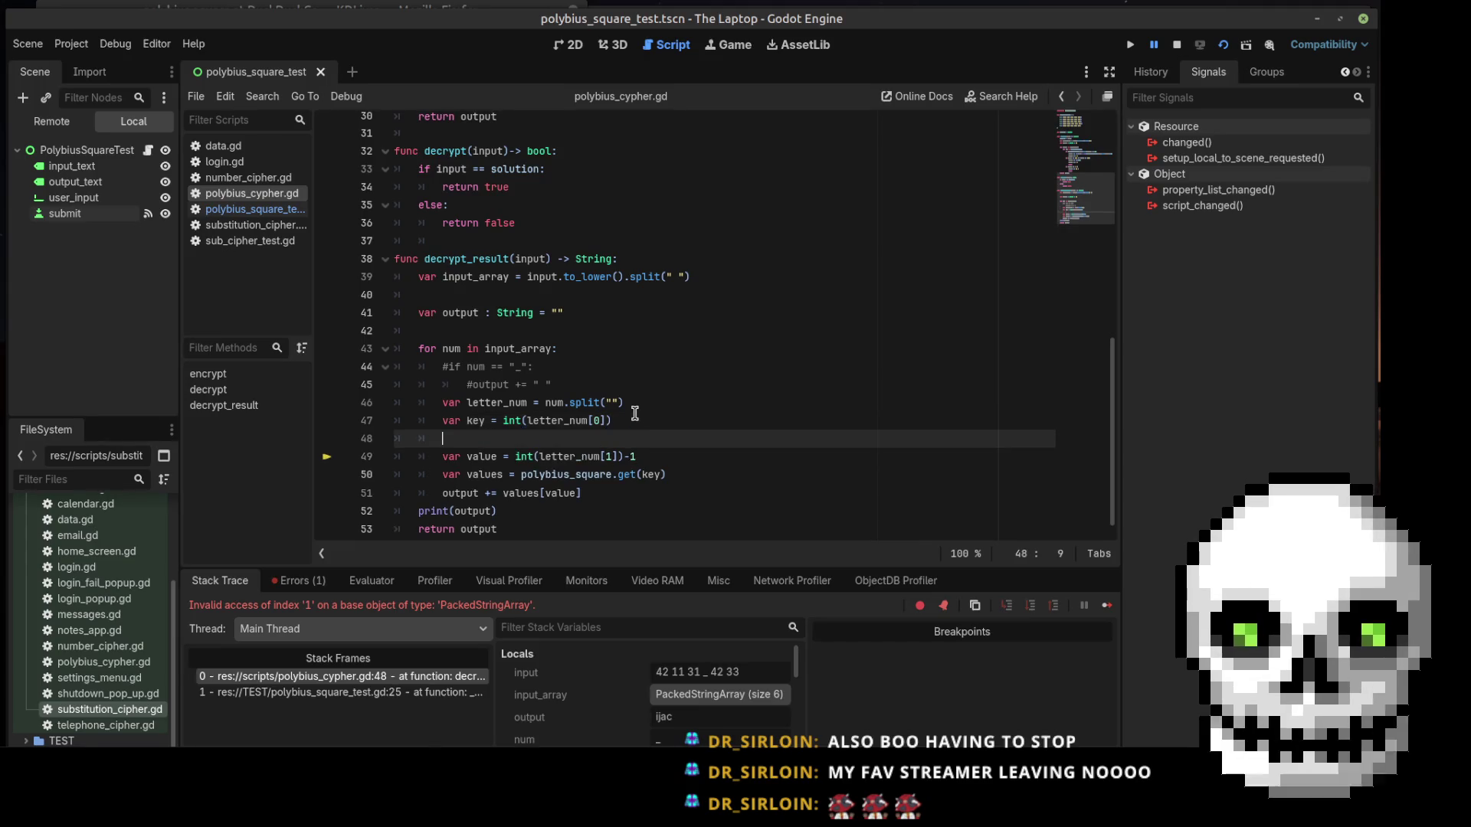
{"action": "type", "text": "if "}
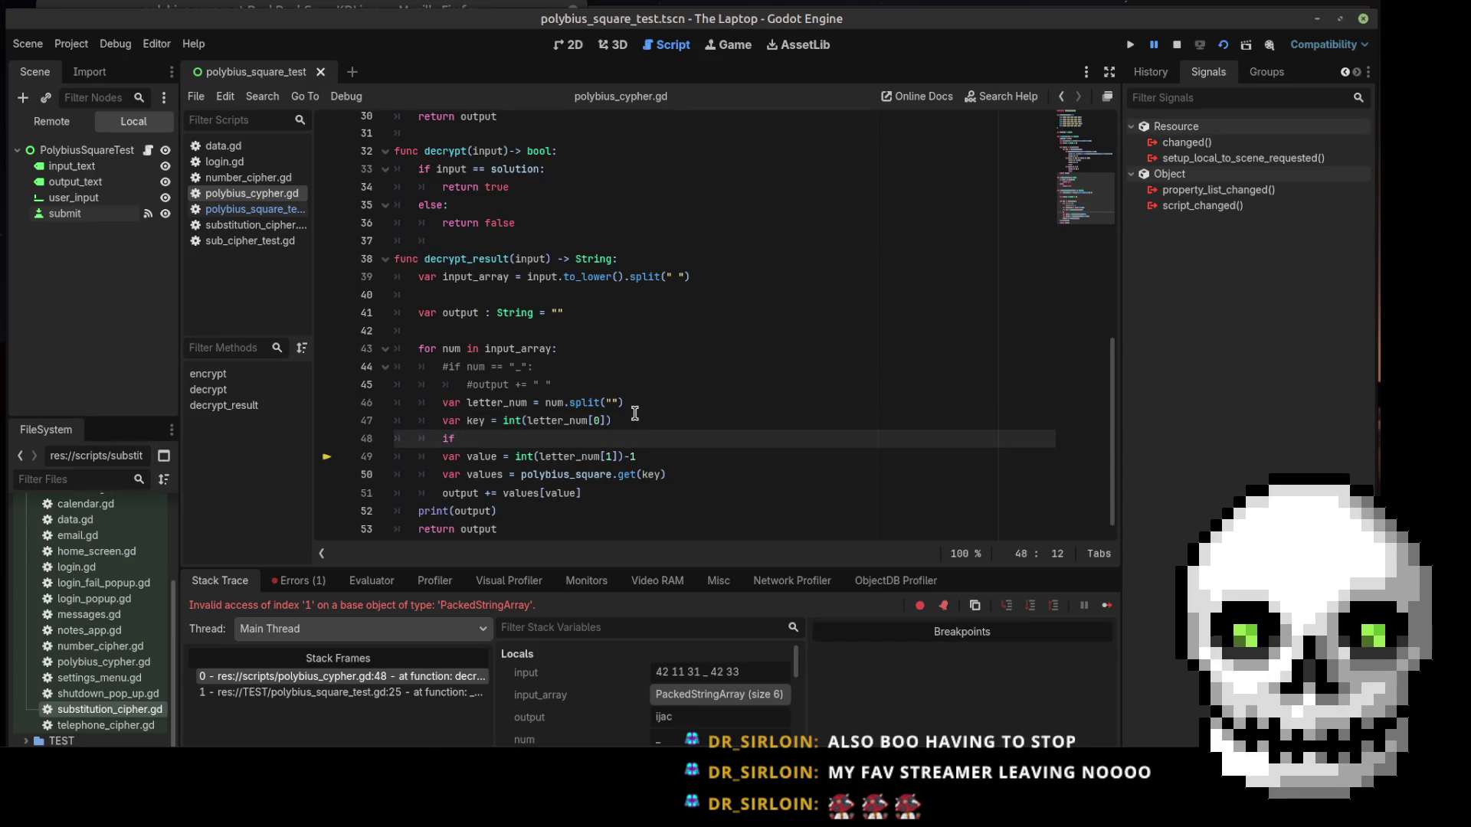
{"action": "type", "text": "lette"}
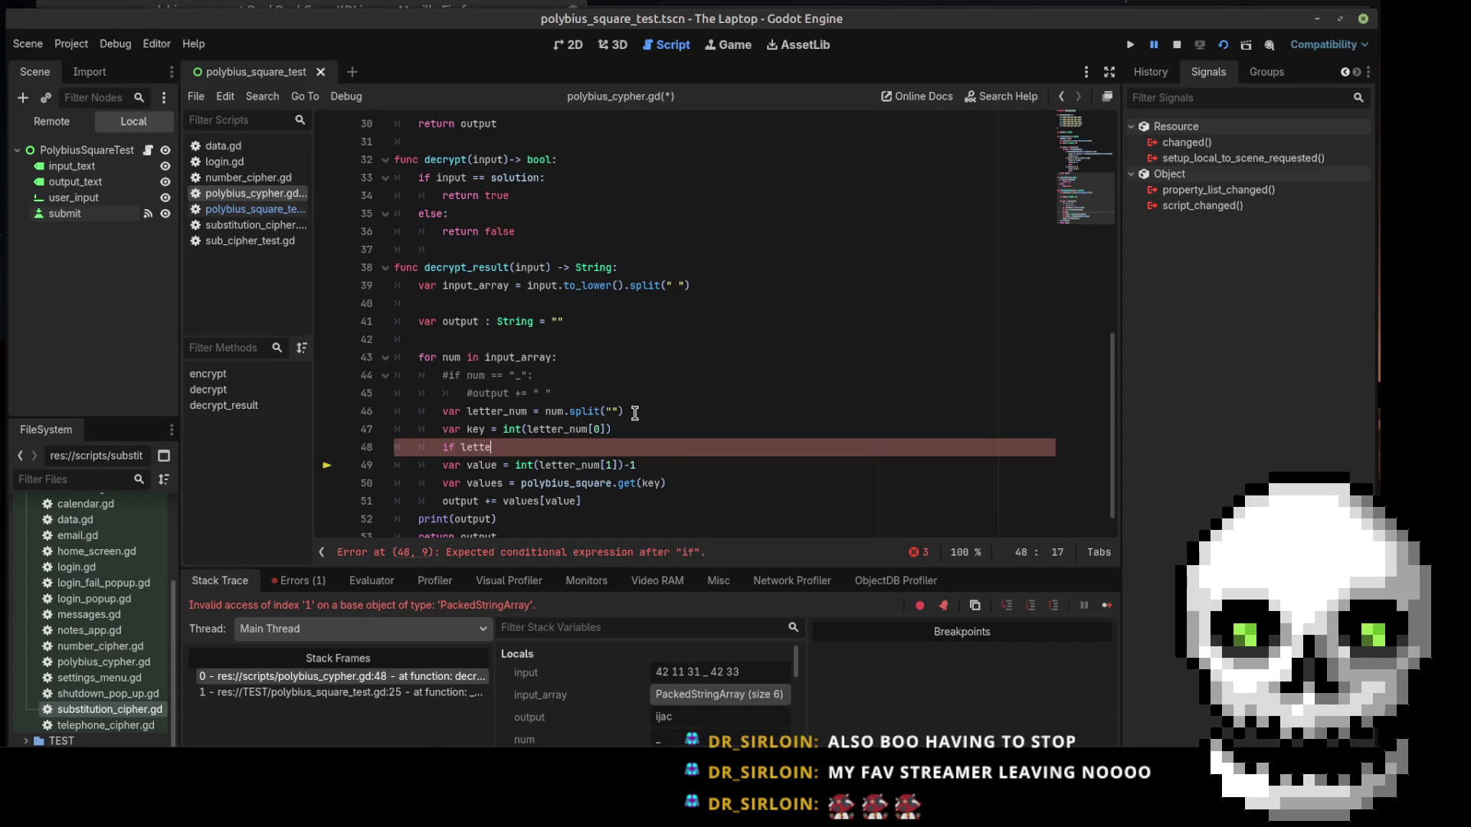
{"action": "type", "text": "r_num"}
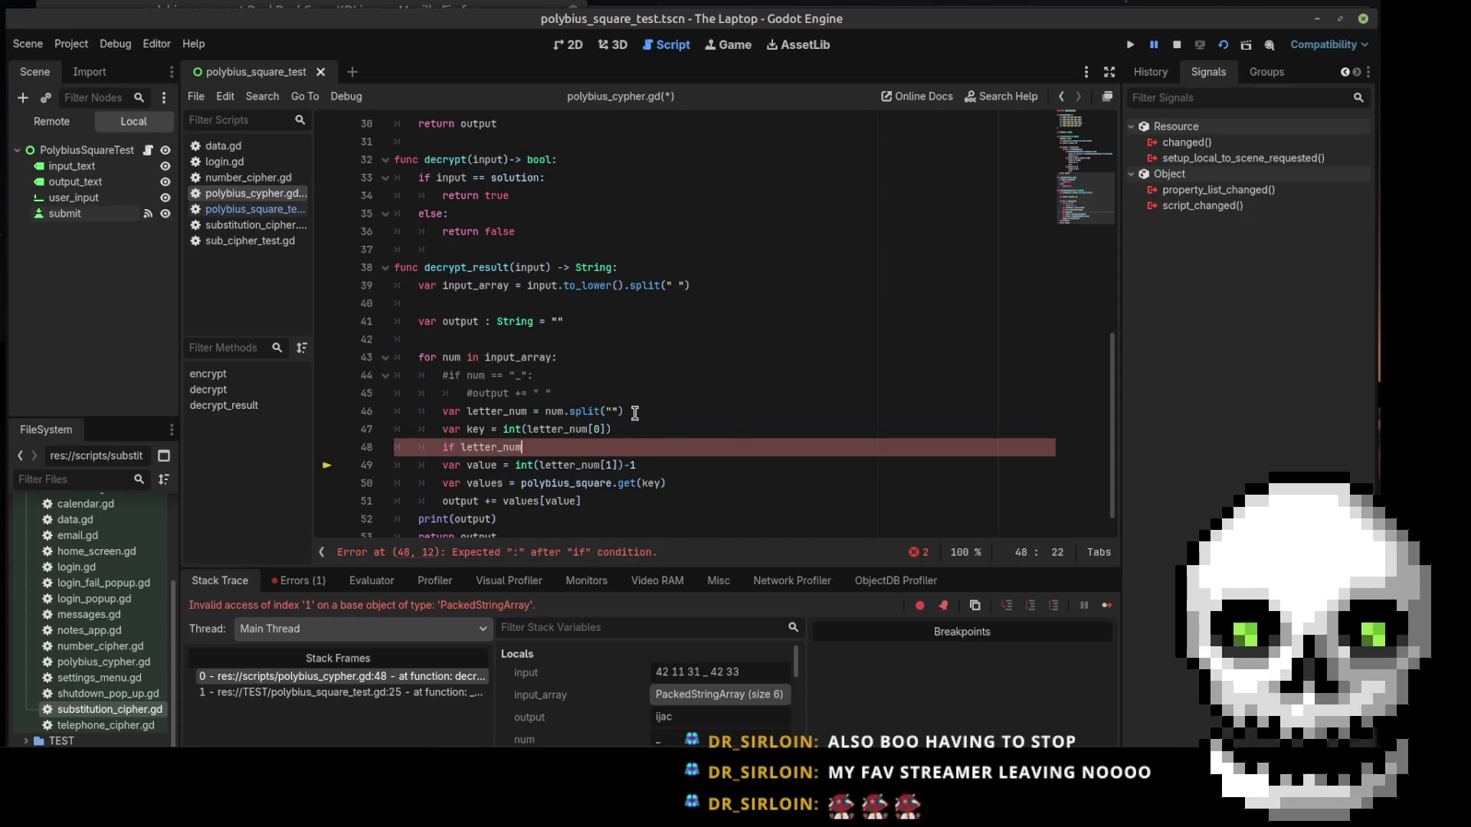
{"action": "type", "text": ".l"}
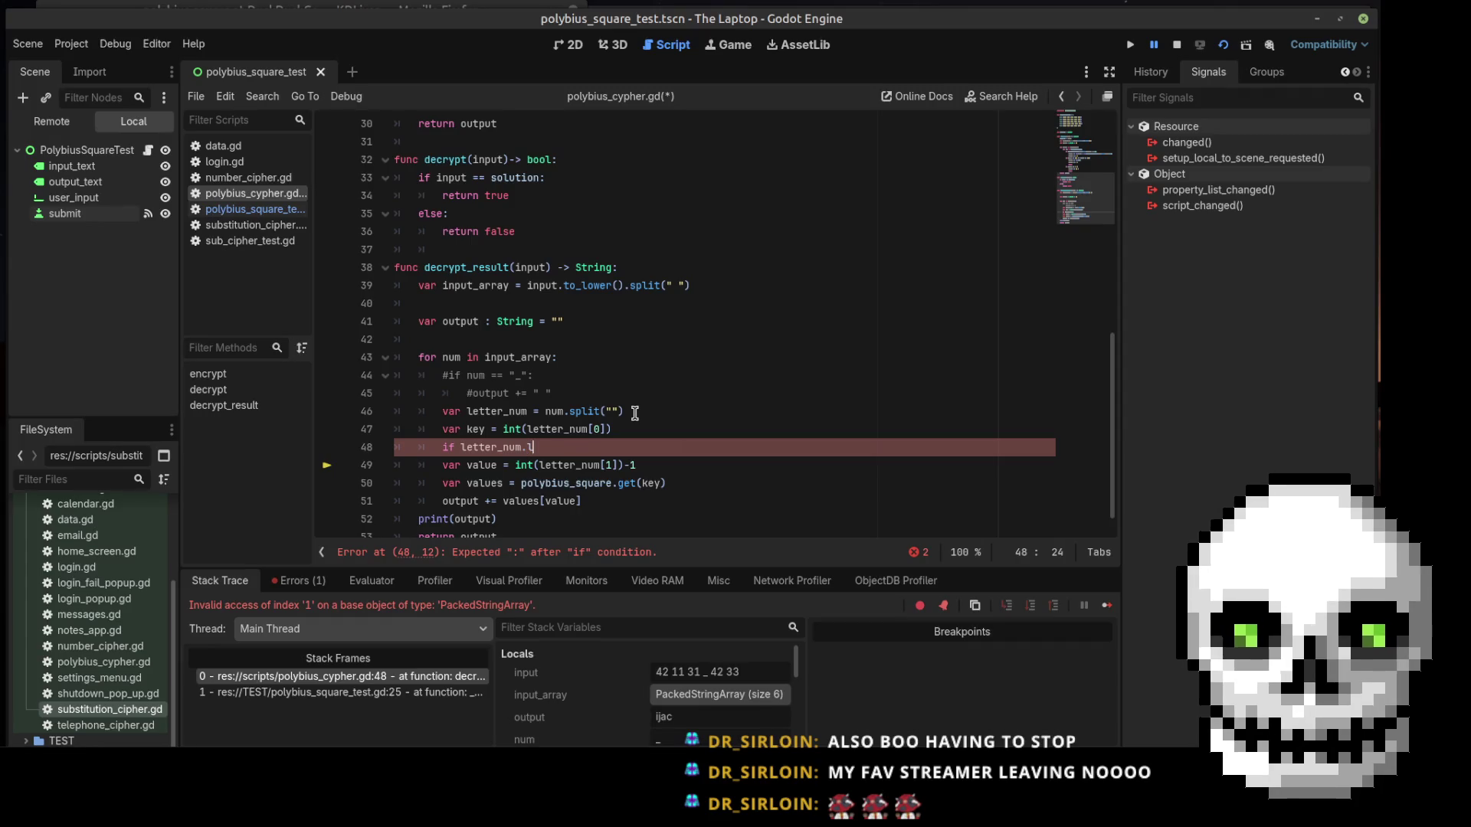
{"action": "key", "text": "BackSpace"}
{"action": "type", "text": "si"}
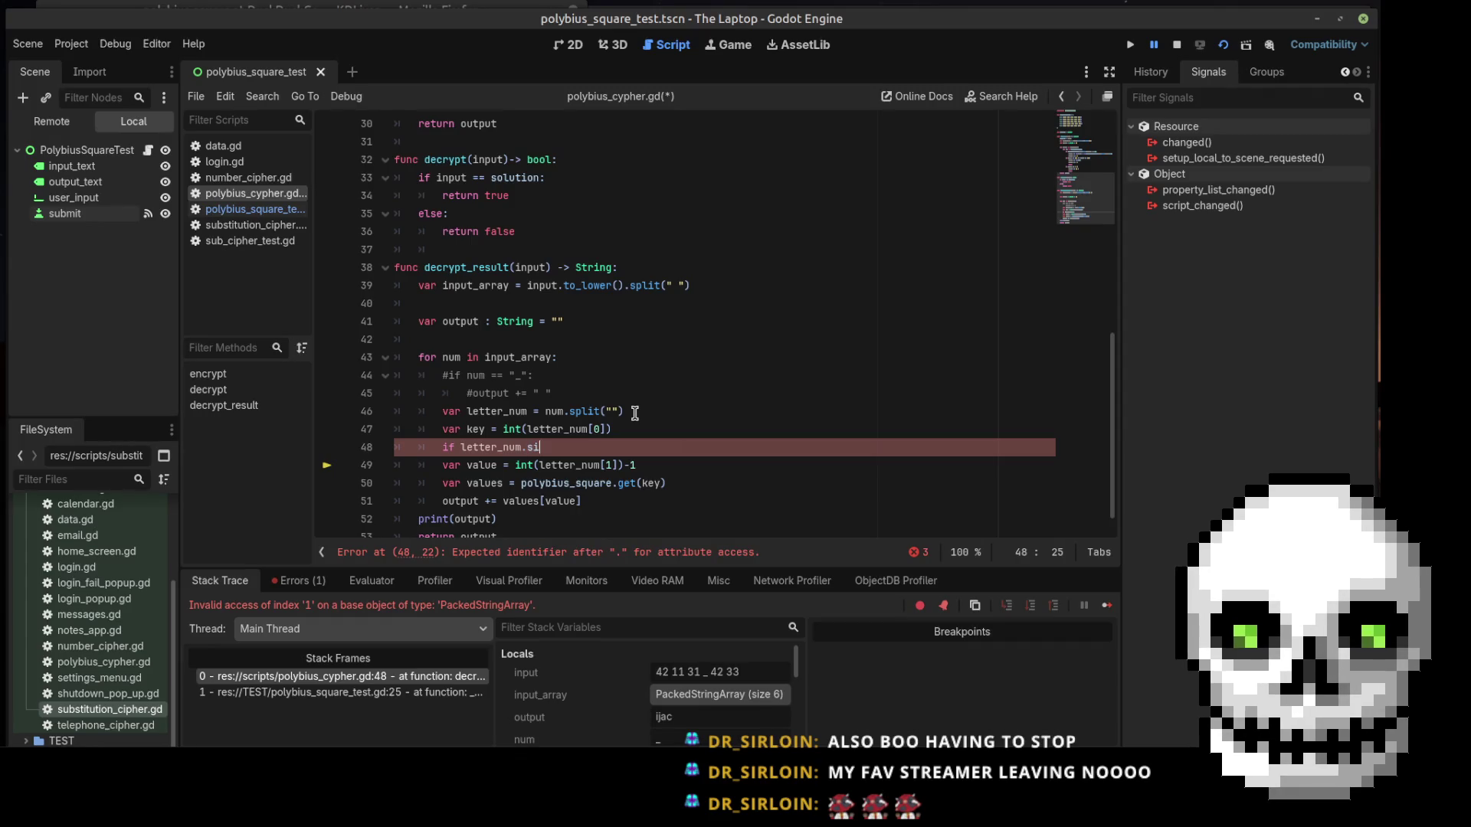
{"action": "type", "text": "ze() > "}
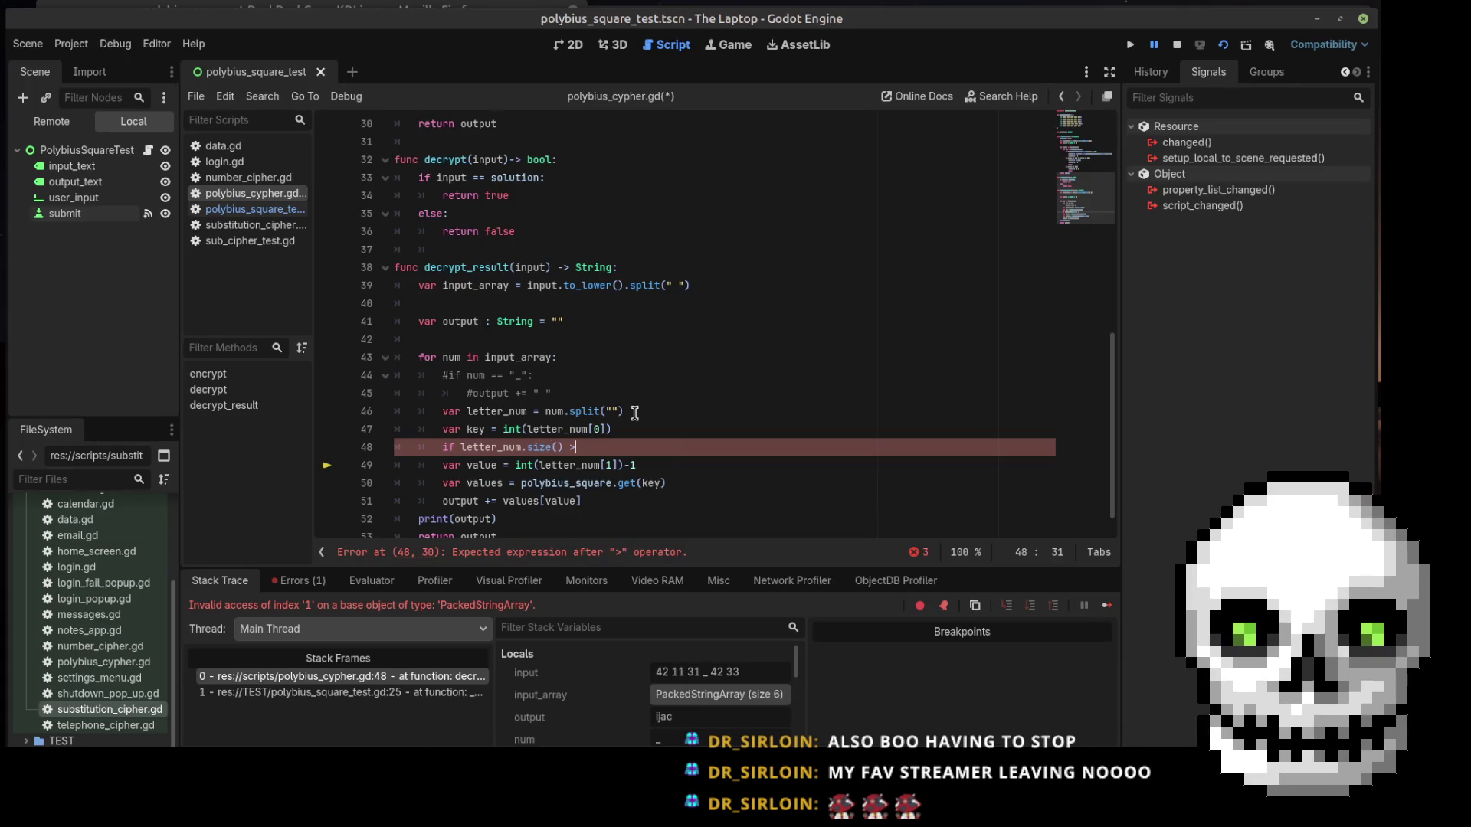
{"action": "type", "text": "2:"}
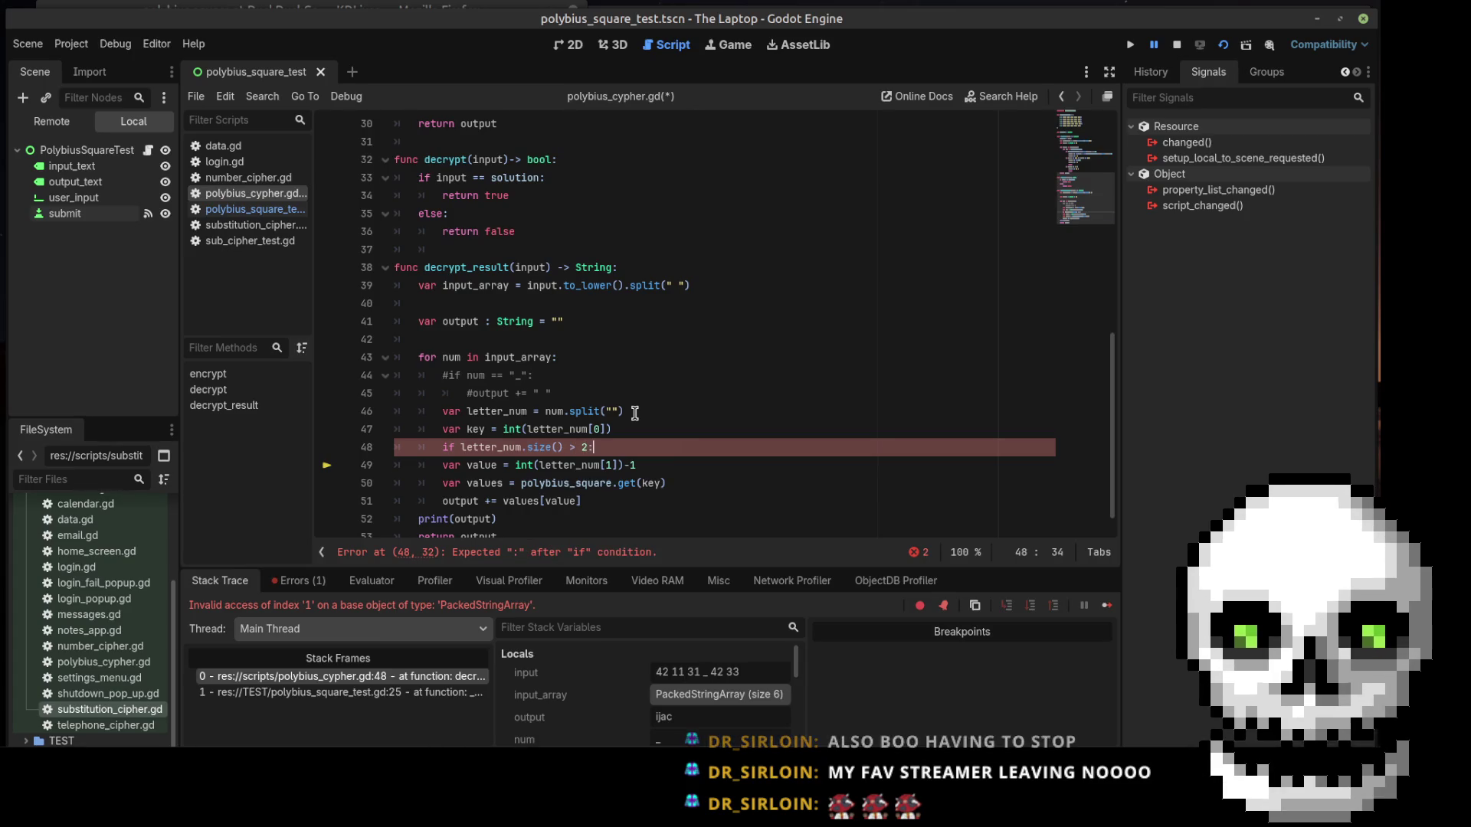
{"action": "key", "text": "Return"}
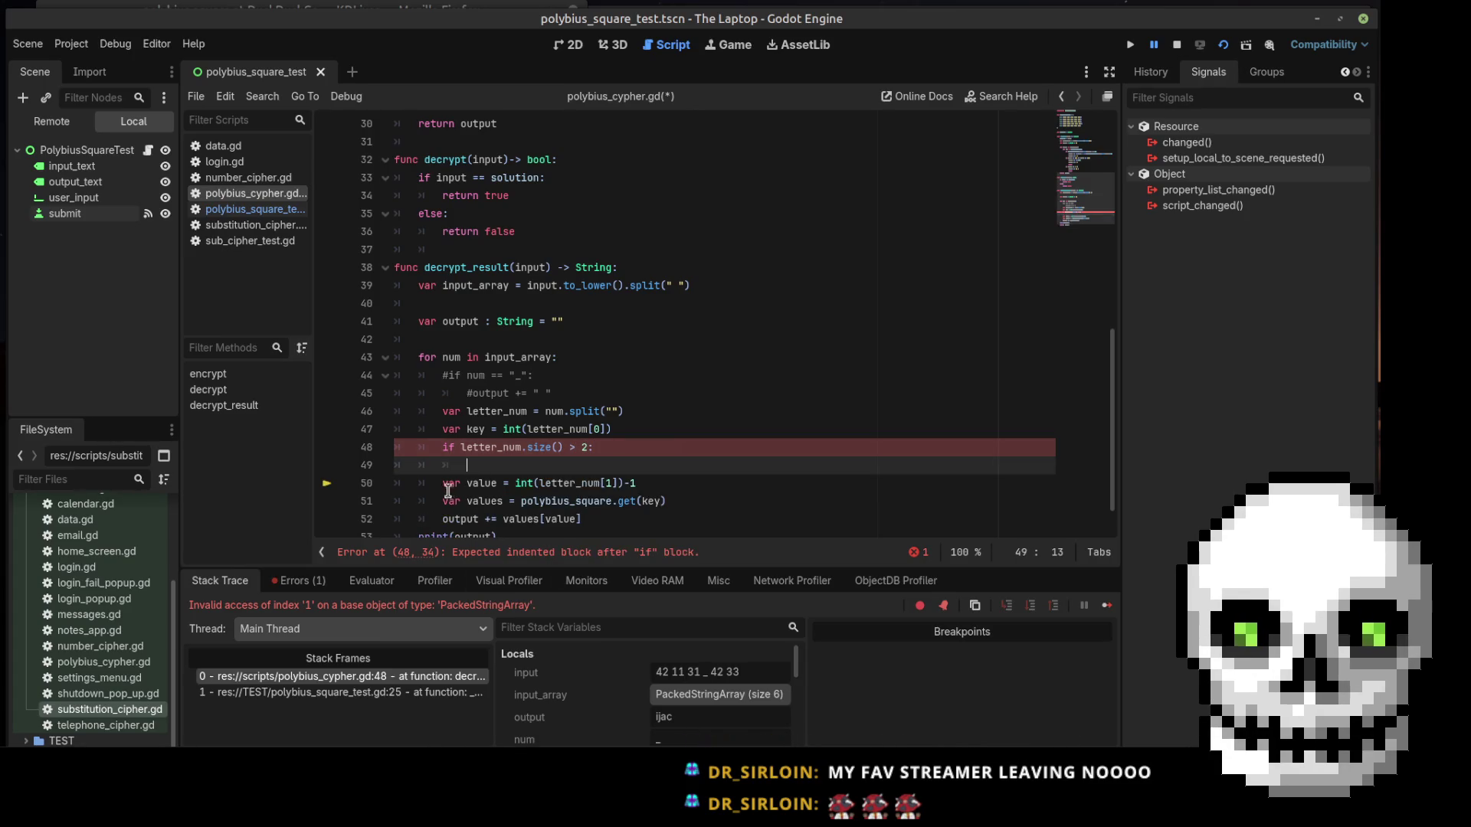
Indent the value, values and output lines beneath the new if condition
{"action": "left_click", "coordinate": [442, 482]}
{"action": "key", "text": "BackSpace"}
{"action": "key", "text": "BackSpace"}
{"action": "key", "text": "BackSpace"}
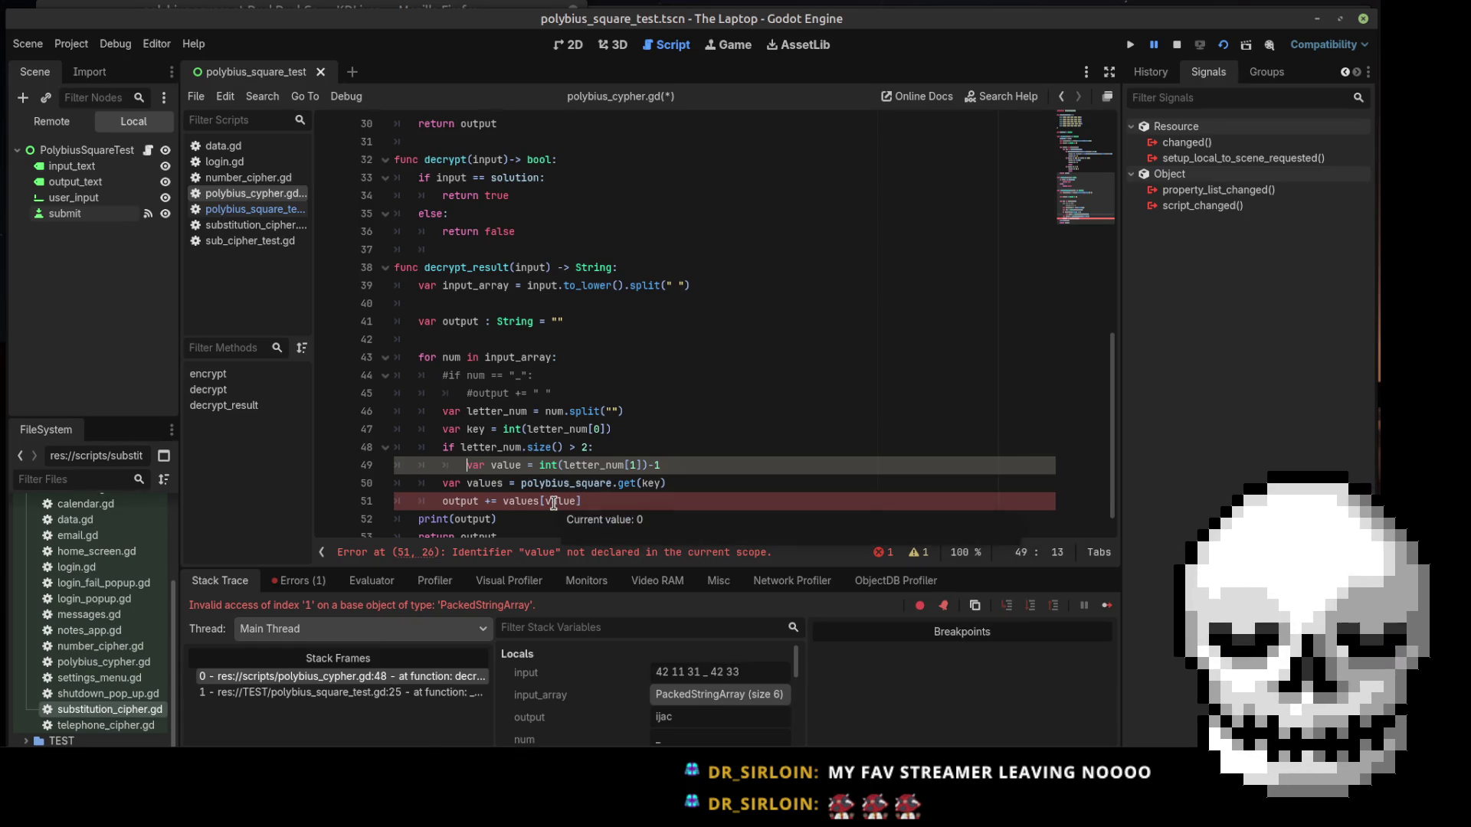
{"action": "left_click", "coordinate": [436, 482]}
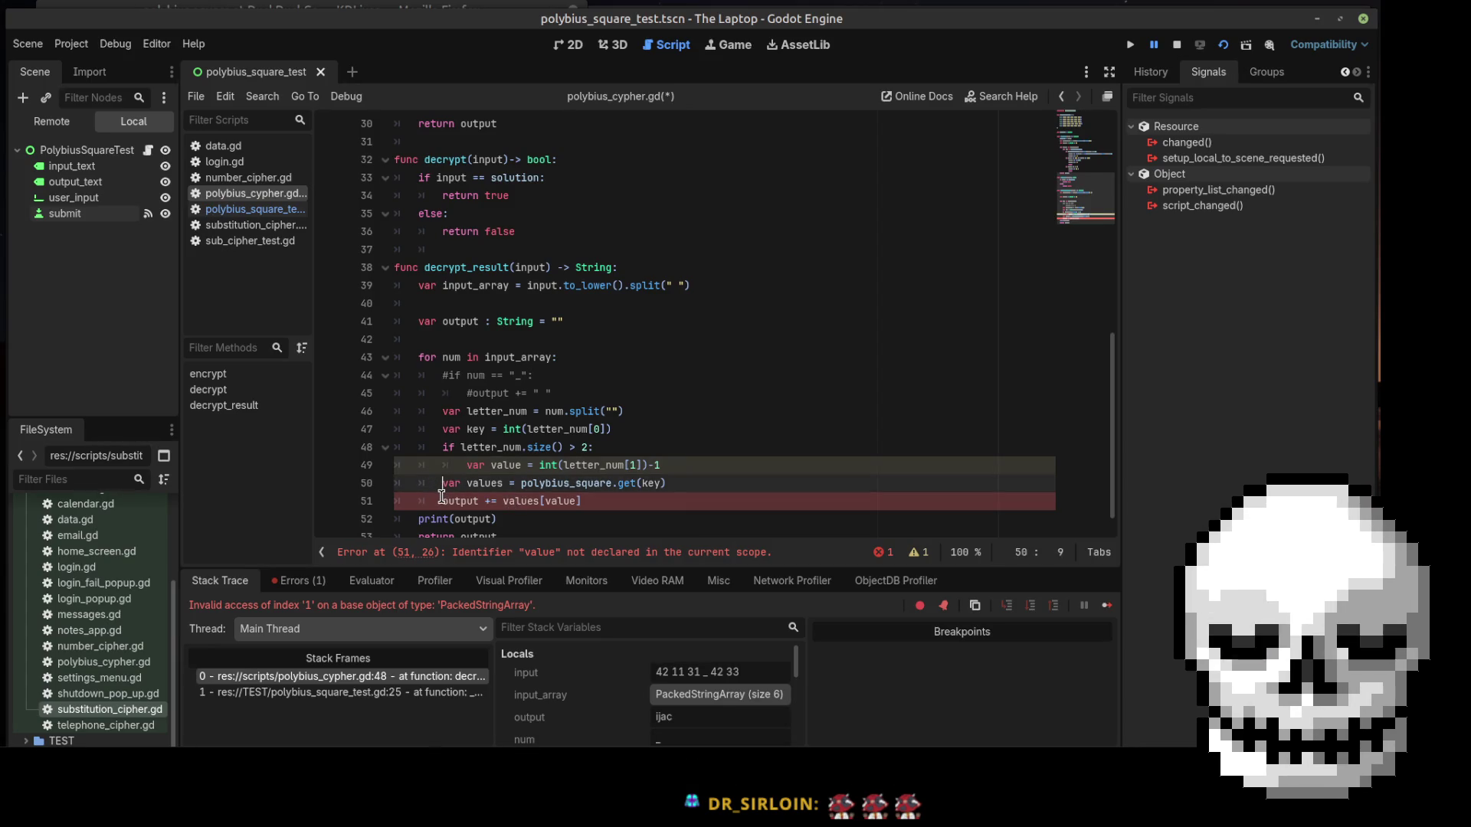
{"action": "key", "text": "Tab"}
{"action": "left_click", "coordinate": [442, 499]}
{"action": "key", "text": "Tab"}
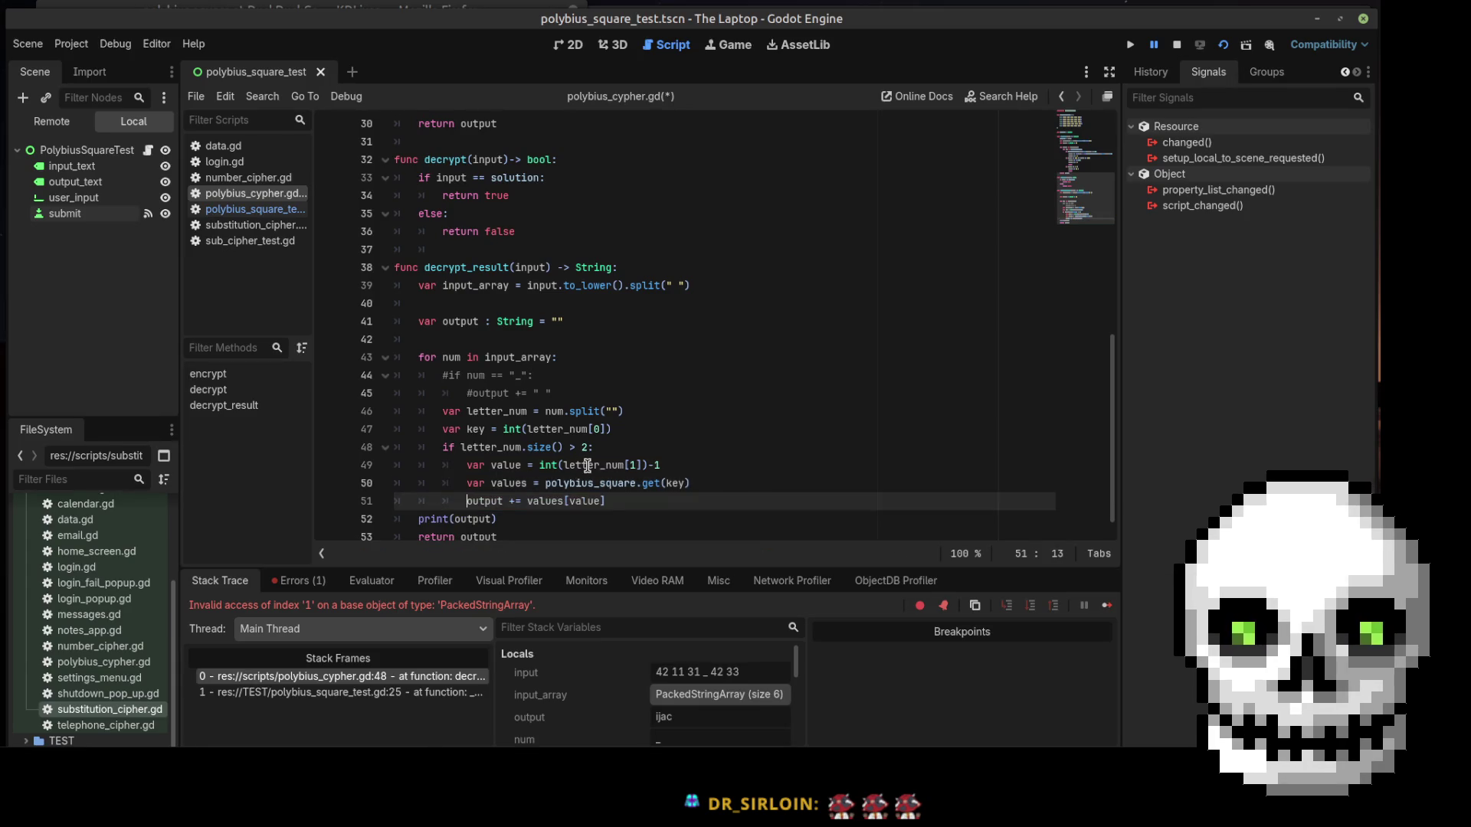
Remove size() from the if condition on line 48
{"action": "left_click", "coordinate": [545, 447]}
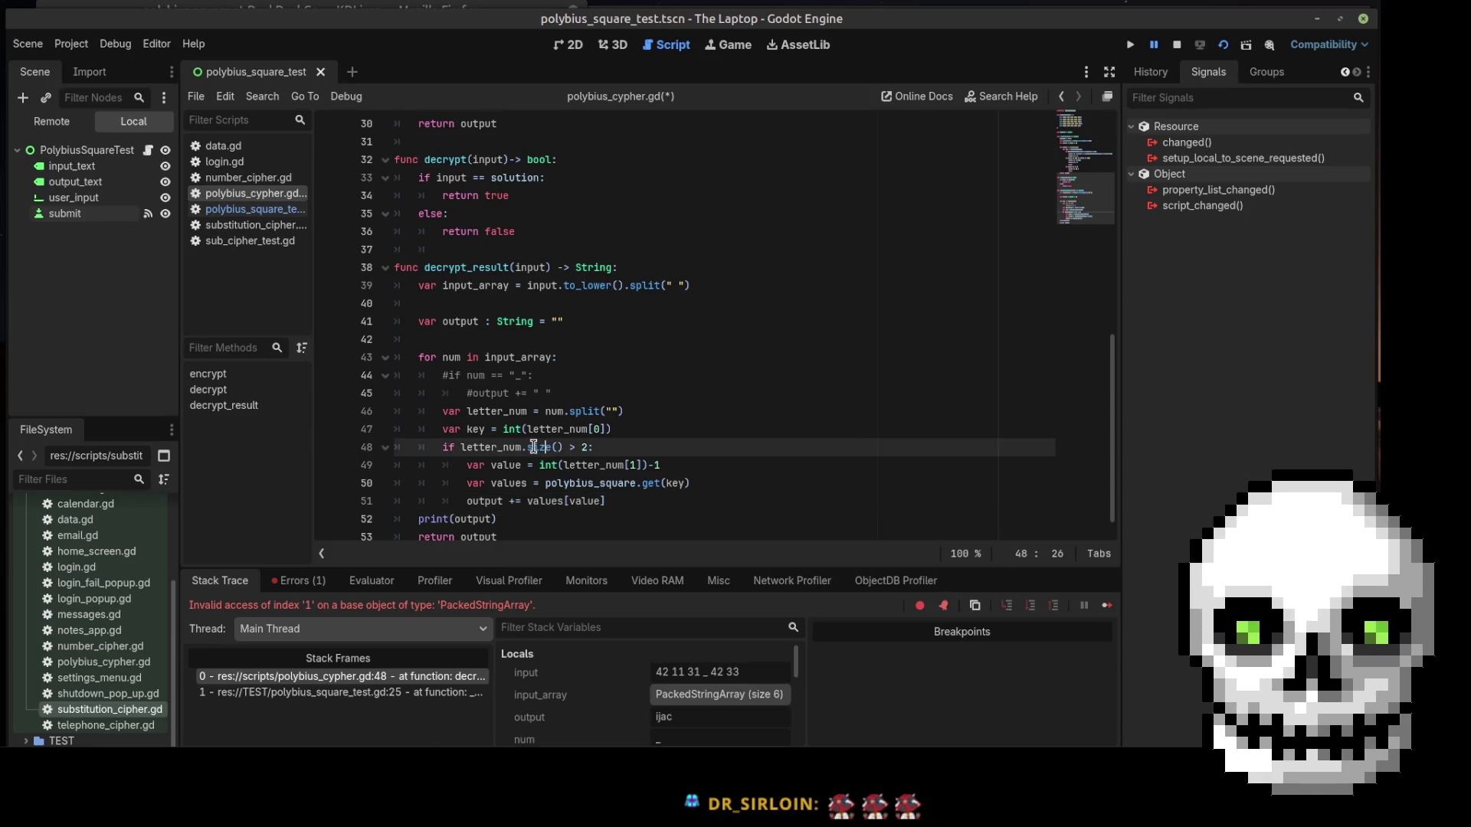
{"action": "left_click_drag", "start_coordinate": [557, 447], "coordinate": [525, 445]}
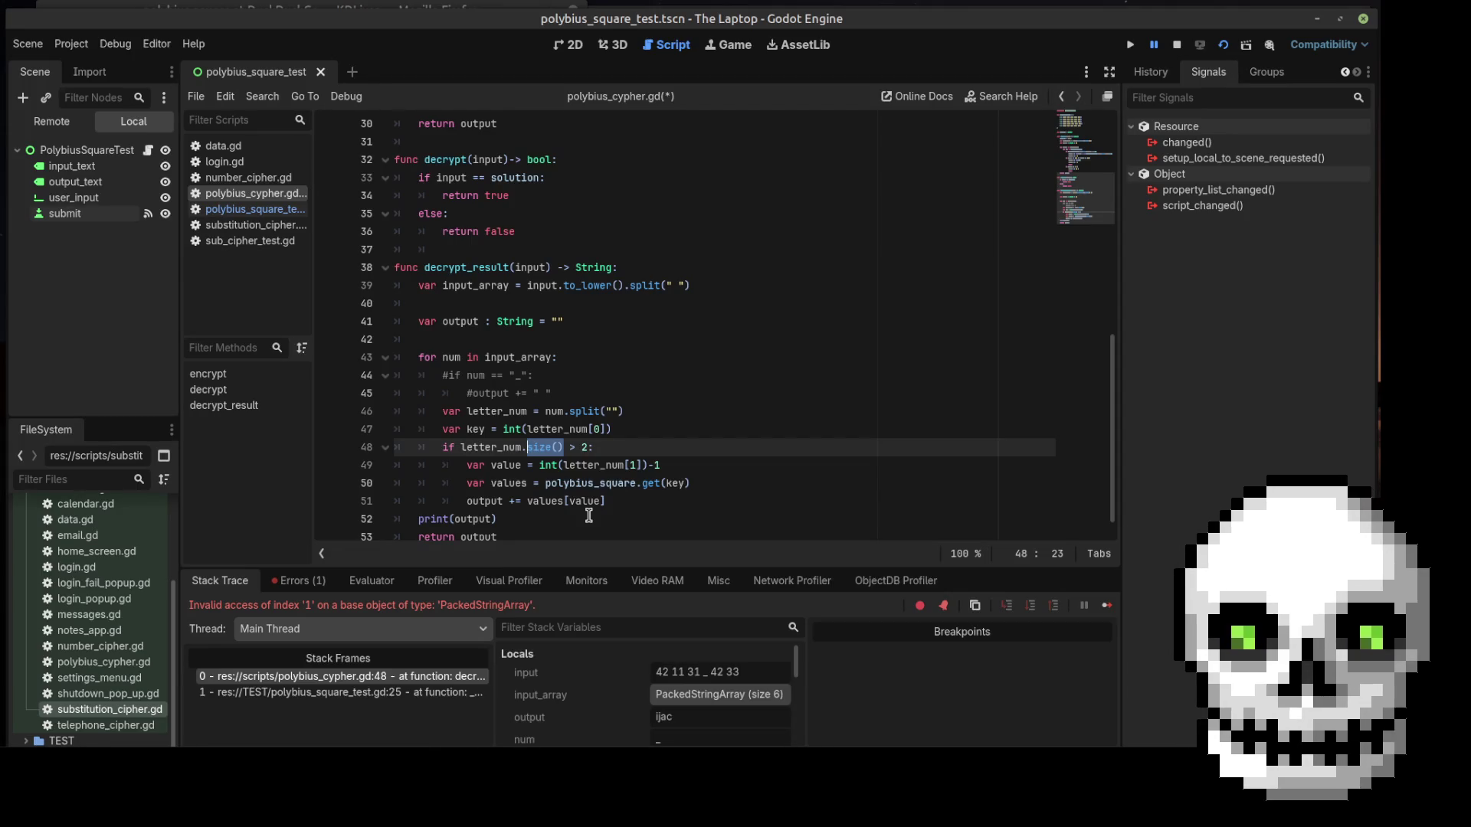
{"action": "type", "text": "s"}
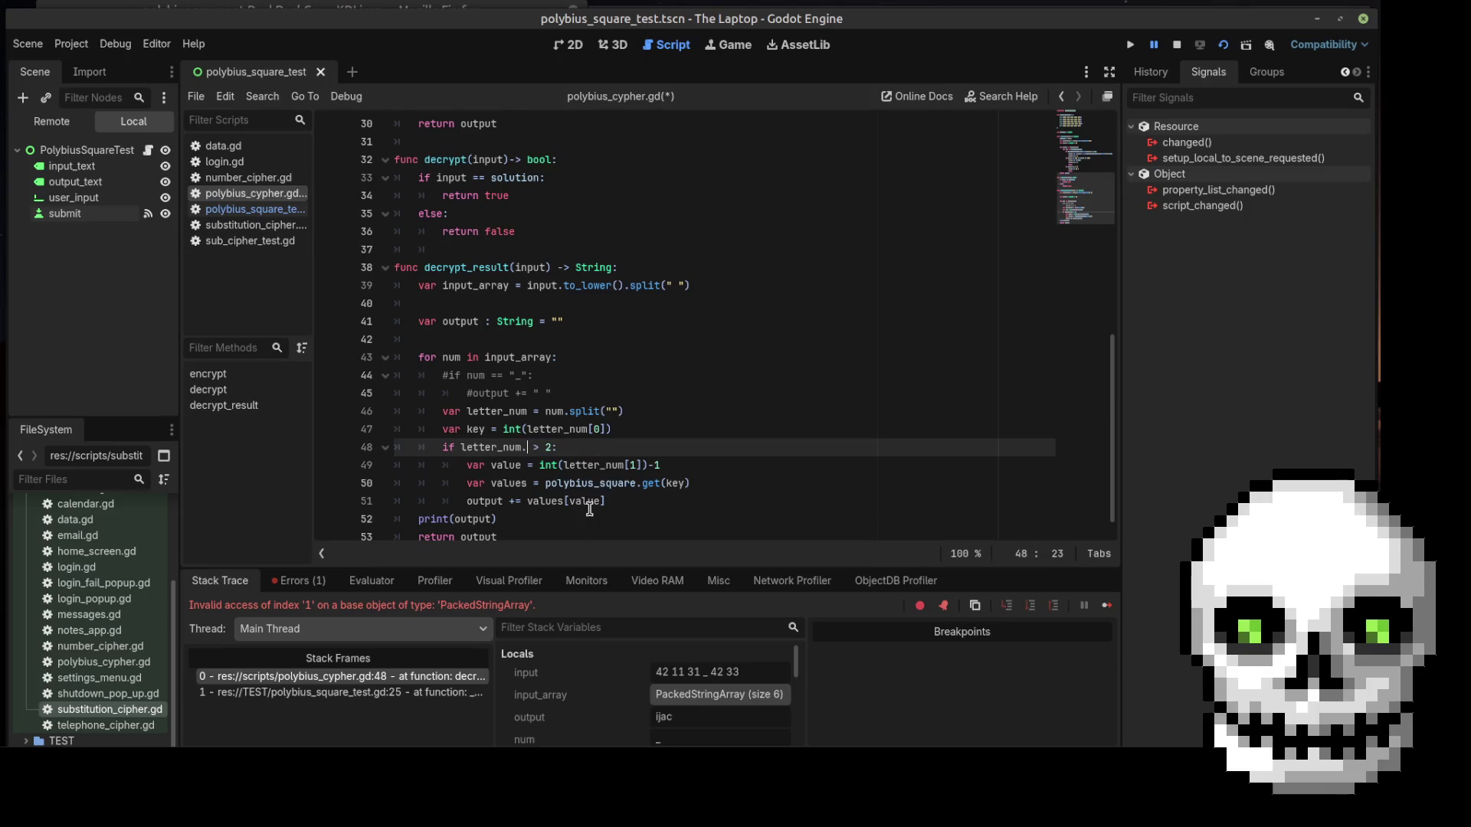
{"action": "type", "text": "iz"}
{"action": "key", "text": "BackSpace"}
{"action": "key", "text": "BackSpace"}
{"action": "key", "text": "BackSpace"}
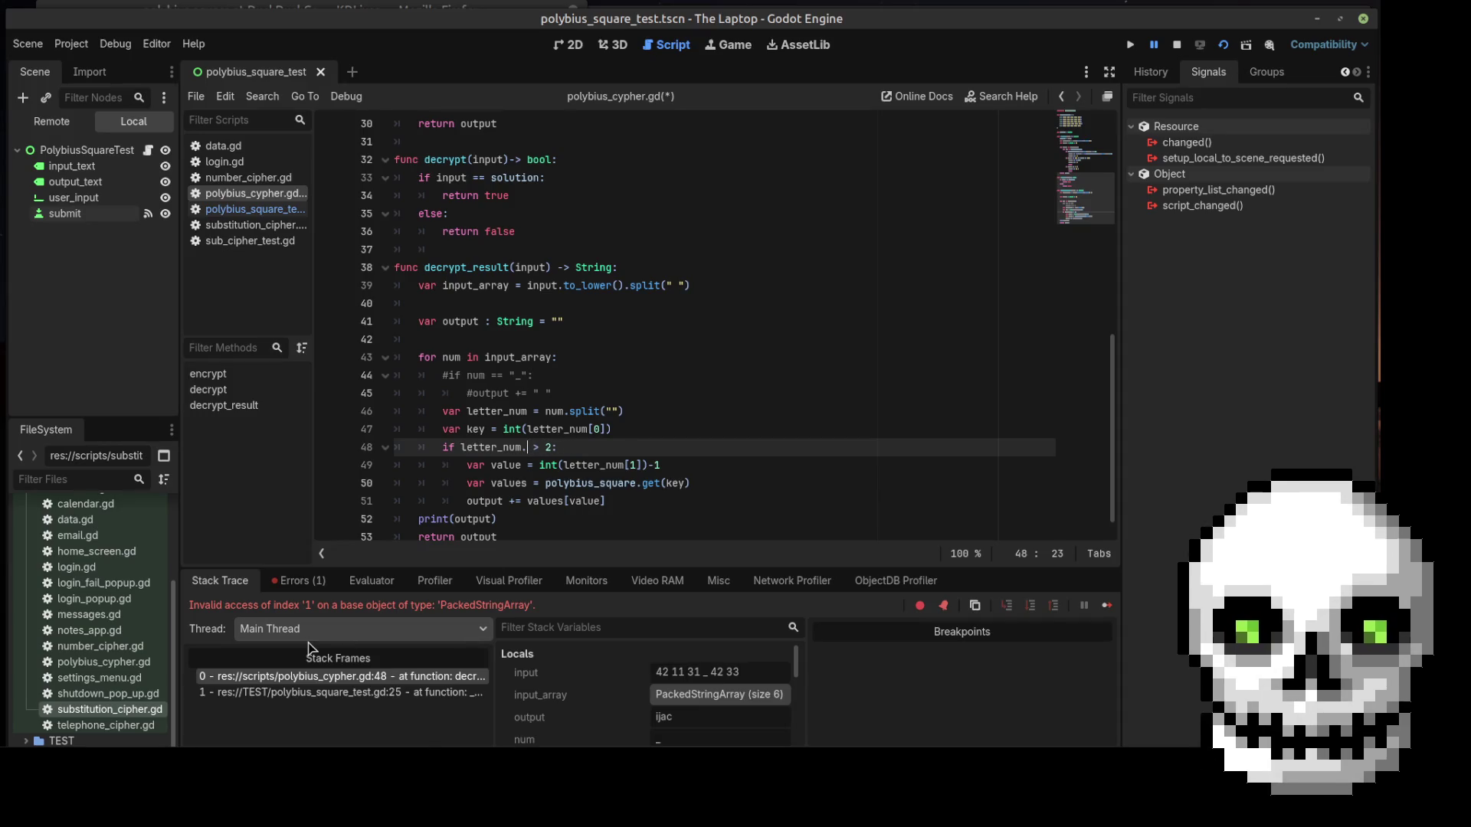
{"action": "left_click", "coordinate": [76, 777]}
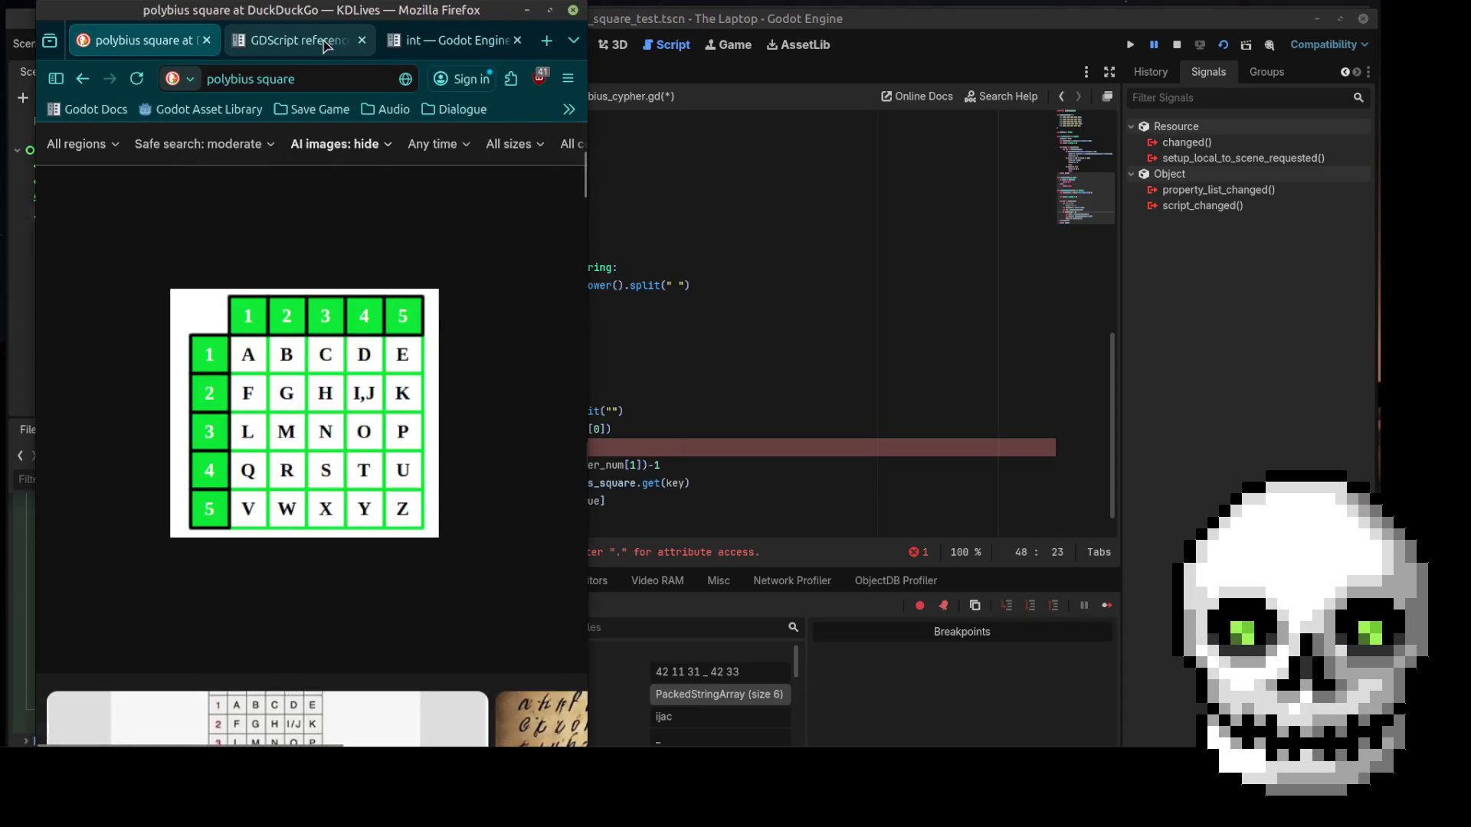
Widen the Firefox window so the Godot docs sidebar is visible
{"action": "left_click", "coordinate": [299, 40]}
{"action": "scroll", "coordinate": [263, 392], "scroll_direction": "up", "scroll_amount": 10}
{"action": "scroll", "coordinate": [260, 368], "scroll_direction": "up", "scroll_amount": 10}
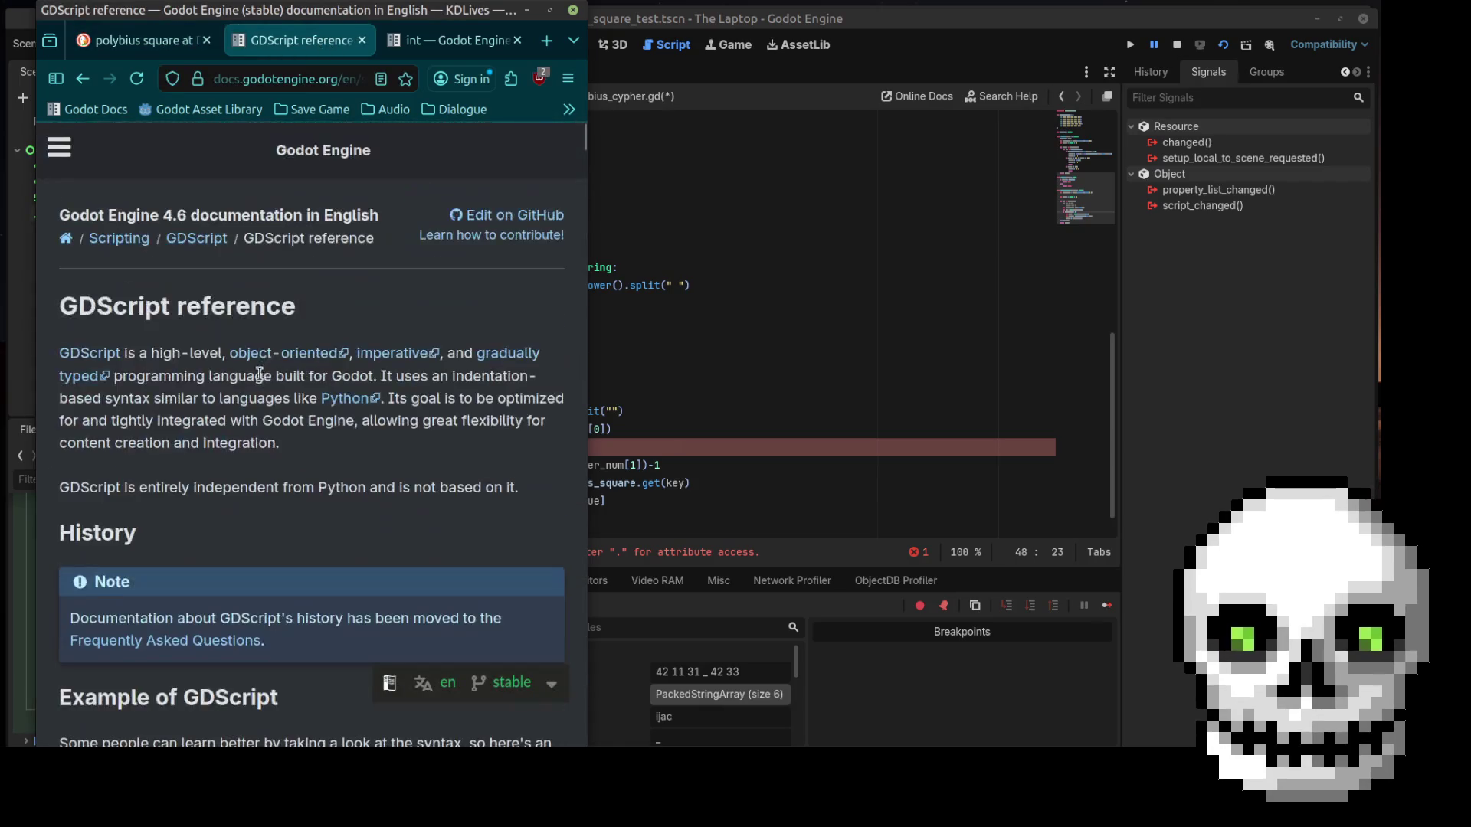
{"action": "left_click", "coordinate": [590, 182]}
{"action": "left_click", "coordinate": [586, 182]}
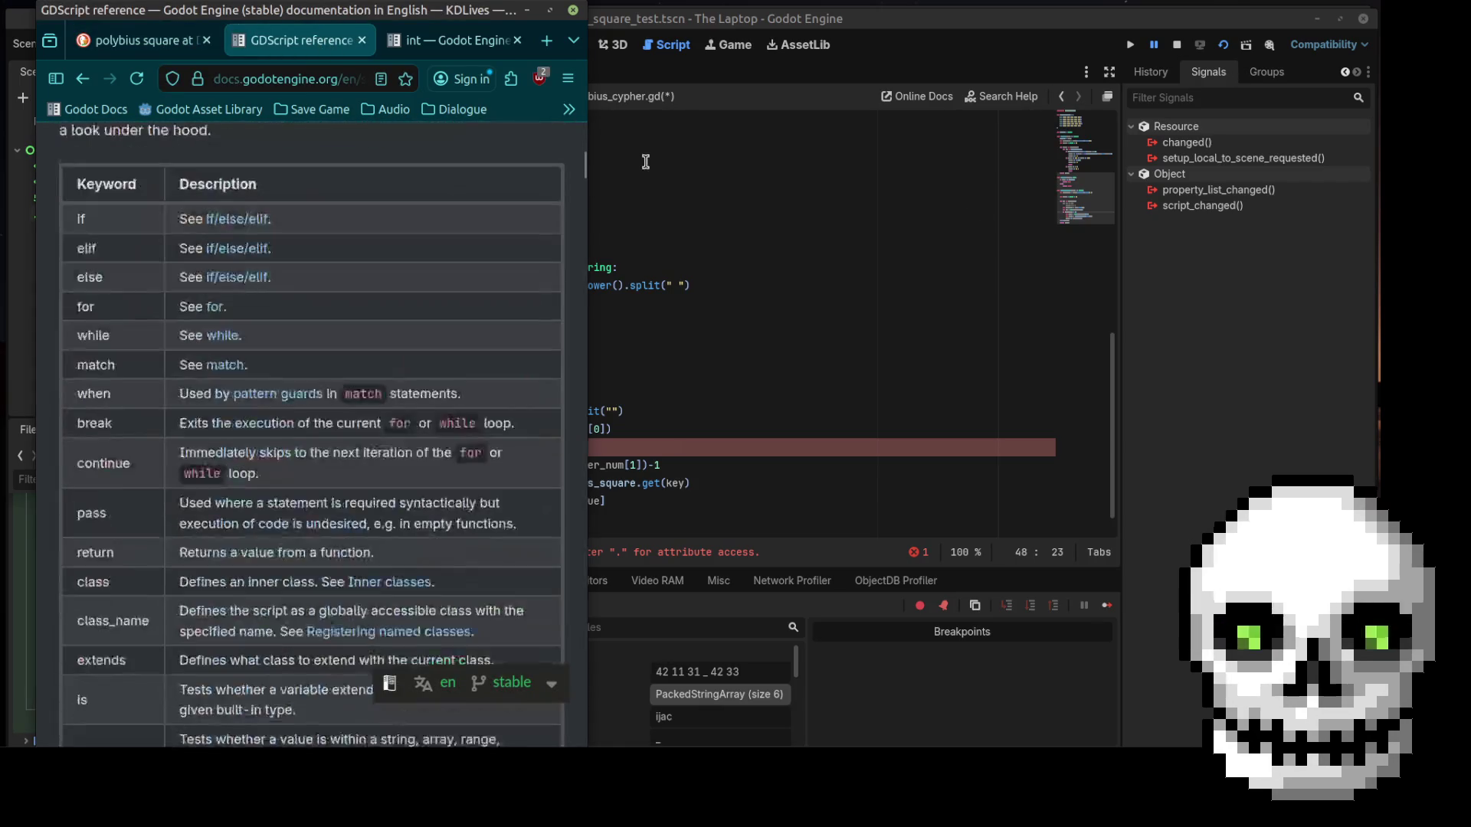
{"action": "left_click_drag", "start_coordinate": [582, 144], "coordinate": [974, 145]}
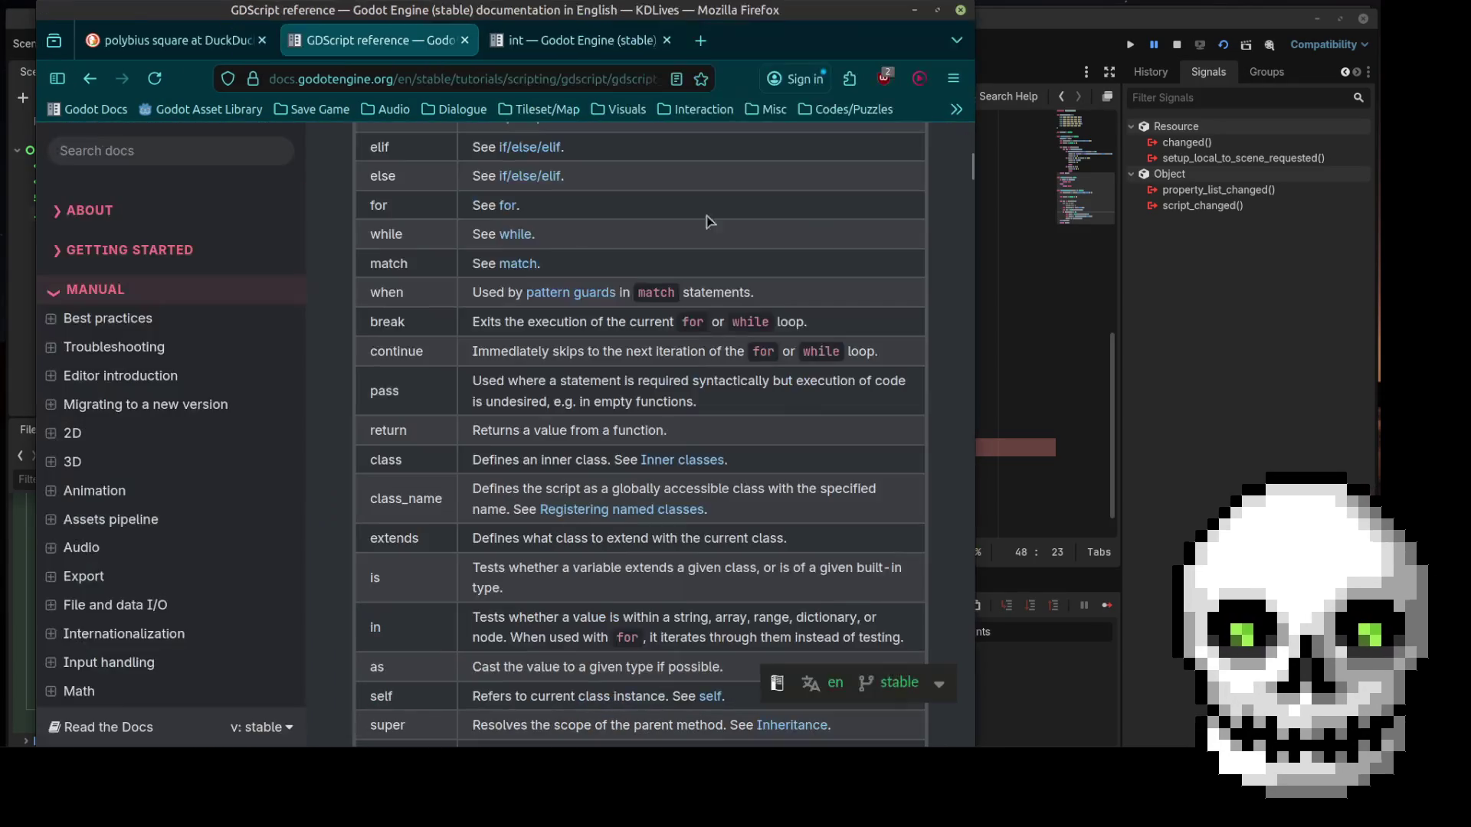
Search the Godot docs for 'string' and open the String class reference
{"action": "left_click", "coordinate": [158, 149]}
{"action": "type", "text": "arr"}
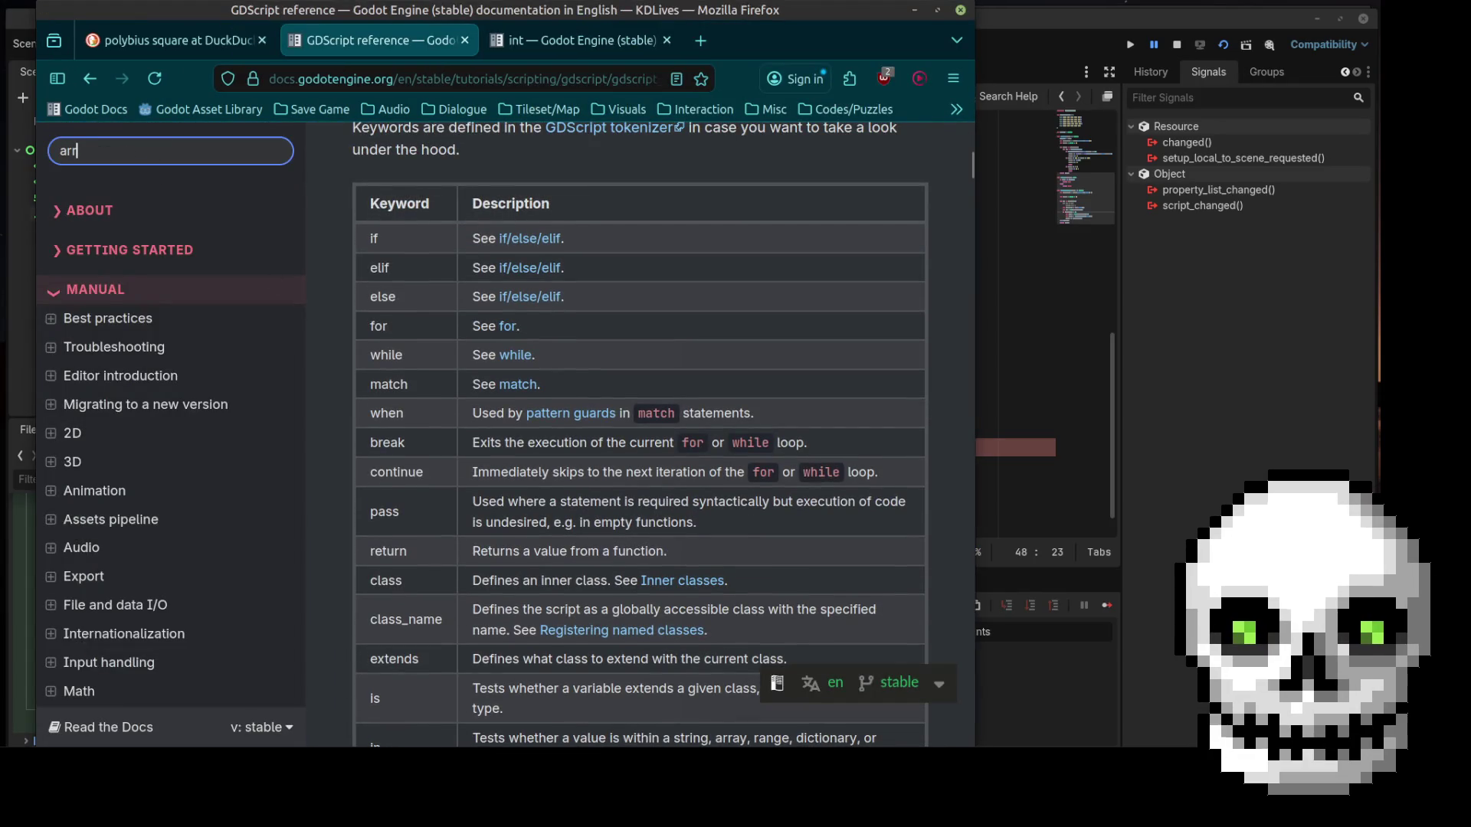
{"action": "key", "text": "BackSpace"}
{"action": "key", "text": "BackSpace"}
{"action": "key", "text": "BackSpace"}
{"action": "type", "text": "s"}
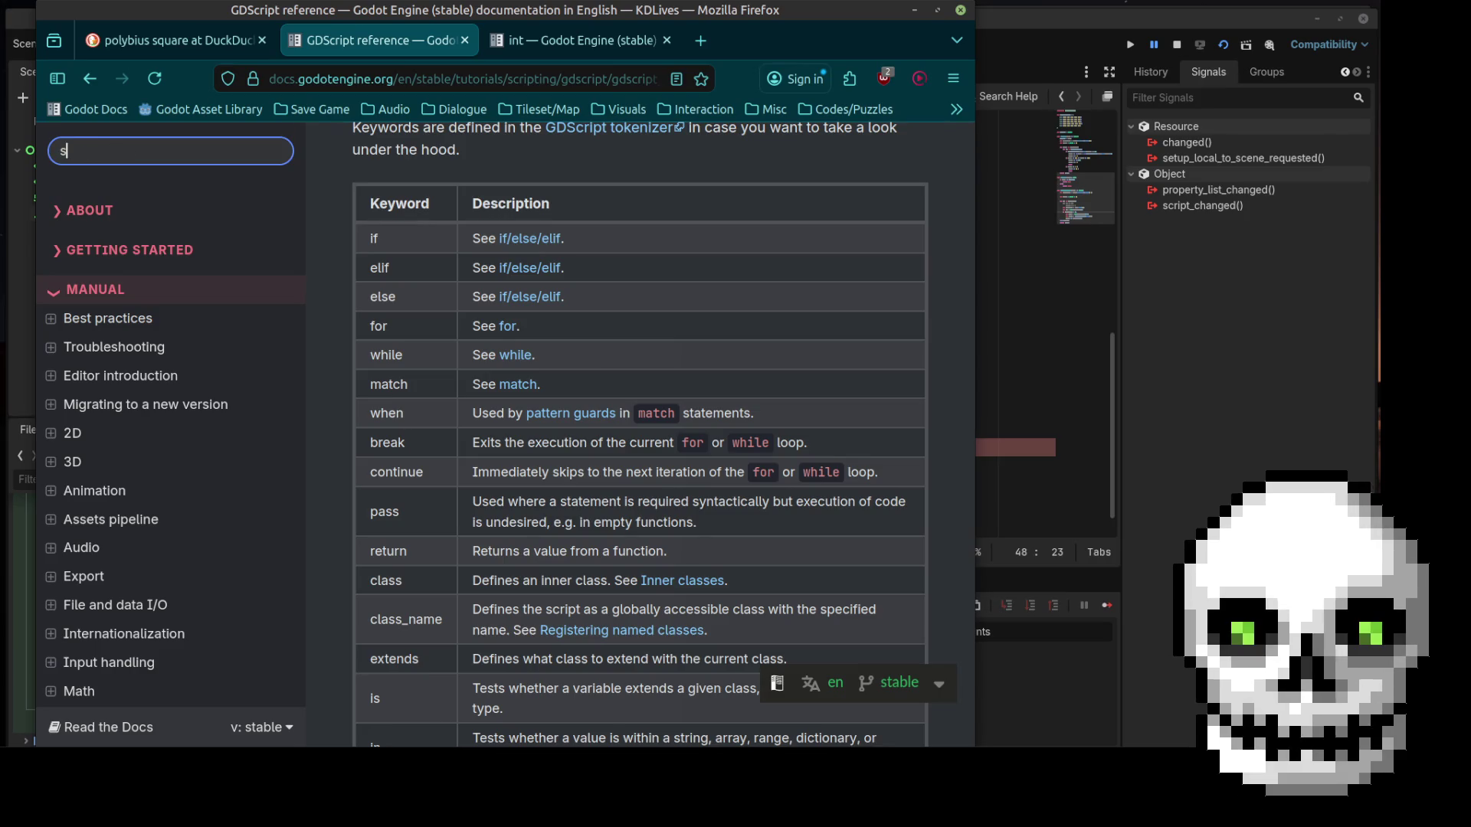
{"action": "type", "text": "tring"}
{"action": "key", "text": "Return"}
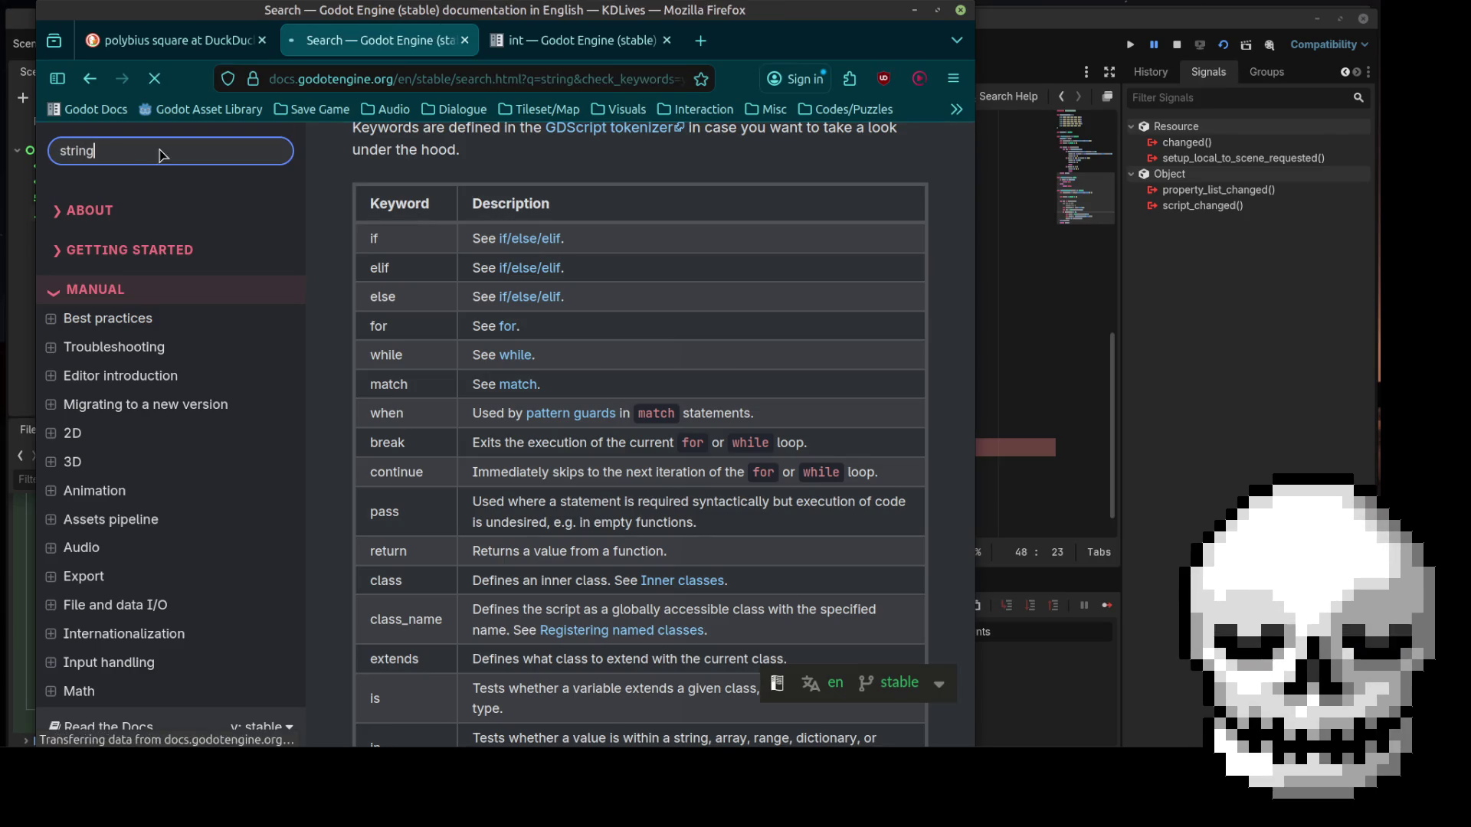
{"action": "left_click", "coordinate": [392, 319]}
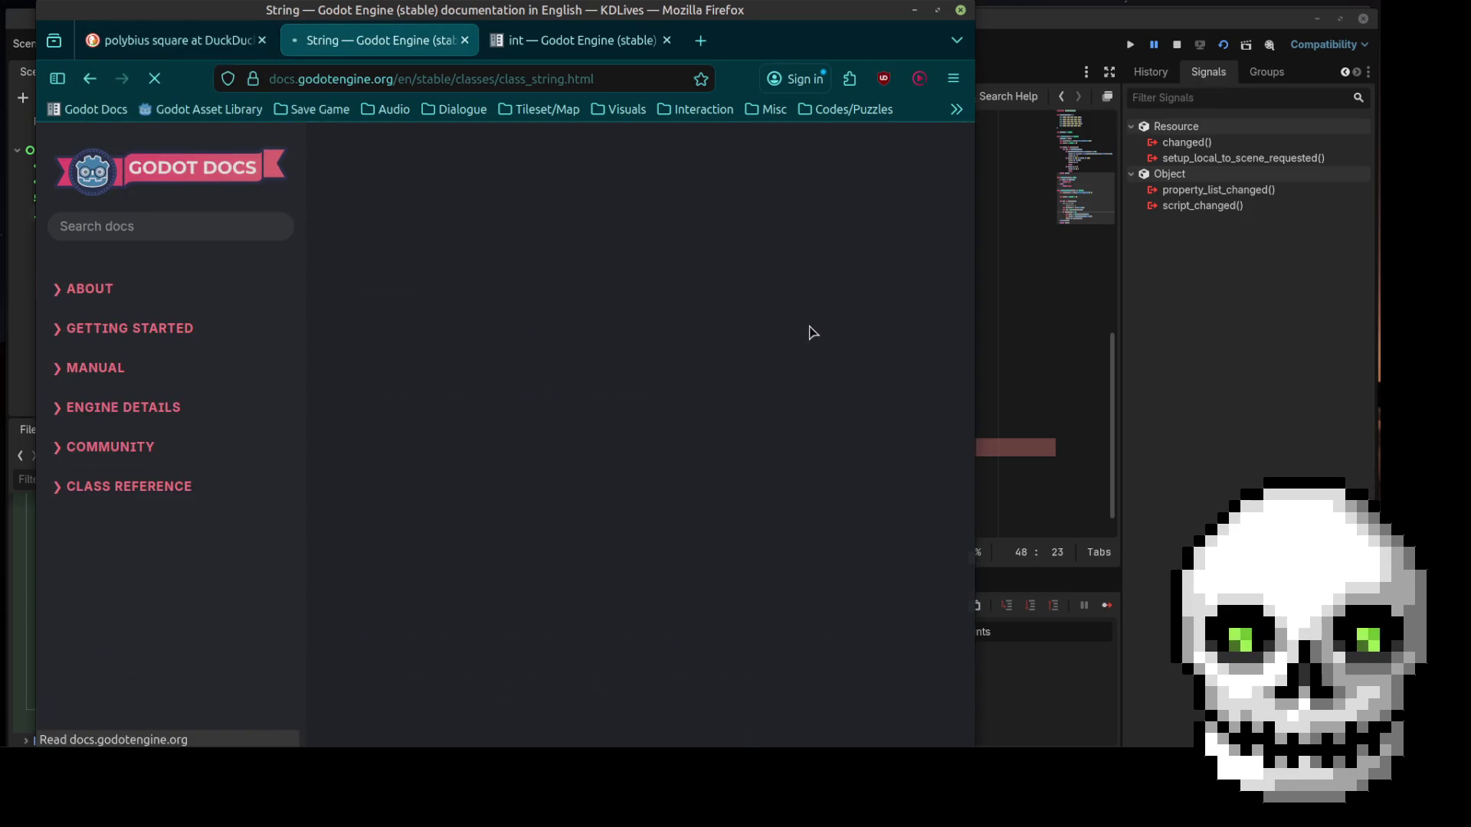
Scroll down through the String class Methods table
{"action": "scroll", "coordinate": [519, 460], "scroll_direction": "down", "scroll_amount": 15}
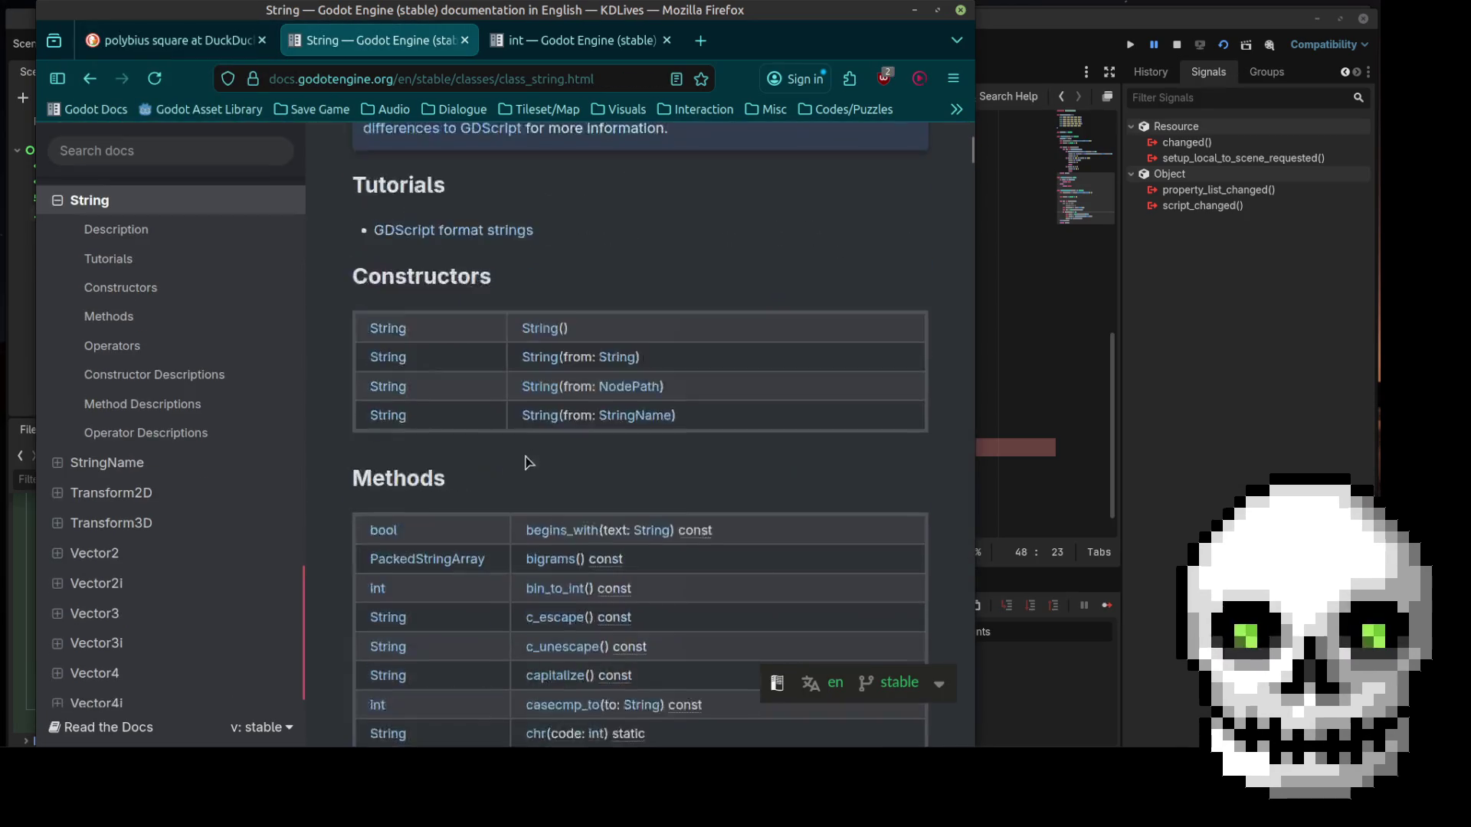
{"action": "scroll", "coordinate": [488, 338], "scroll_direction": "up", "scroll_amount": 8}
{"action": "scroll", "coordinate": [487, 338], "scroll_direction": "down", "scroll_amount": 2}
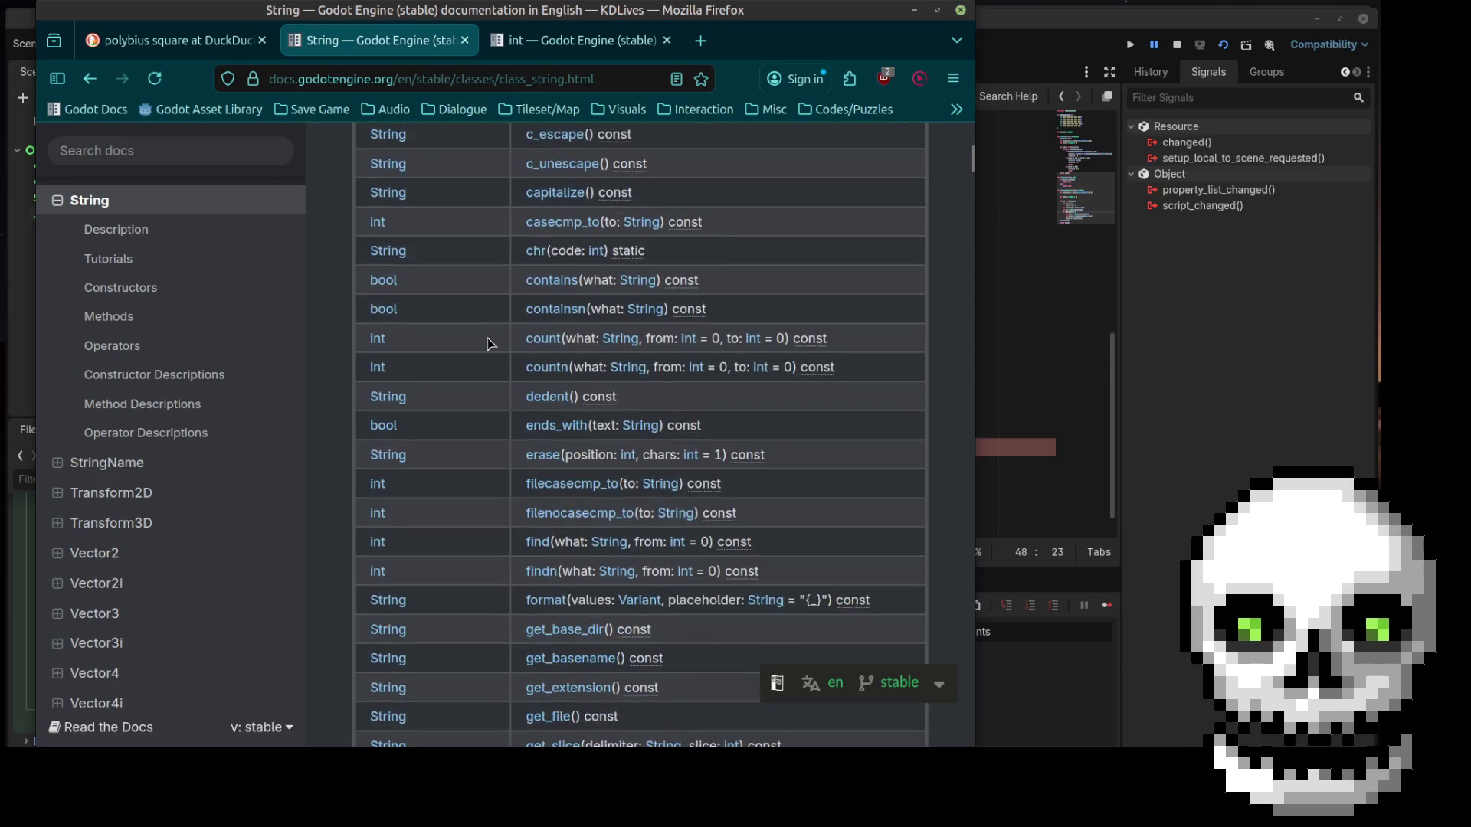
{"action": "scroll", "coordinate": [488, 338], "scroll_direction": "down", "scroll_amount": 6}
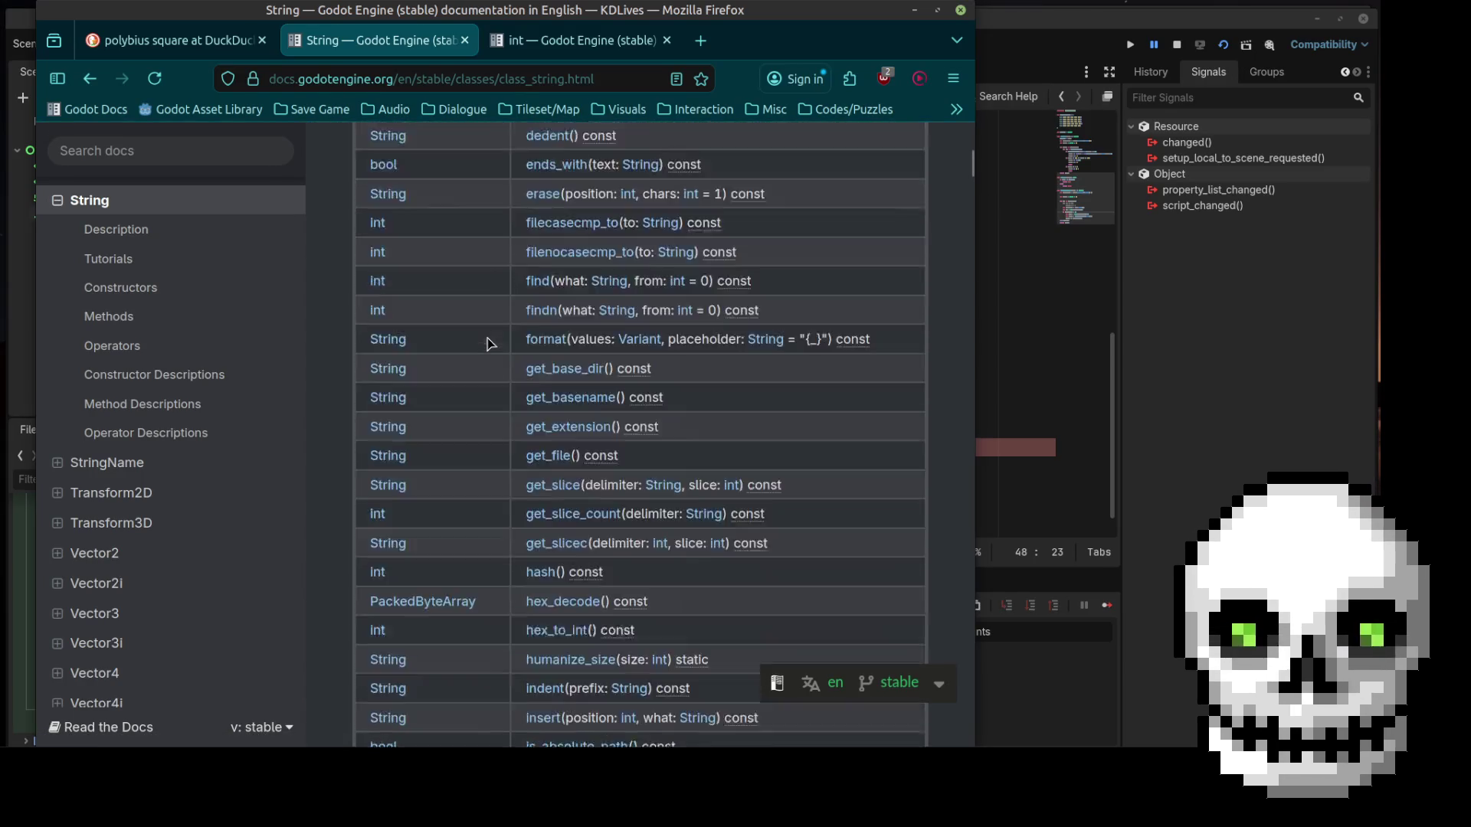
{"action": "scroll", "coordinate": [490, 344], "scroll_direction": "down", "scroll_amount": 8}
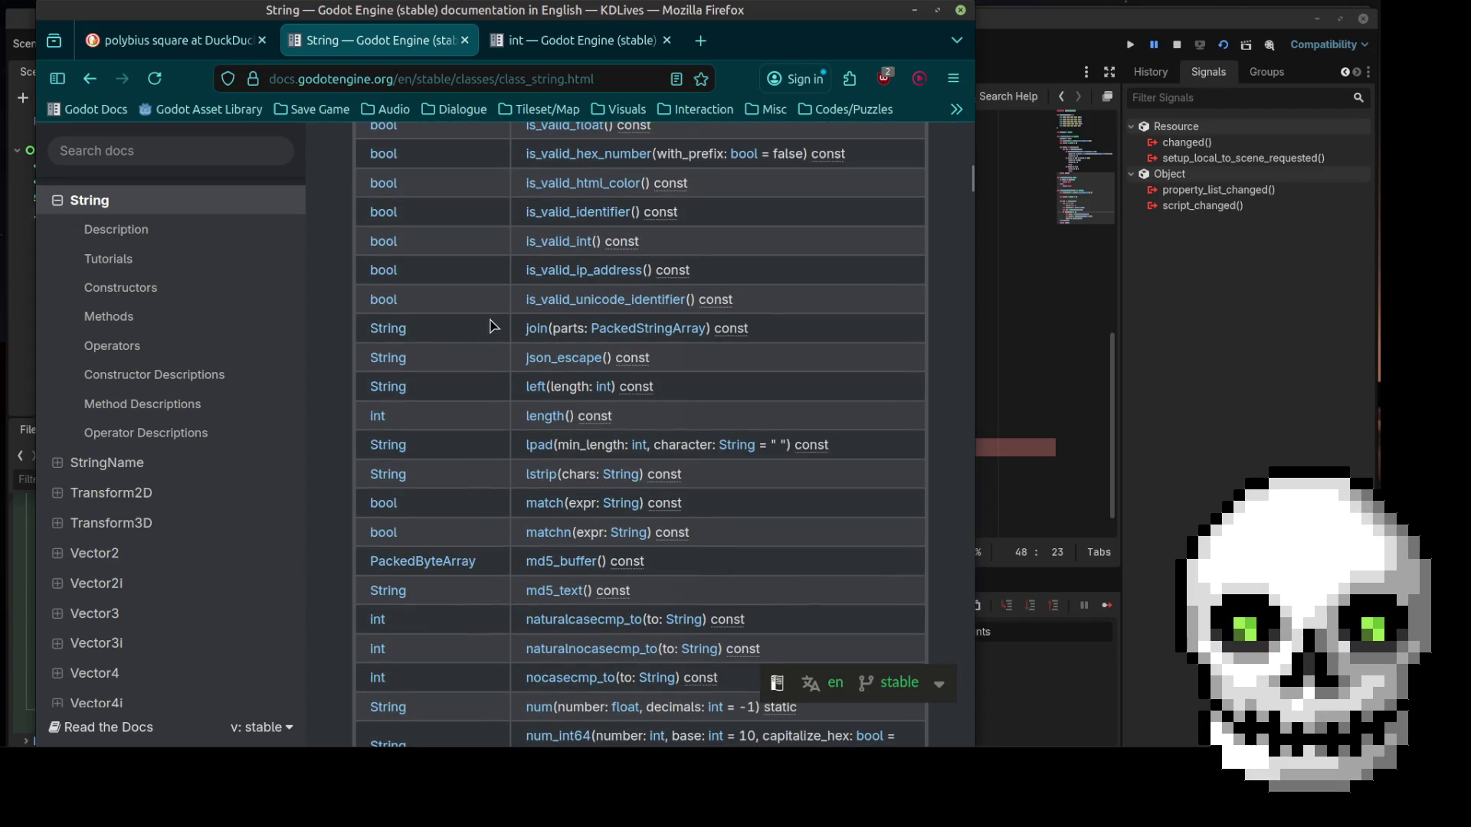
{"action": "scroll", "coordinate": [491, 515], "scroll_direction": "down", "scroll_amount": 1}
{"action": "scroll", "coordinate": [492, 515], "scroll_direction": "down", "scroll_amount": 2}
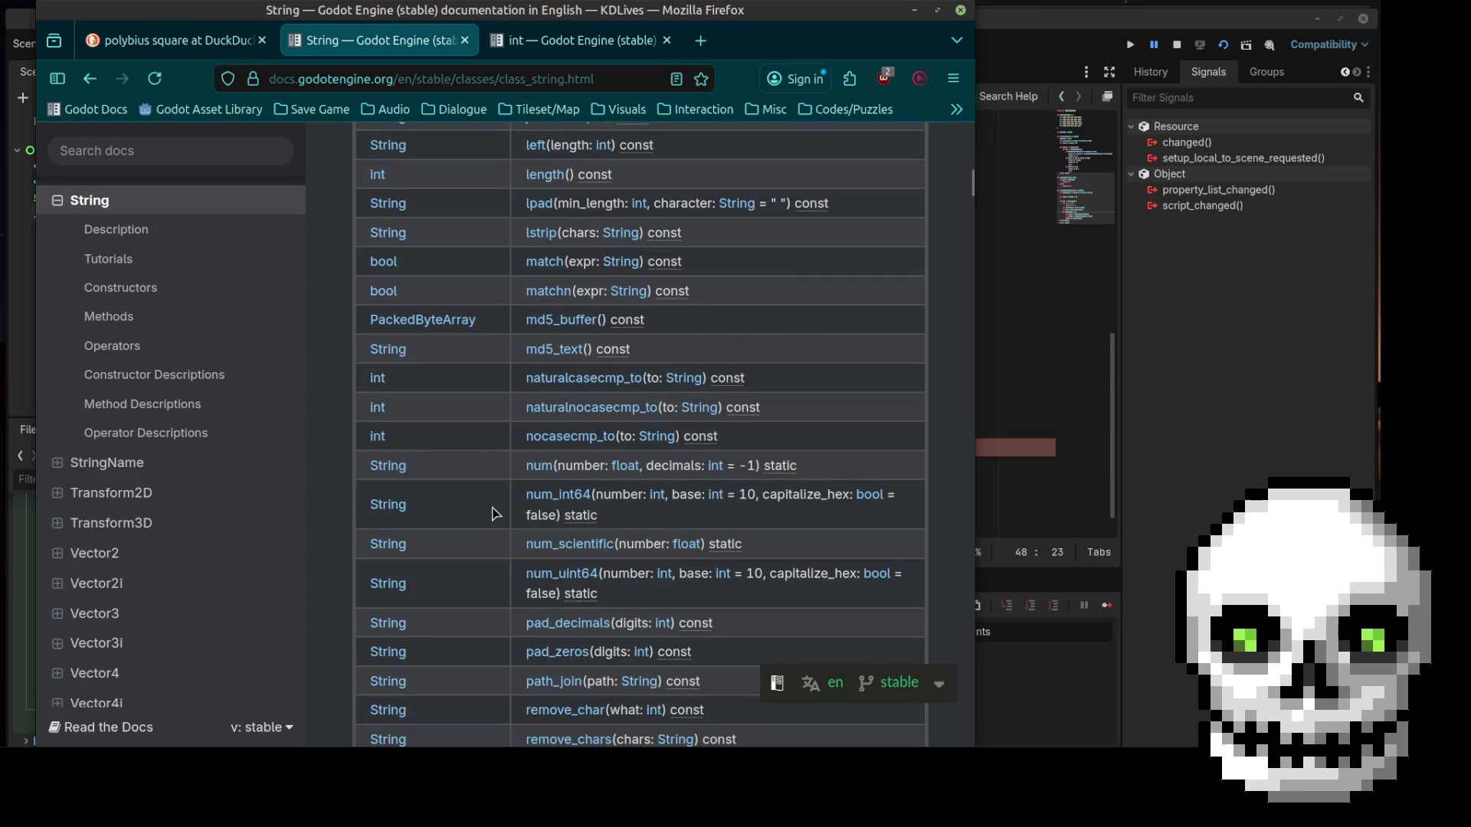
{"action": "scroll", "coordinate": [494, 511], "scroll_direction": "down", "scroll_amount": 1}
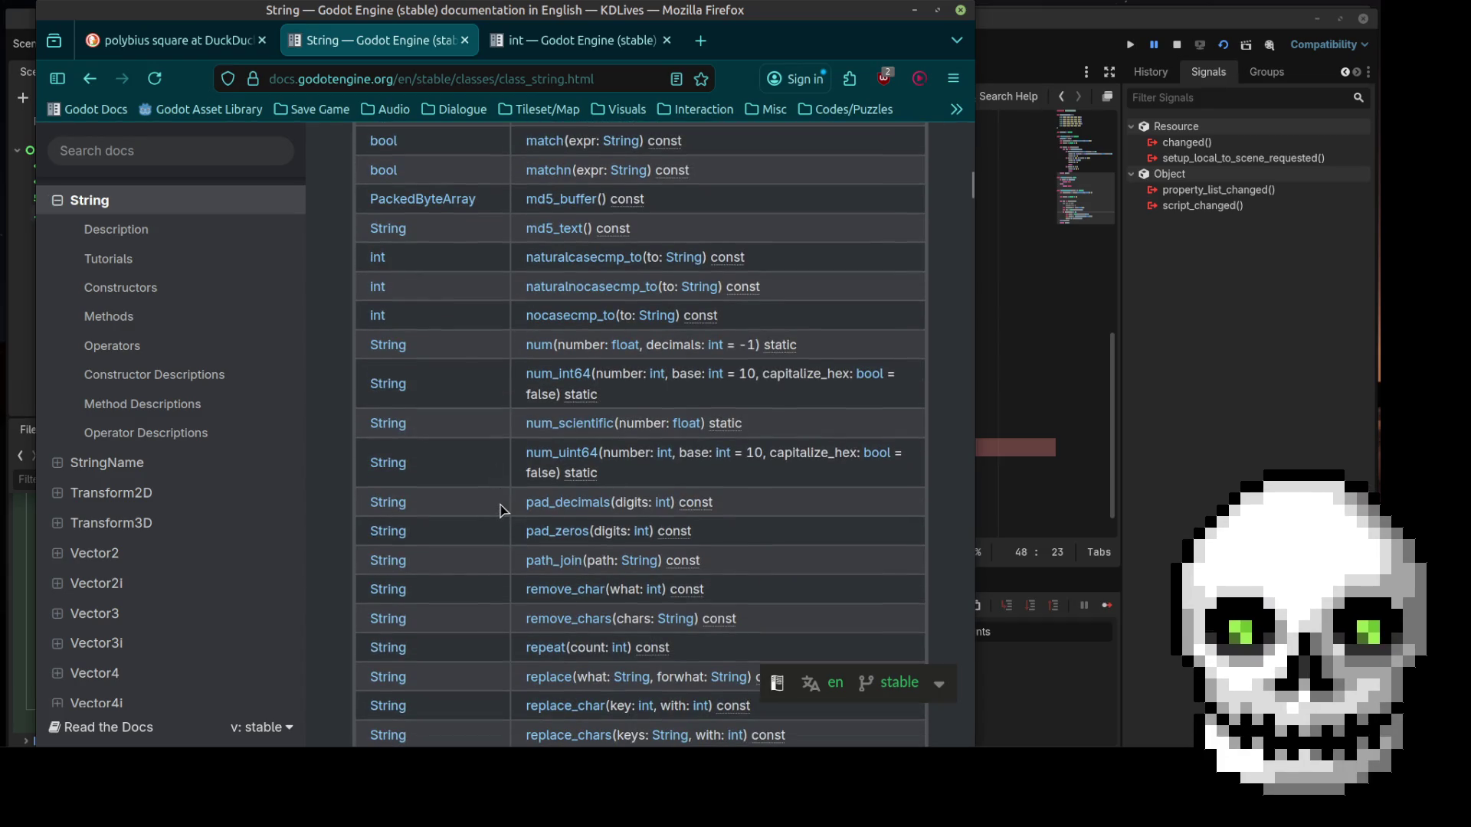
{"action": "scroll", "coordinate": [499, 511], "scroll_direction": "down", "scroll_amount": 2}
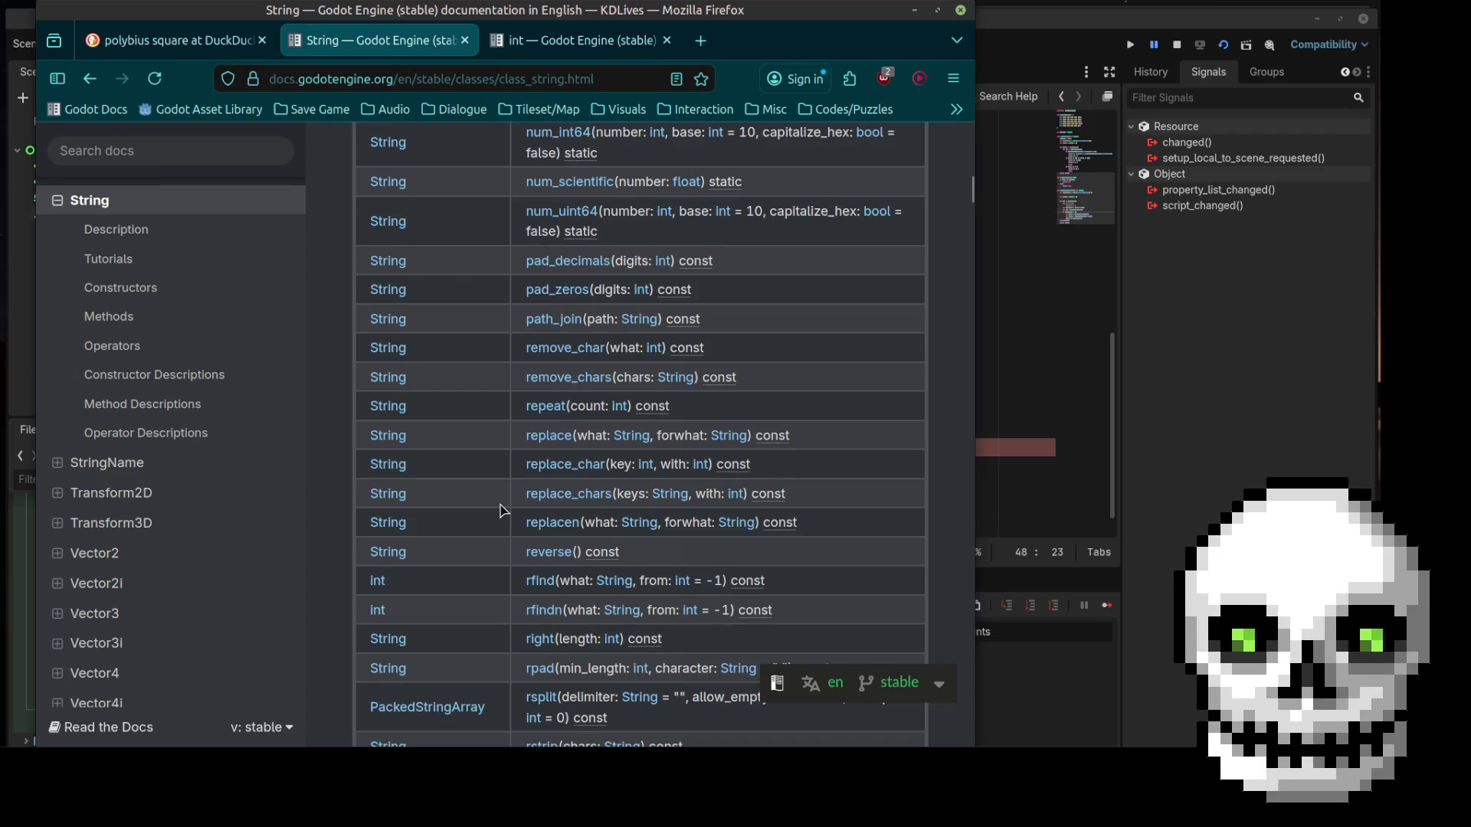
{"action": "scroll", "coordinate": [500, 510], "scroll_direction": "down", "scroll_amount": 1}
{"action": "scroll", "coordinate": [500, 510], "scroll_direction": "down", "scroll_amount": 1}
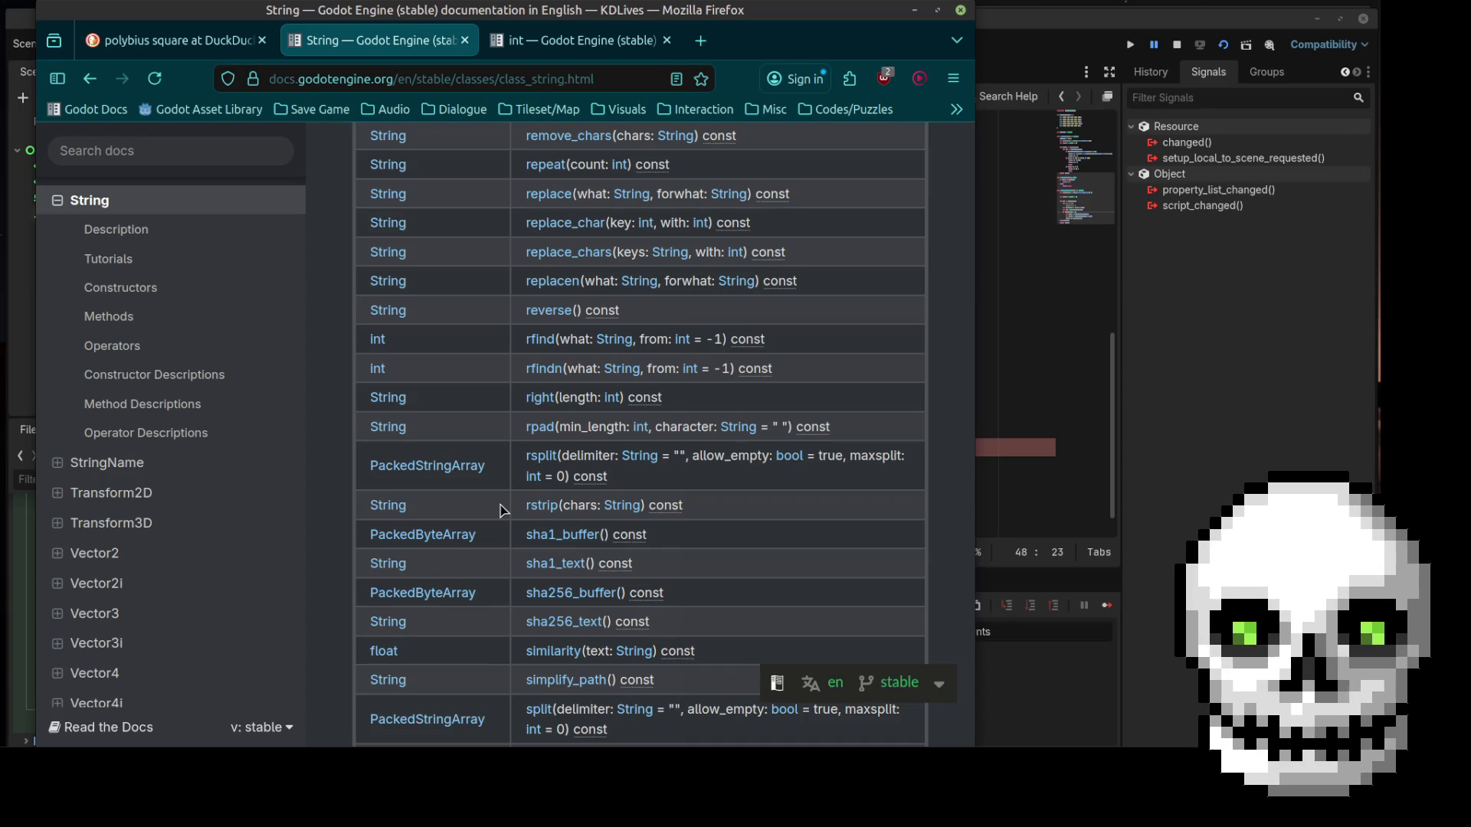
{"action": "scroll", "coordinate": [500, 510], "scroll_direction": "down", "scroll_amount": 1}
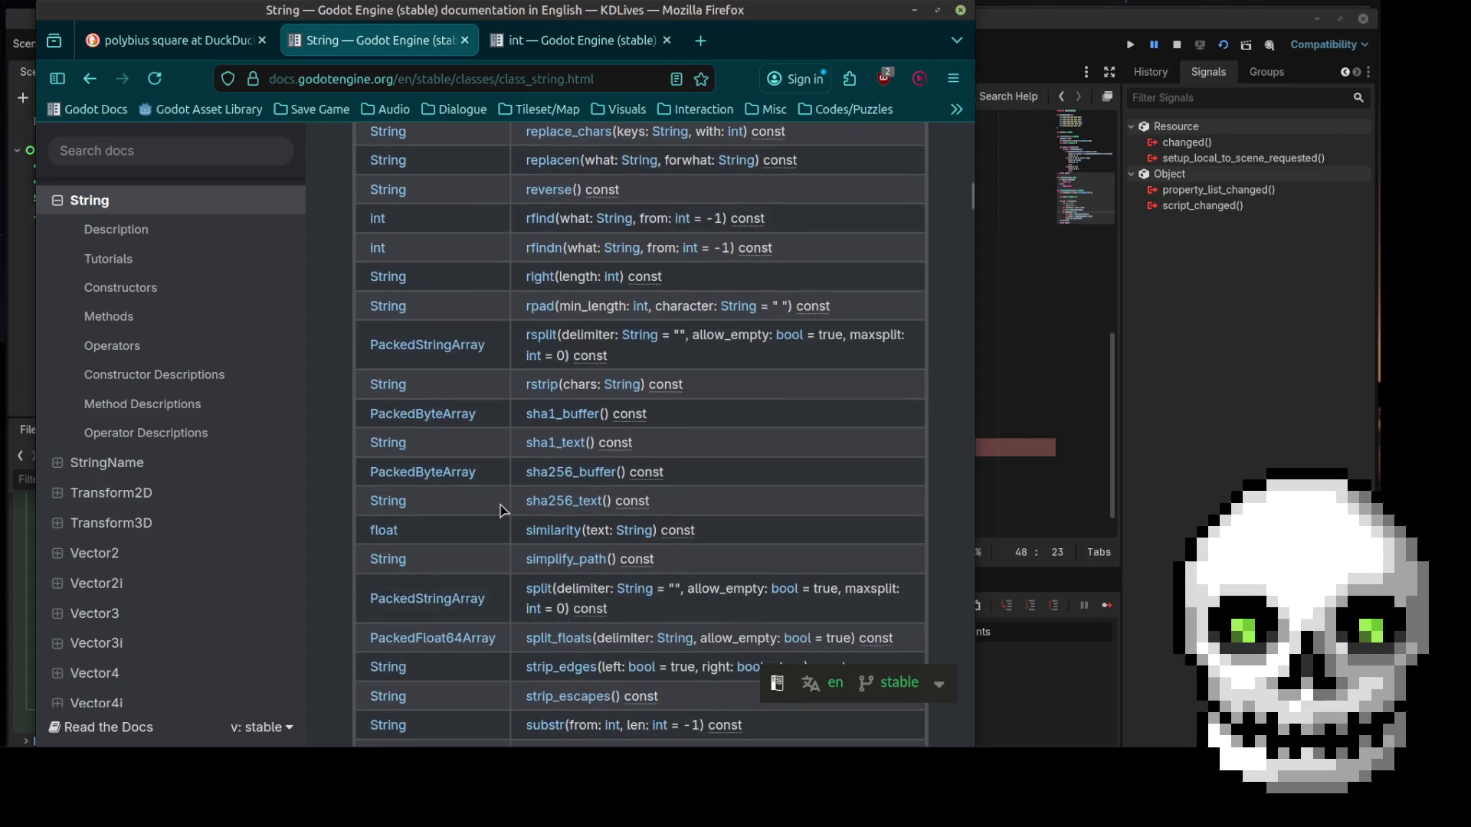
{"action": "scroll", "coordinate": [518, 470], "scroll_direction": "down", "scroll_amount": 1}
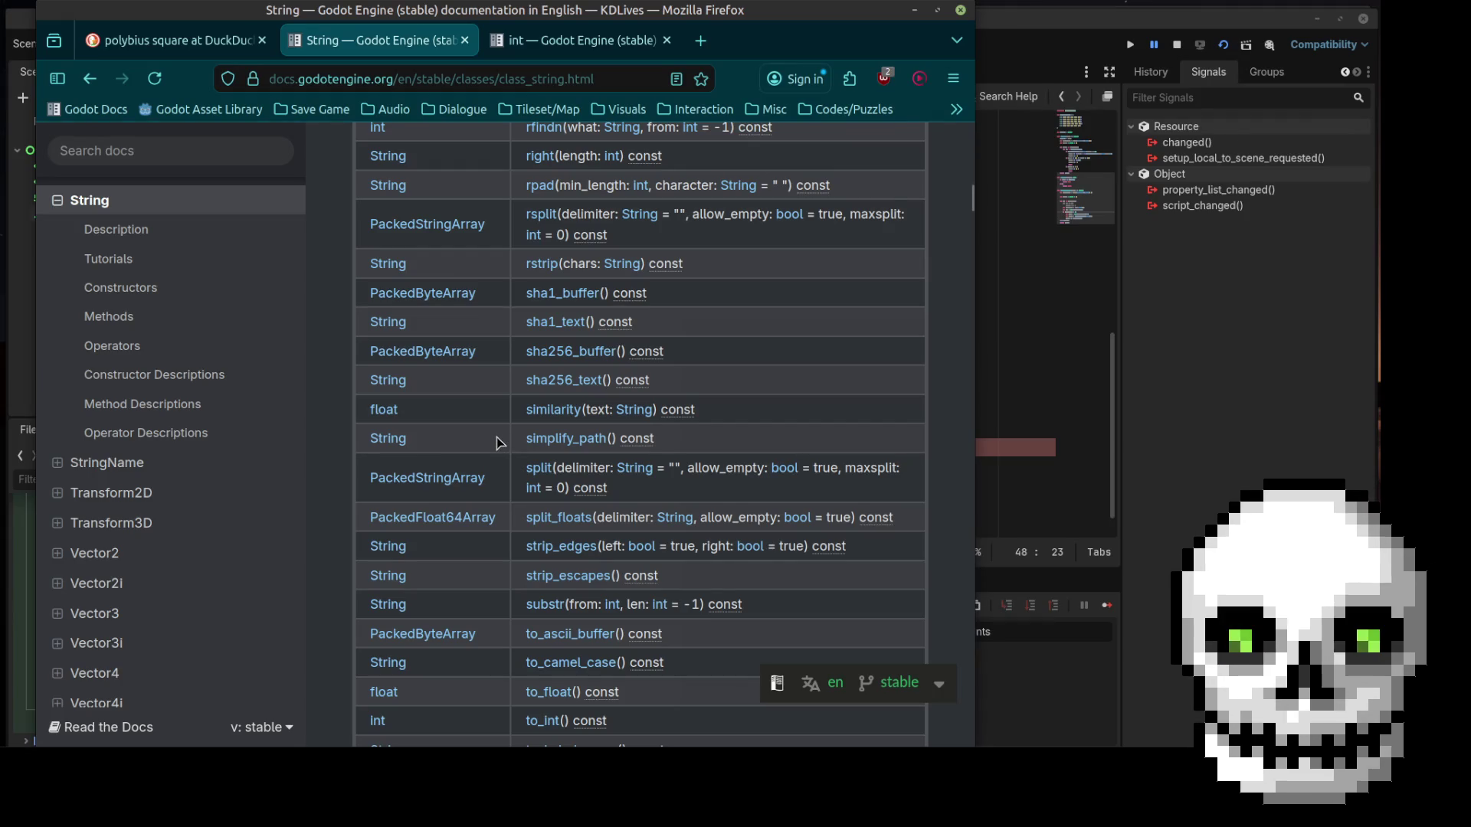
{"action": "scroll", "coordinate": [499, 443], "scroll_direction": "down", "scroll_amount": 3}
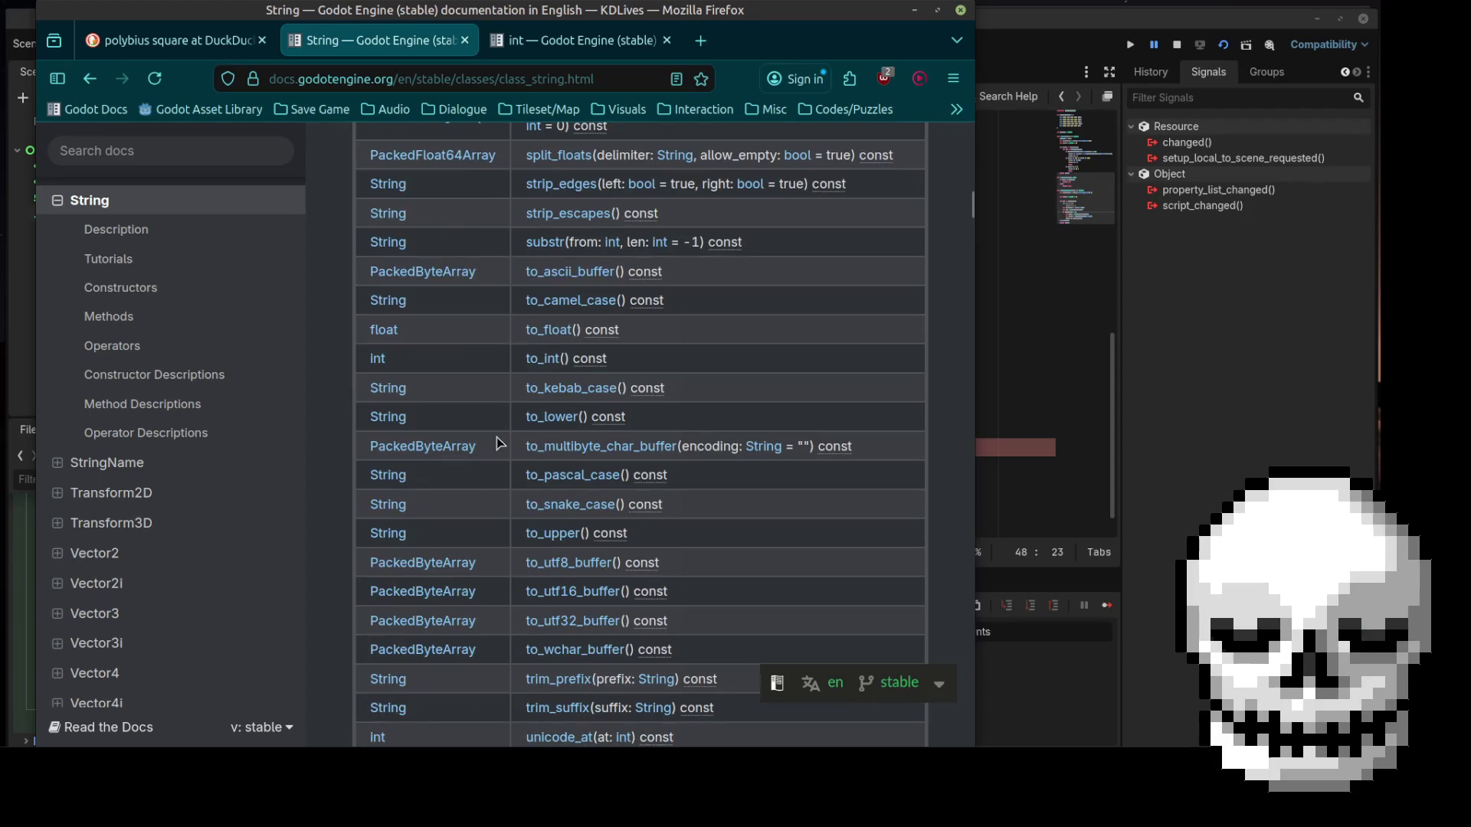
{"action": "scroll", "coordinate": [499, 443], "scroll_direction": "down", "scroll_amount": 4}
Scroll back up and jump to the detailed method descriptions through the left() link
{"action": "scroll", "coordinate": [499, 443], "scroll_direction": "up", "scroll_amount": 5}
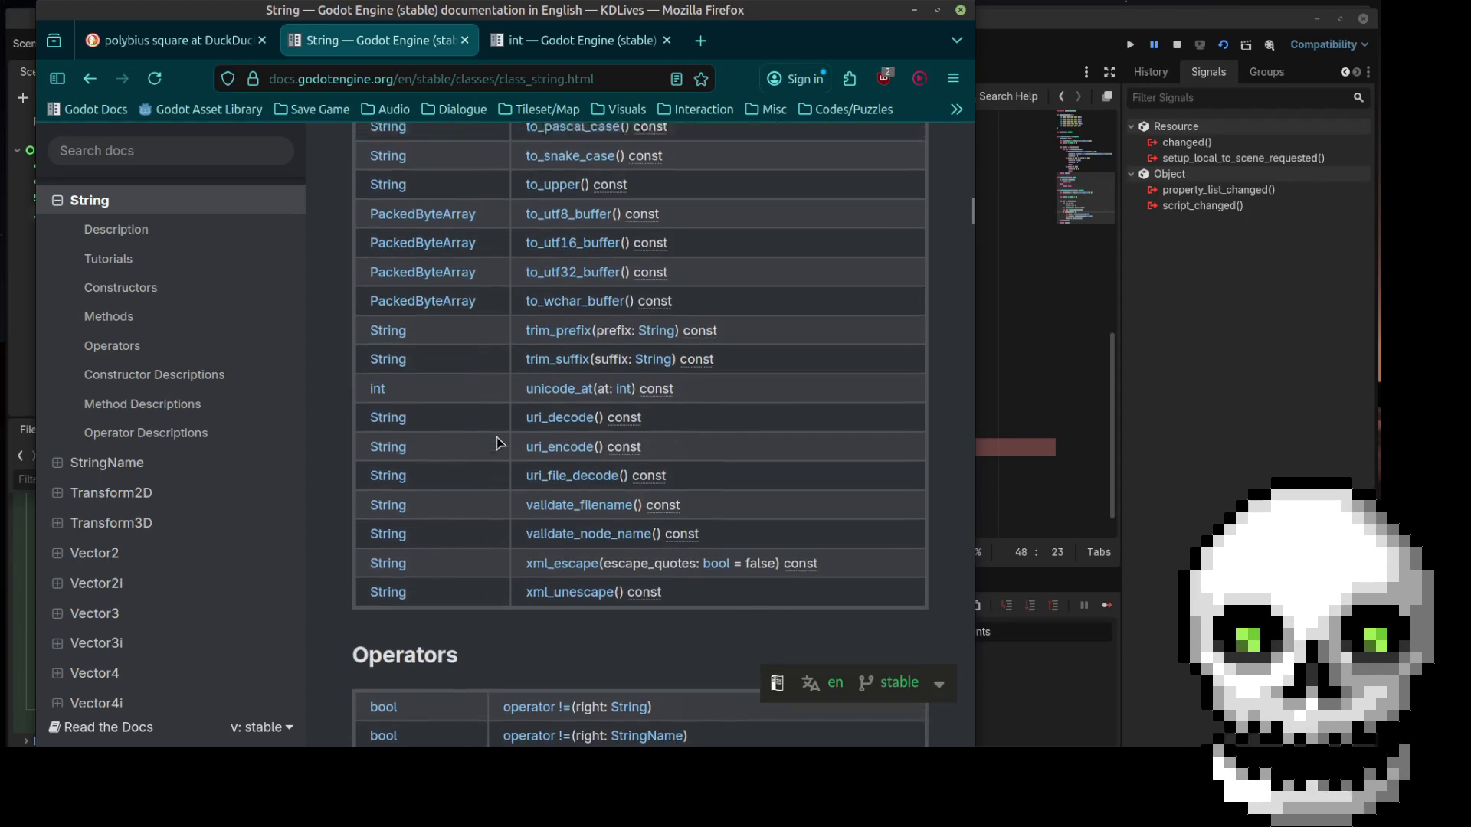
{"action": "scroll", "coordinate": [498, 443], "scroll_direction": "up", "scroll_amount": 2}
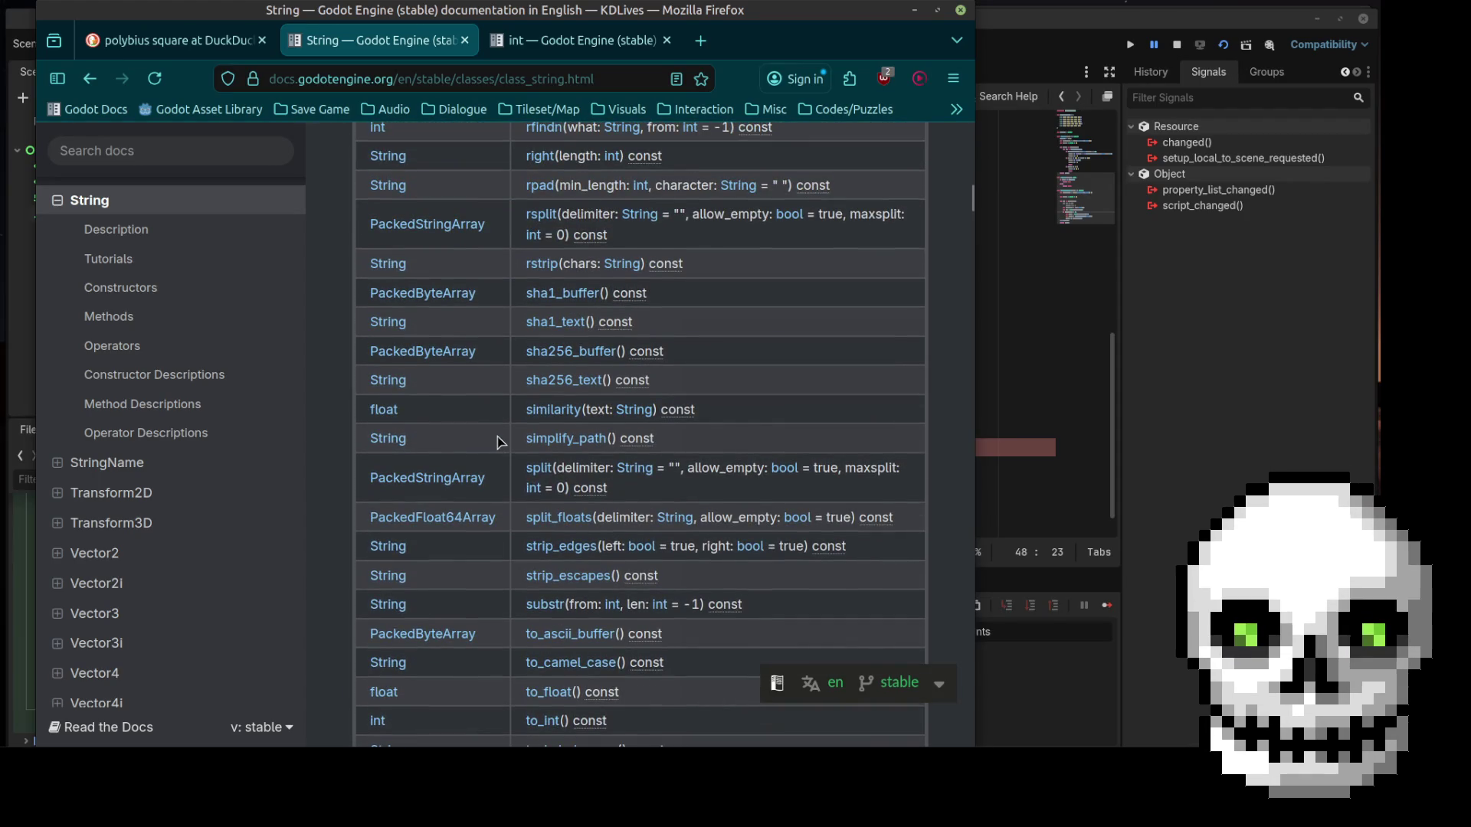
{"action": "scroll", "coordinate": [498, 443], "scroll_direction": "up", "scroll_amount": 5}
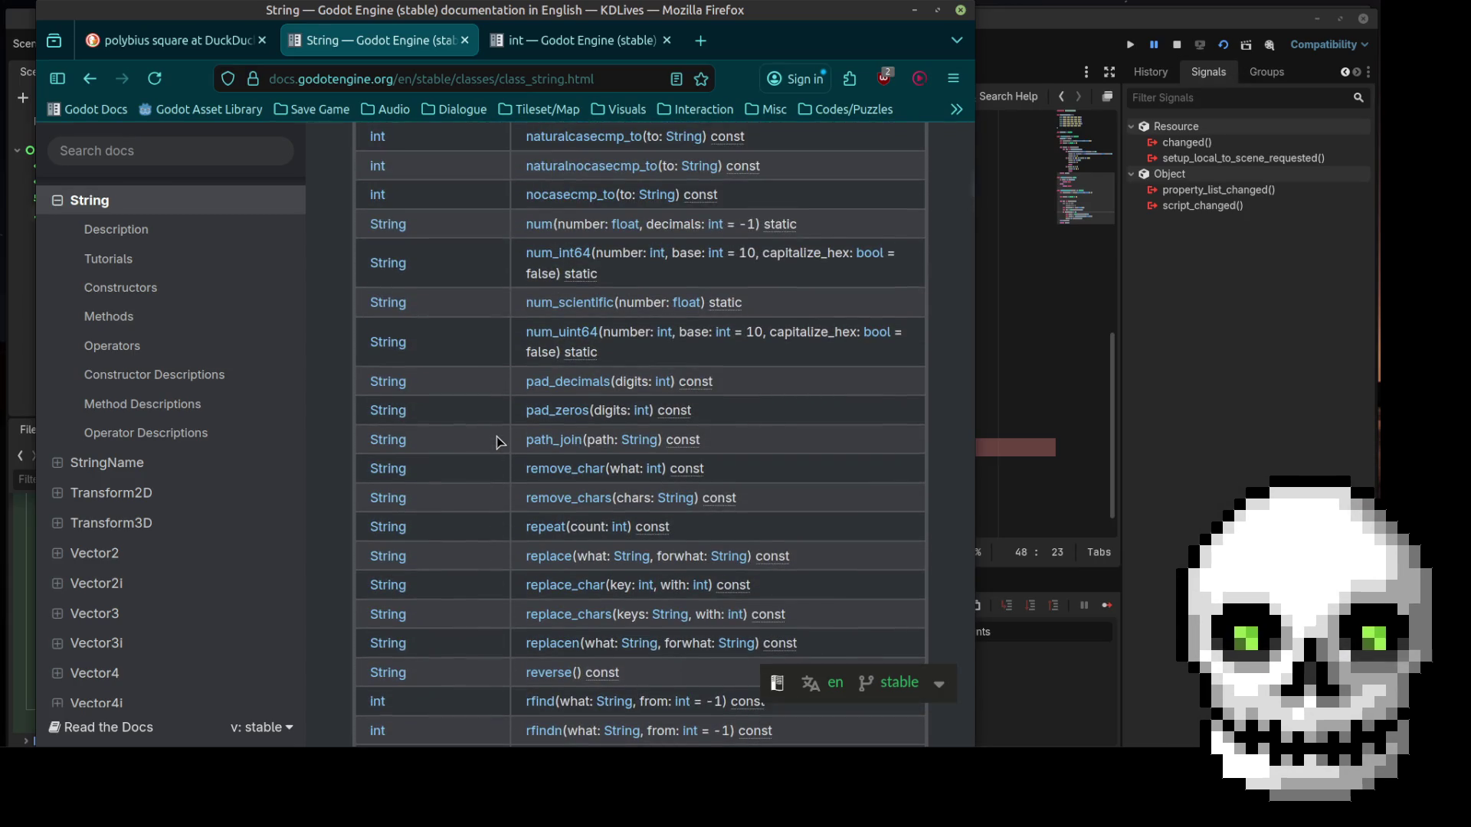
{"action": "scroll", "coordinate": [500, 443], "scroll_direction": "up", "scroll_amount": 3}
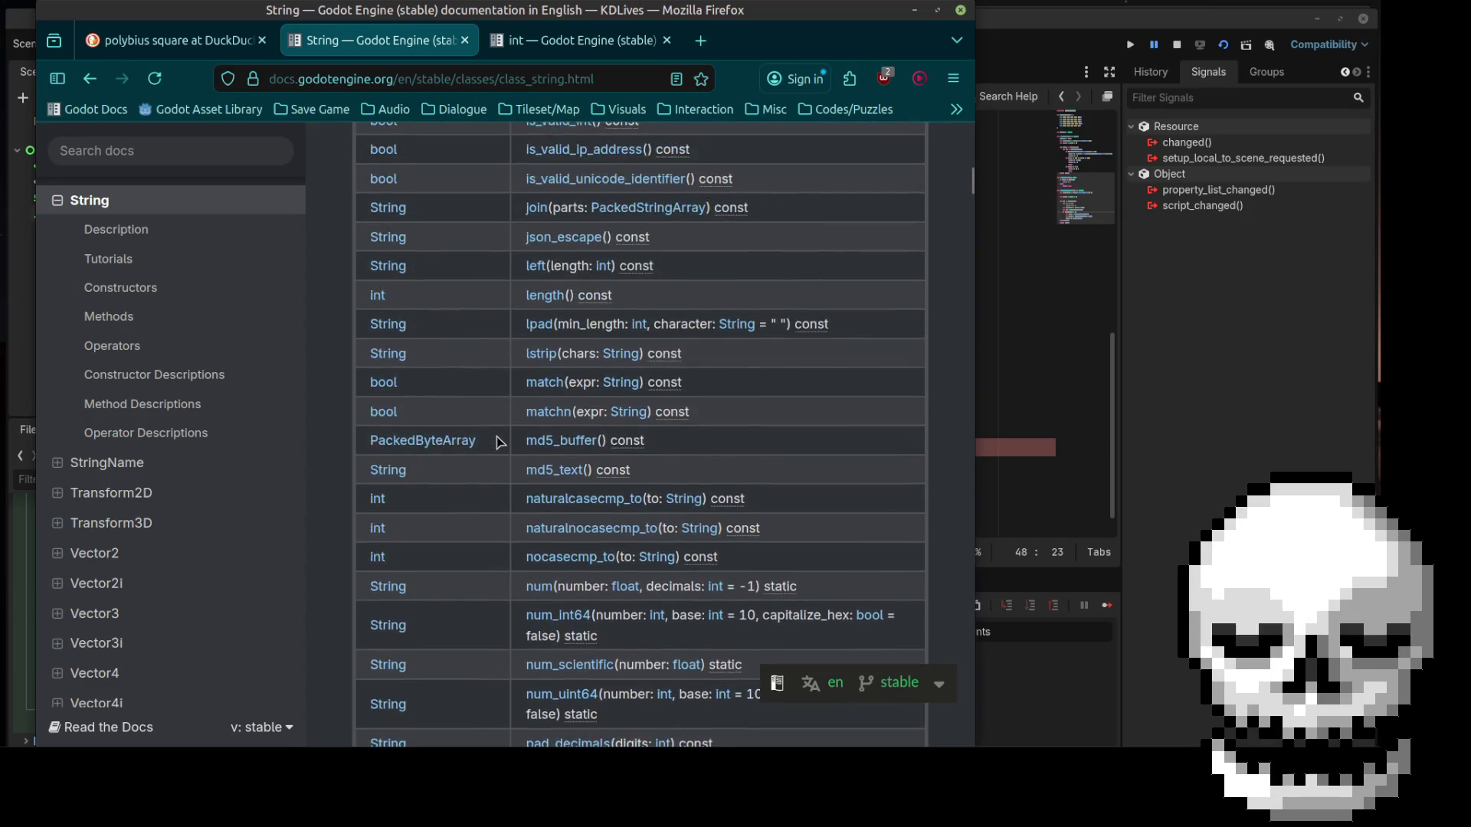
{"action": "scroll", "coordinate": [498, 443], "scroll_direction": "up", "scroll_amount": 3}
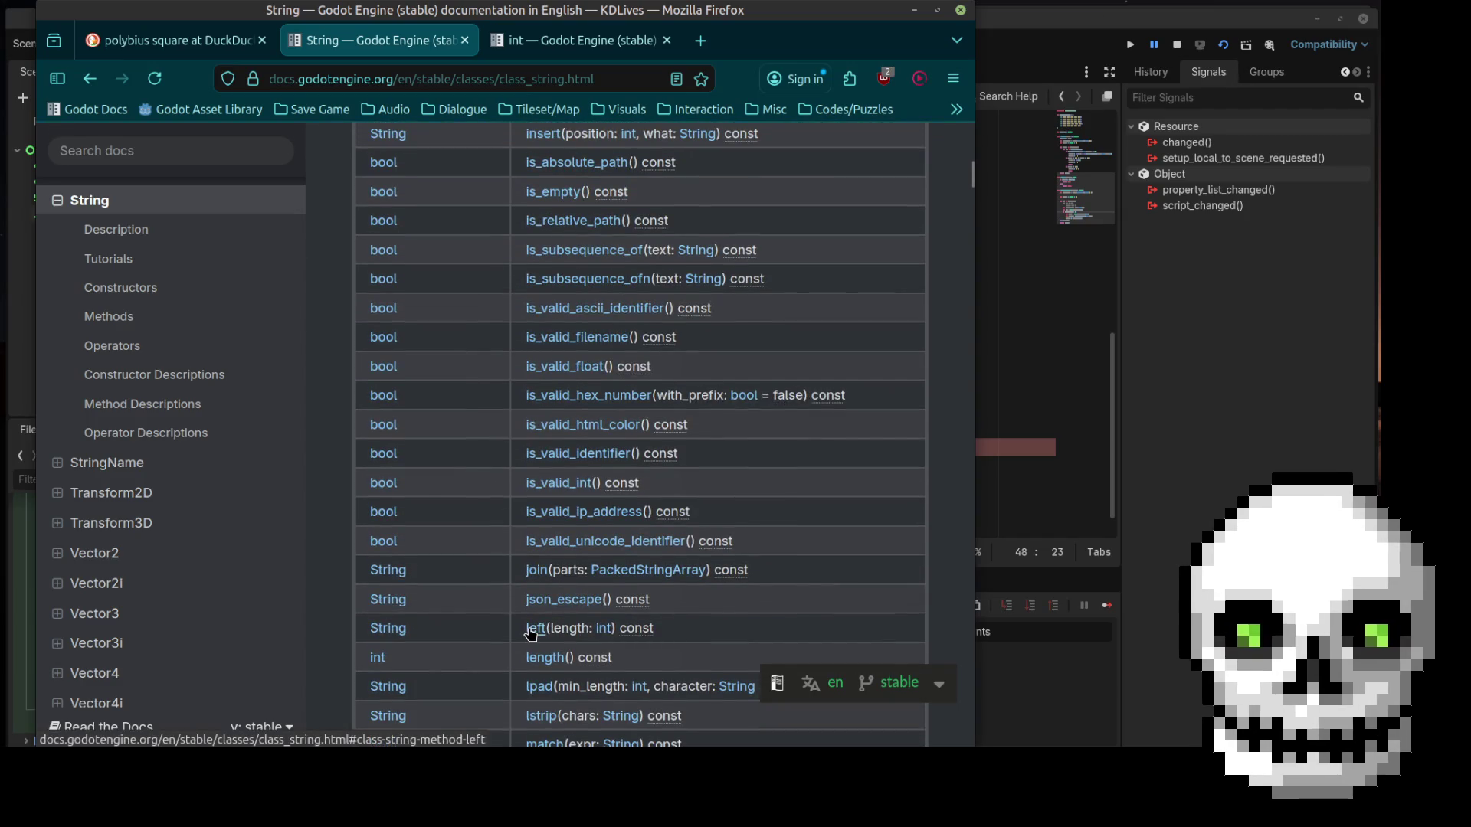
{"action": "left_click", "coordinate": [545, 657]}
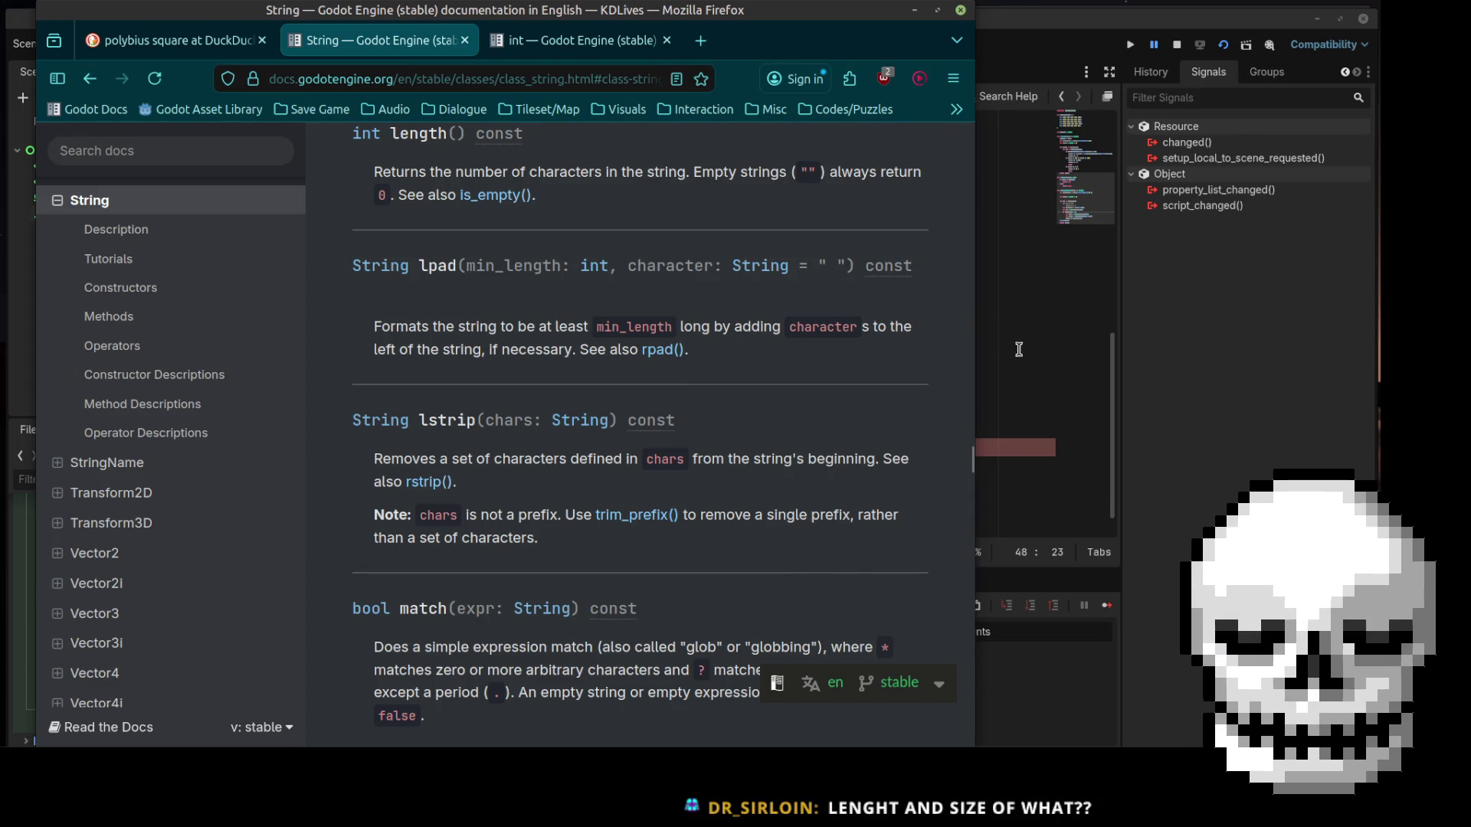
{"action": "left_click", "coordinate": [1015, 403]}
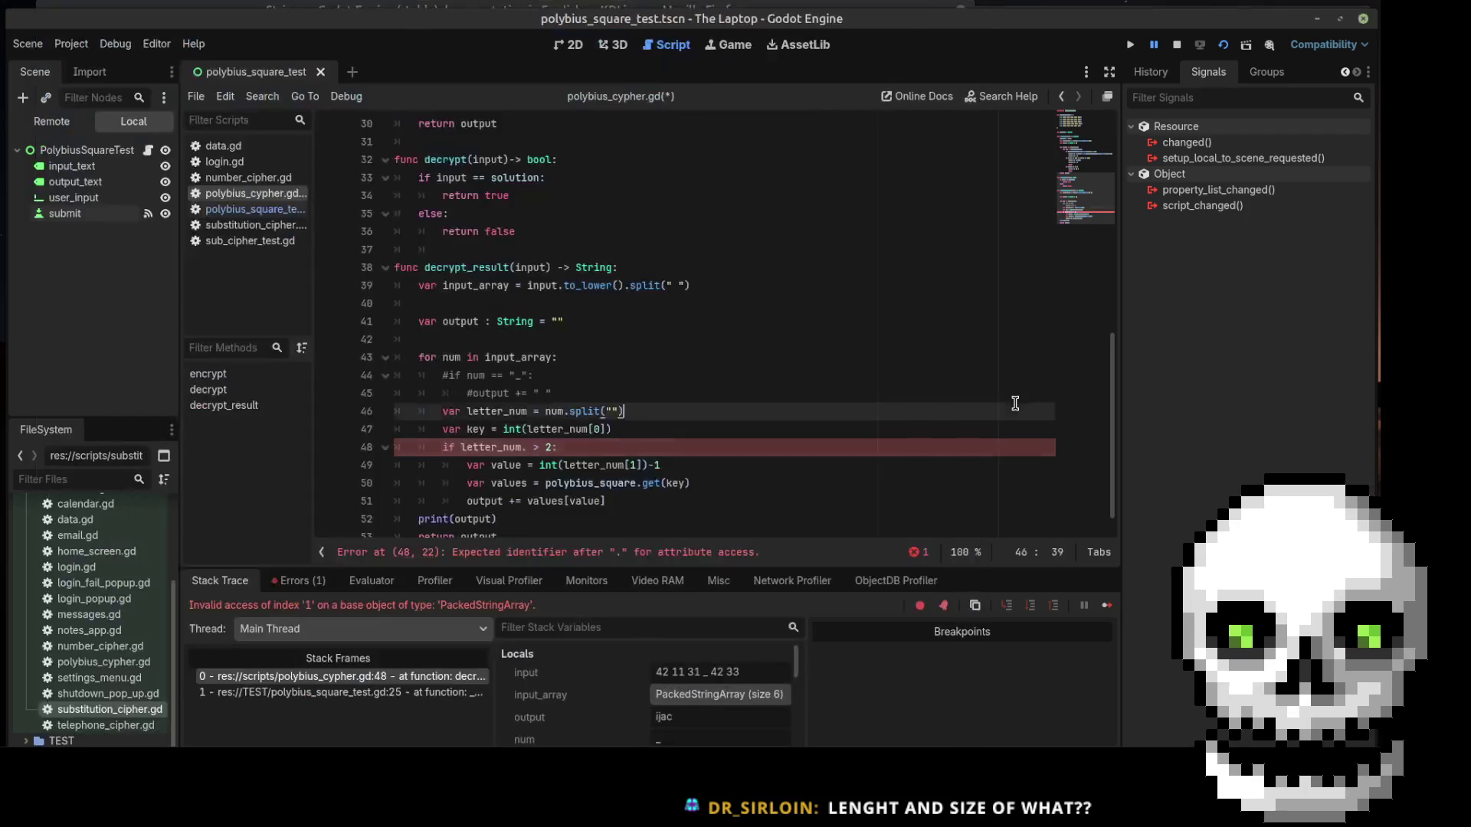
Change the line 48 condition to read 'if letter_num.length > 1:'
{"action": "left_click_drag", "start_coordinate": [6, 373], "coordinate": [112, 373]}
{"action": "left_click", "coordinate": [44, 153]}
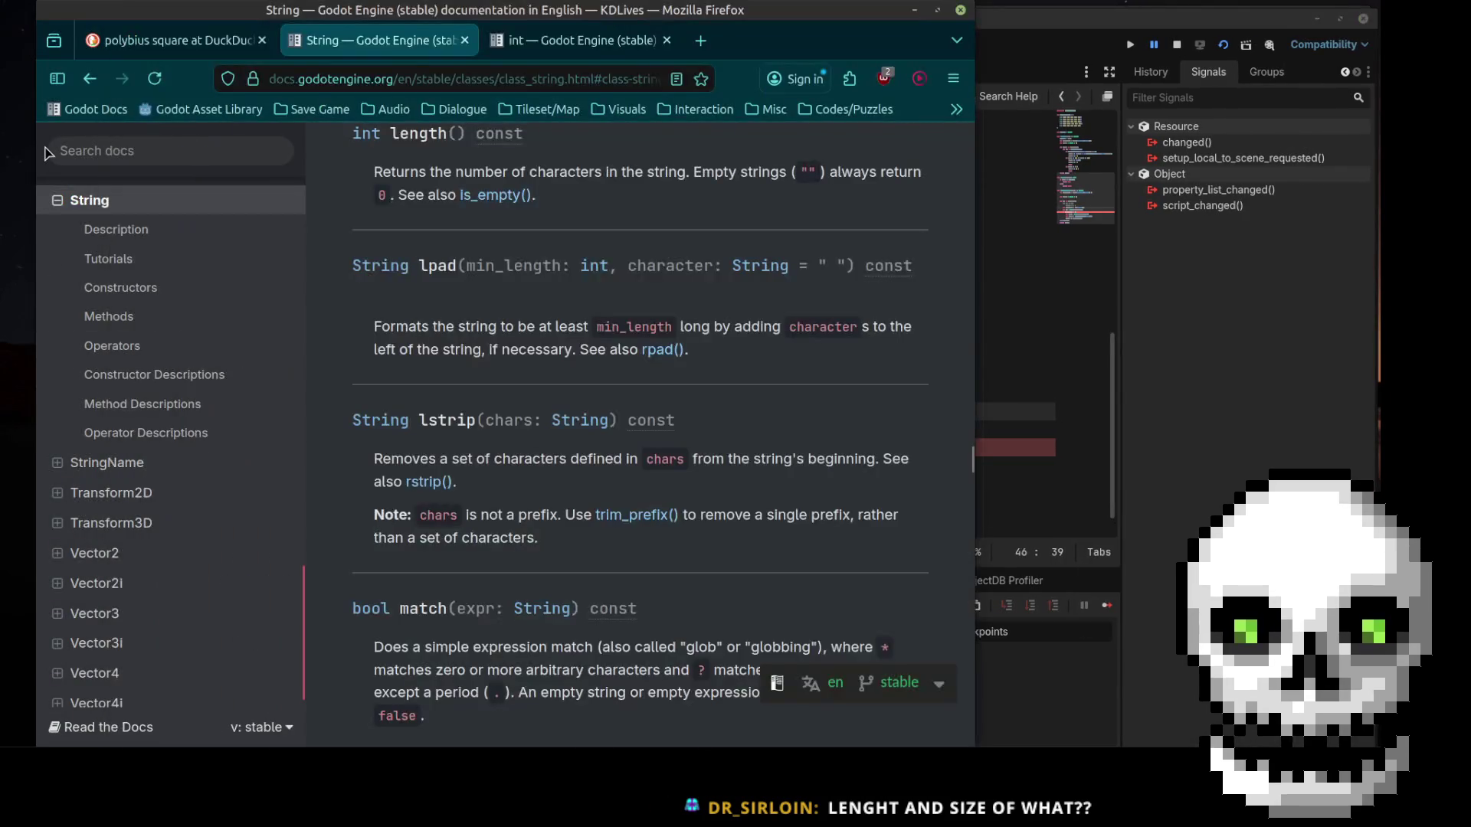
{"action": "left_click", "coordinate": [1016, 372]}
{"action": "left_click", "coordinate": [639, 447]}
{"action": "key", "text": "Left"}
{"action": "type", "text": "length"}
{"action": "key", "text": "Right"}
{"action": "key", "text": "Right"}
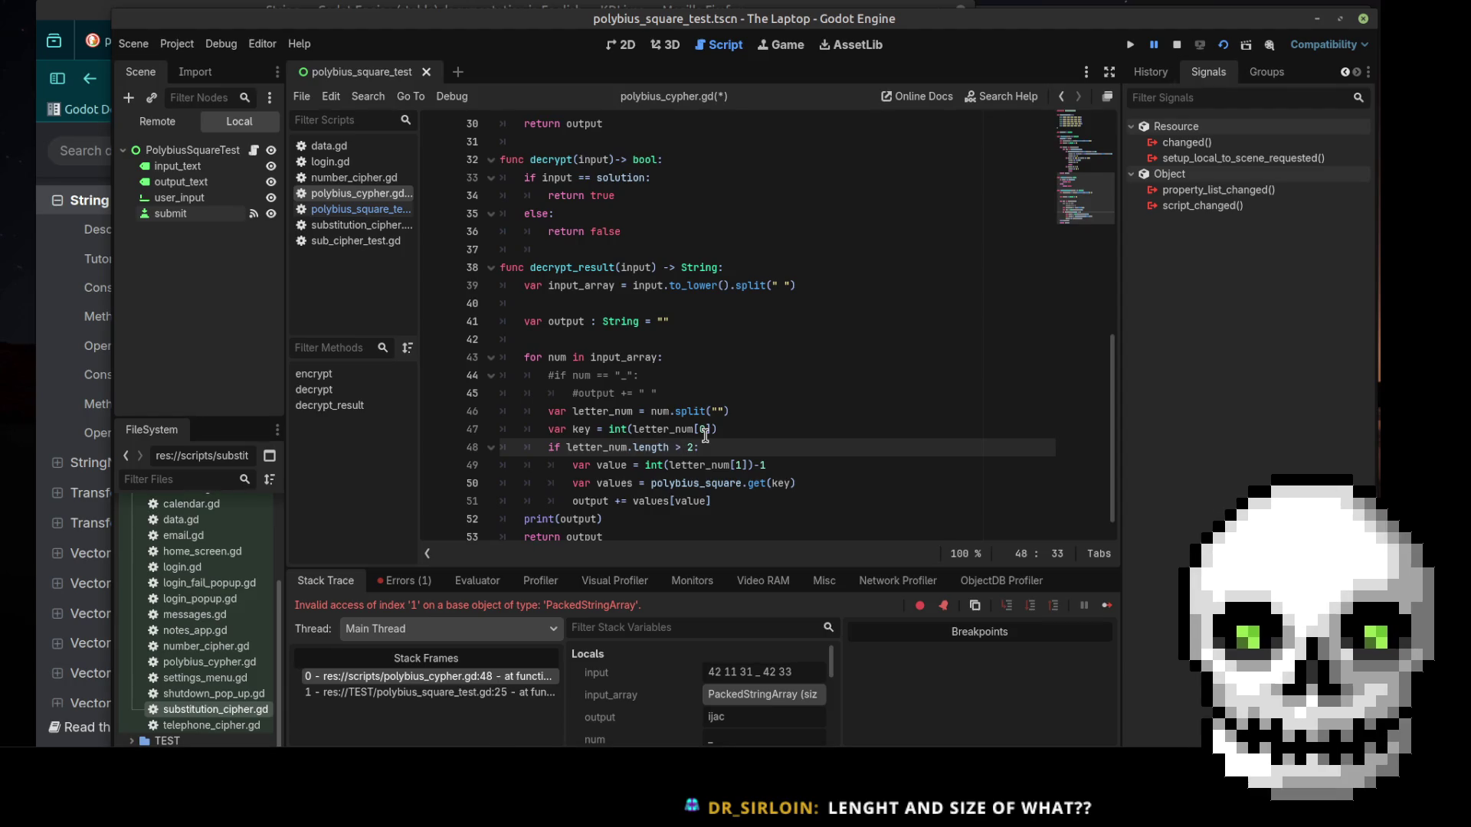
{"action": "key", "text": "BackSpace"}
{"action": "type", "text": "1"}
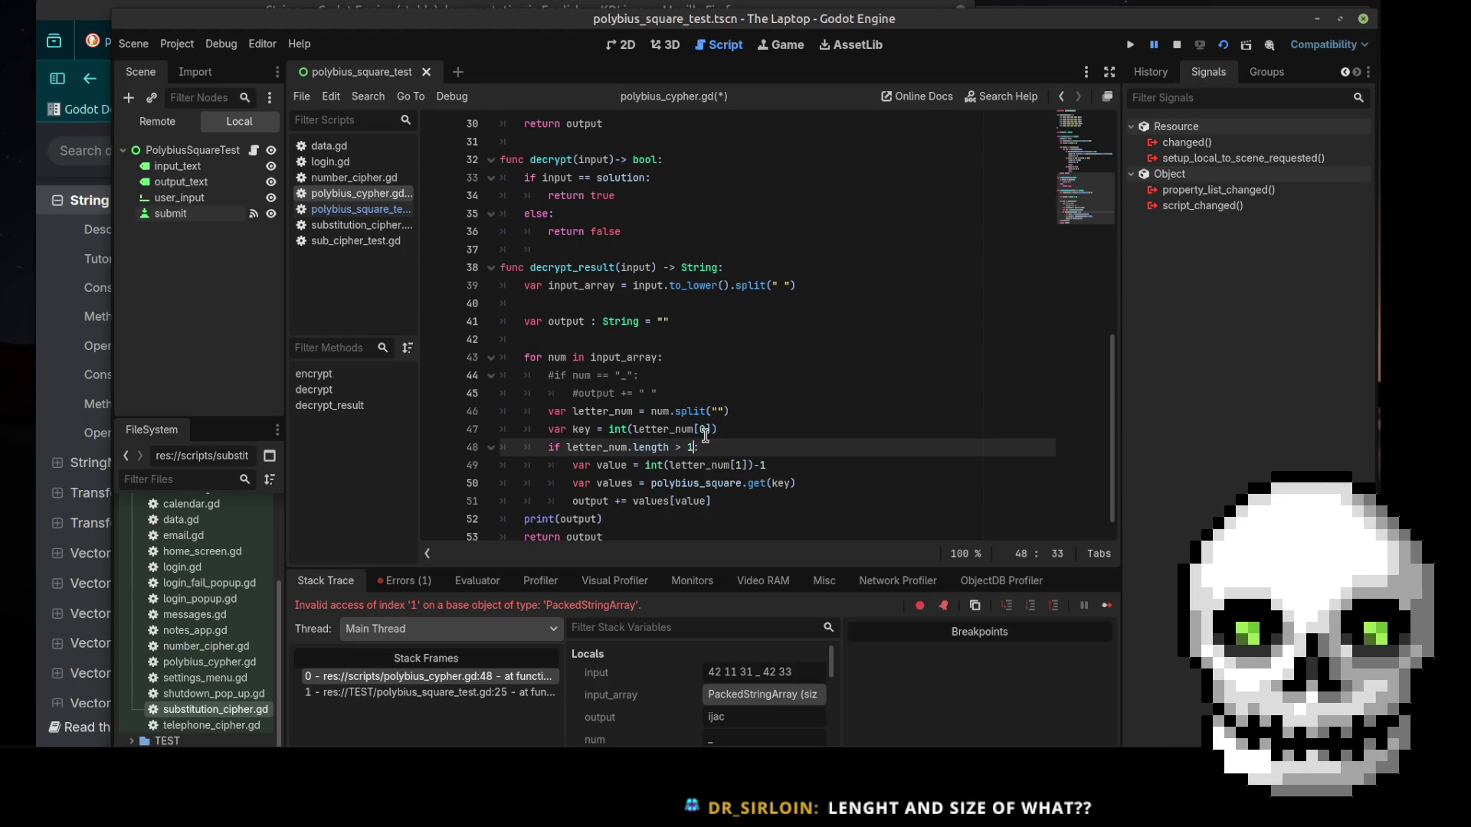
{"action": "left_click", "coordinate": [619, 304]}
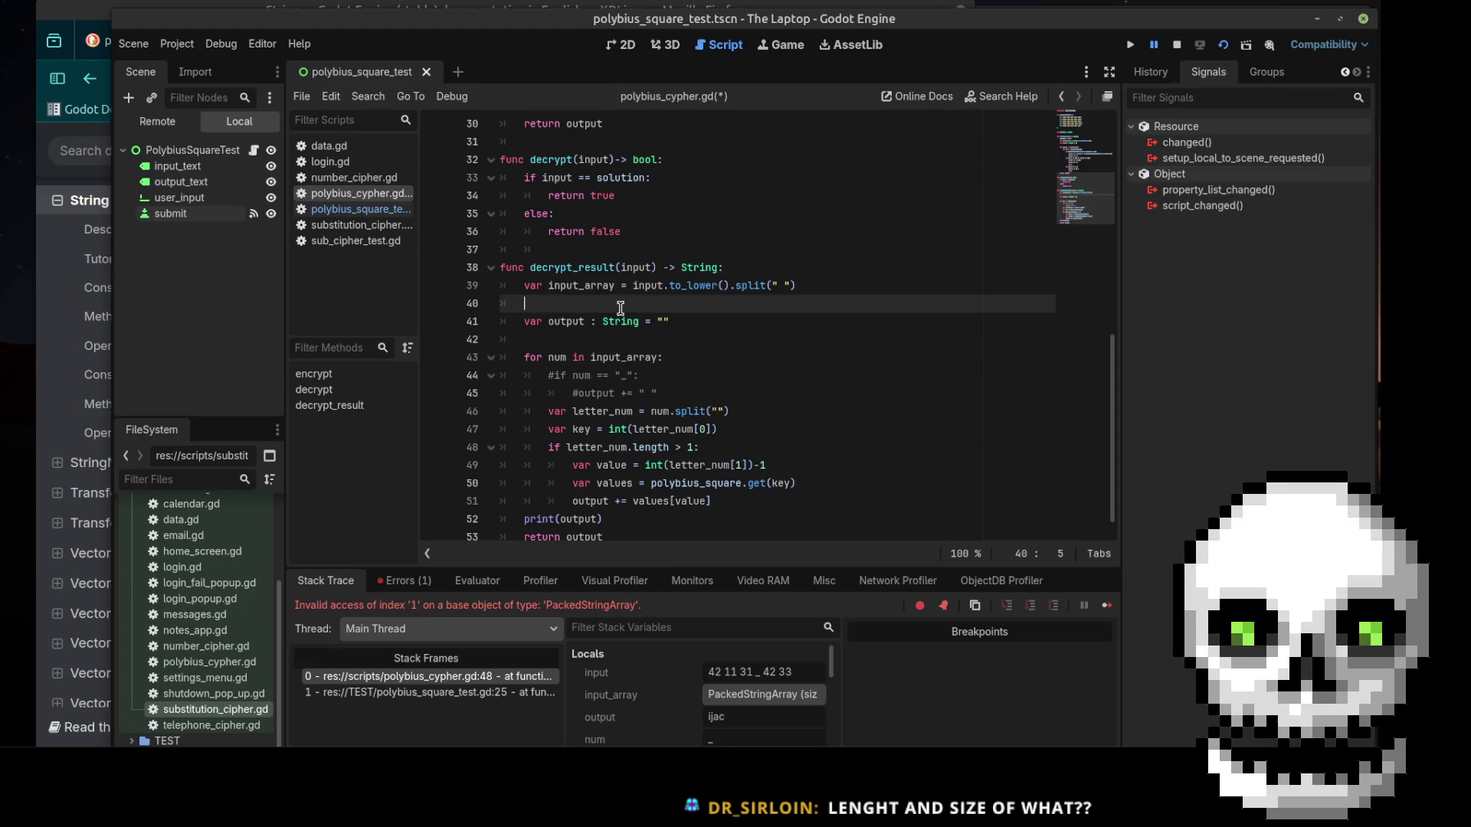
Declare var string_test = "ok boomer" on line 40 of decrypt_result
{"action": "type", "text": "var s"}
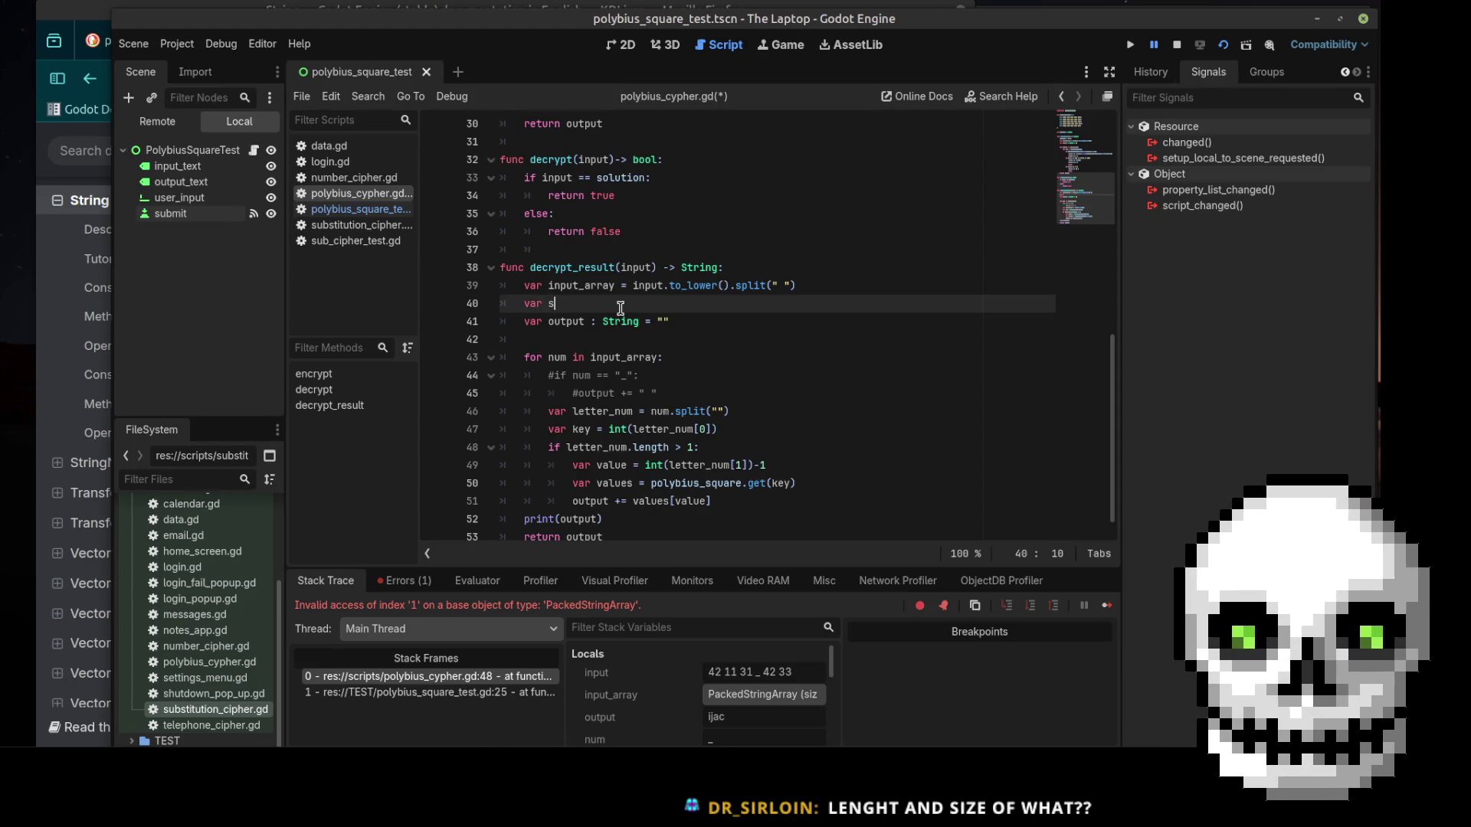
{"action": "type", "text": "tring_test = "}
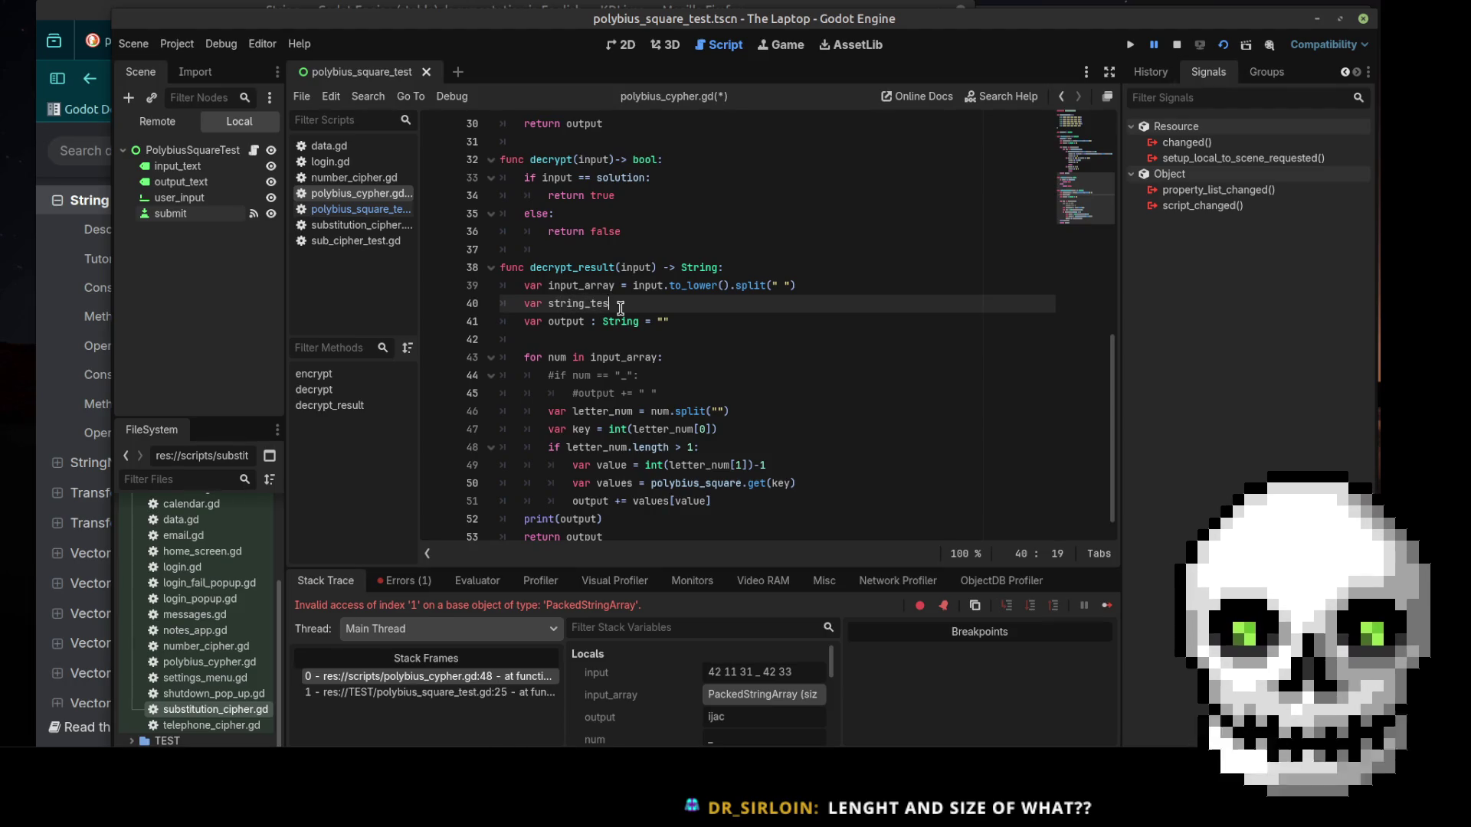
{"action": "type", "text": "\""}
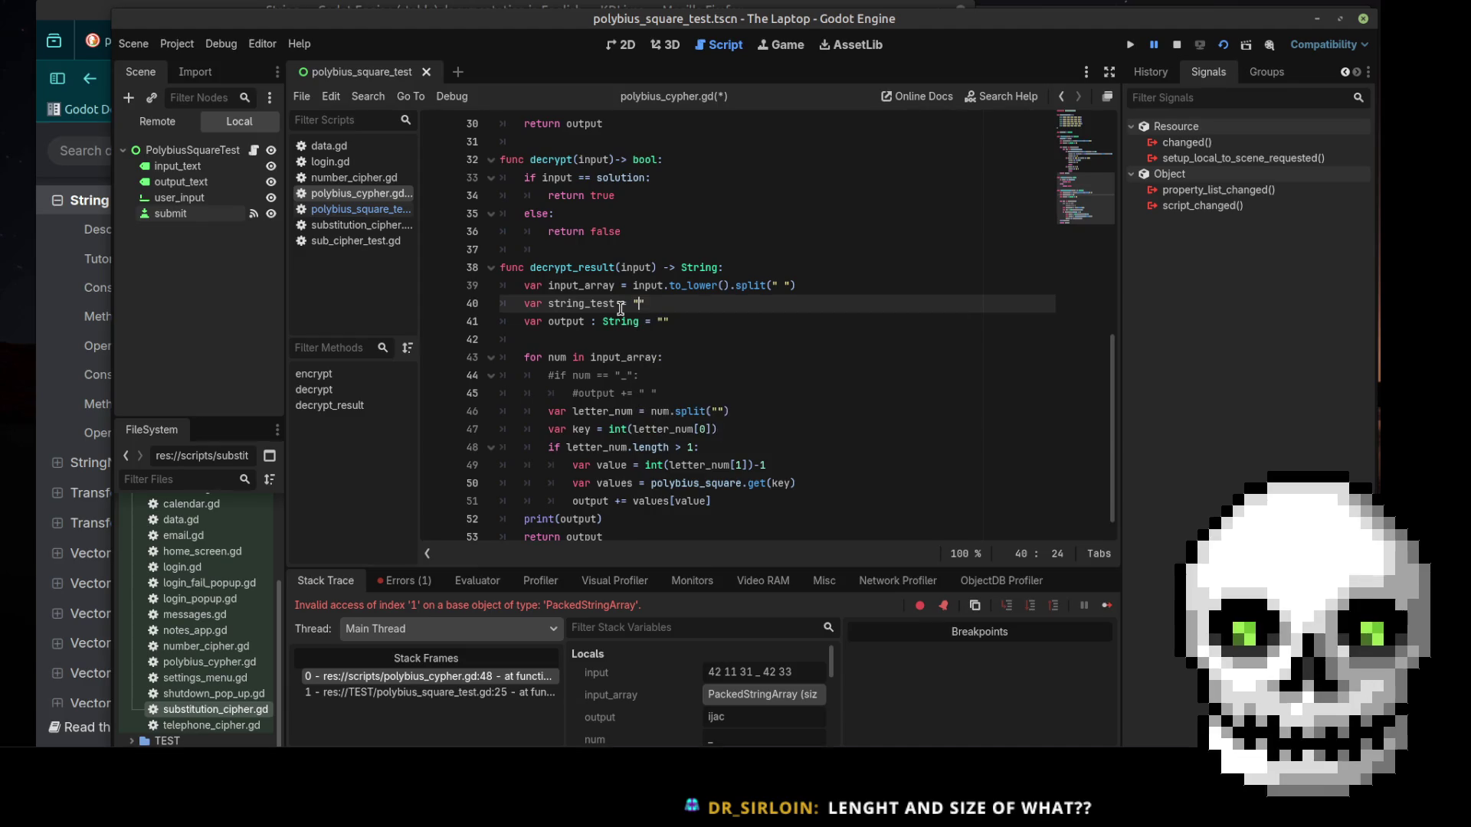
{"action": "type", "text": "ok boomer"}
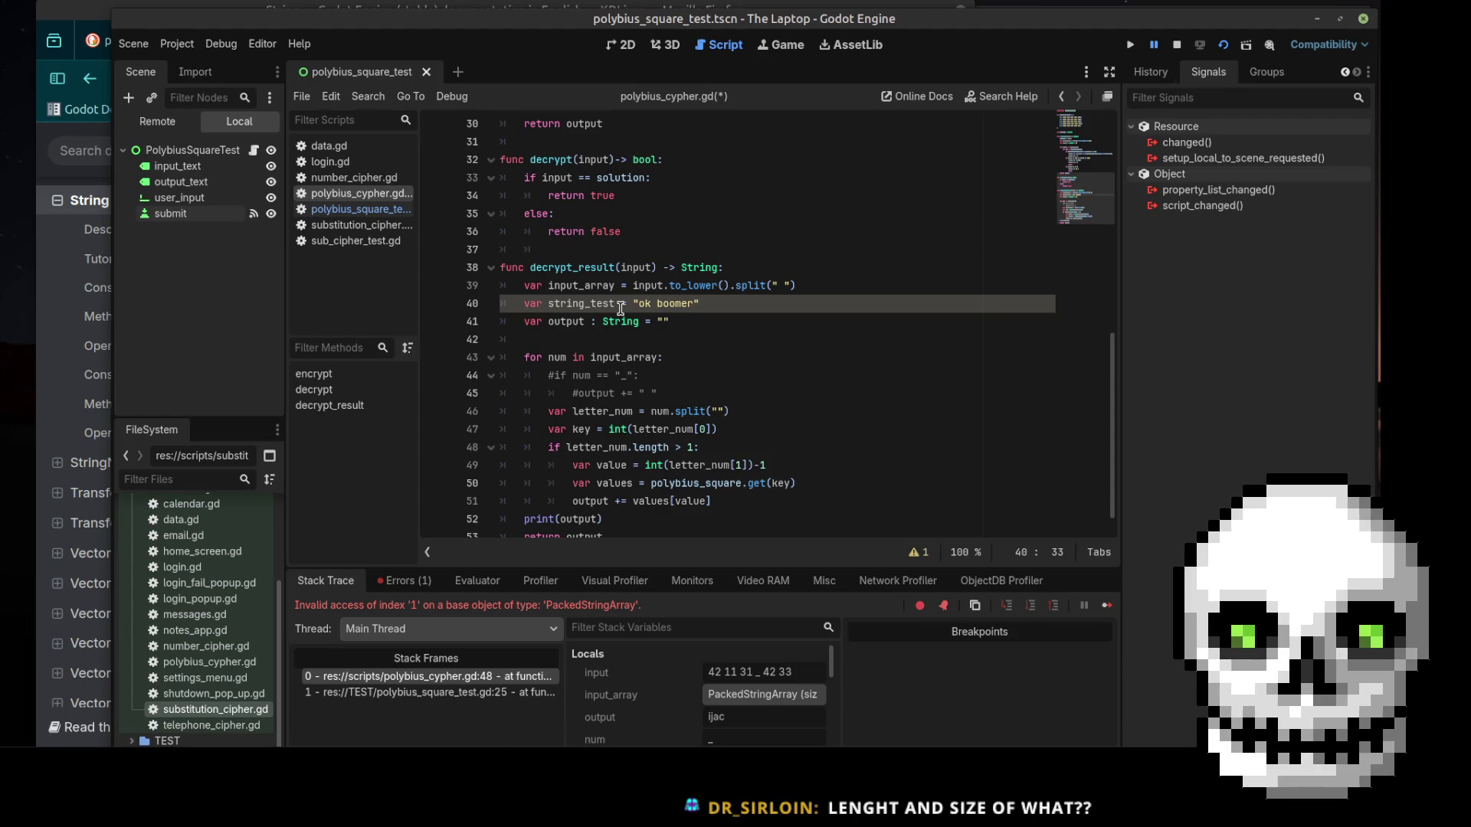
{"action": "left_click_drag", "start_coordinate": [638, 305], "coordinate": [702, 305]}
{"action": "left_click", "coordinate": [641, 304]}
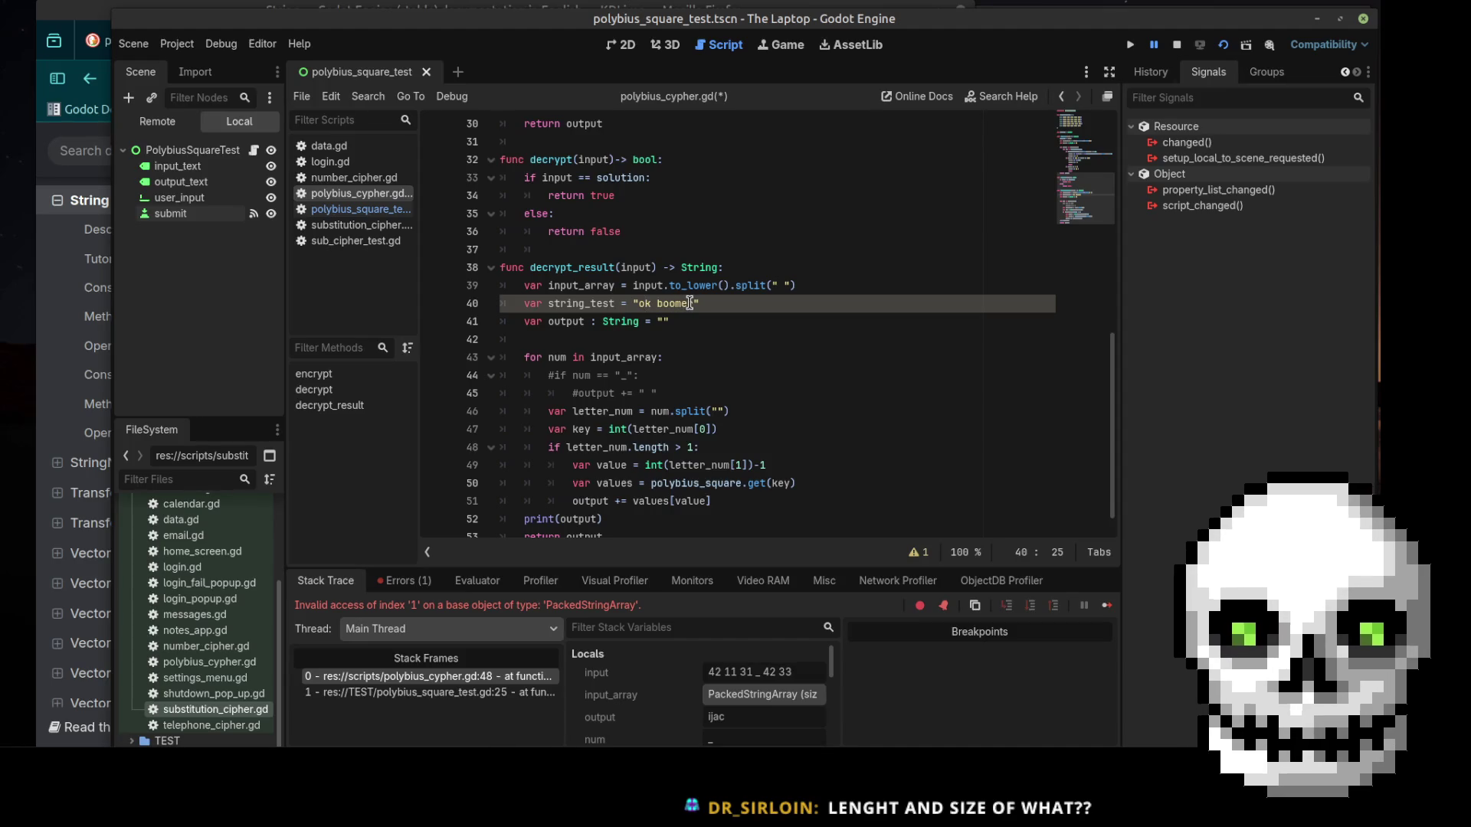
{"action": "left_click_drag", "start_coordinate": [692, 304], "coordinate": [640, 306]}
{"action": "left_click", "coordinate": [652, 306]}
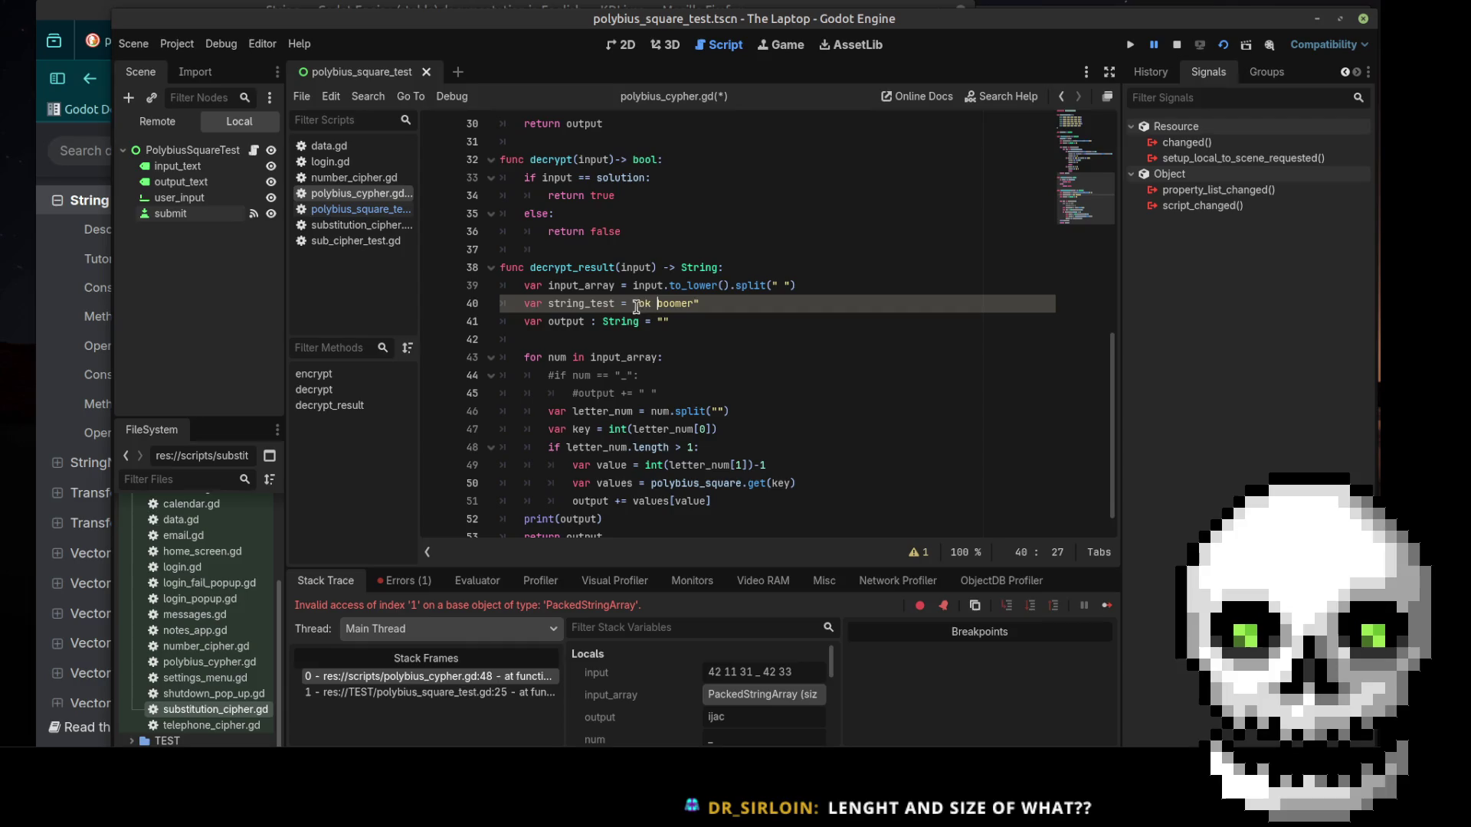
{"action": "left_click_drag", "start_coordinate": [639, 307], "coordinate": [694, 306]}
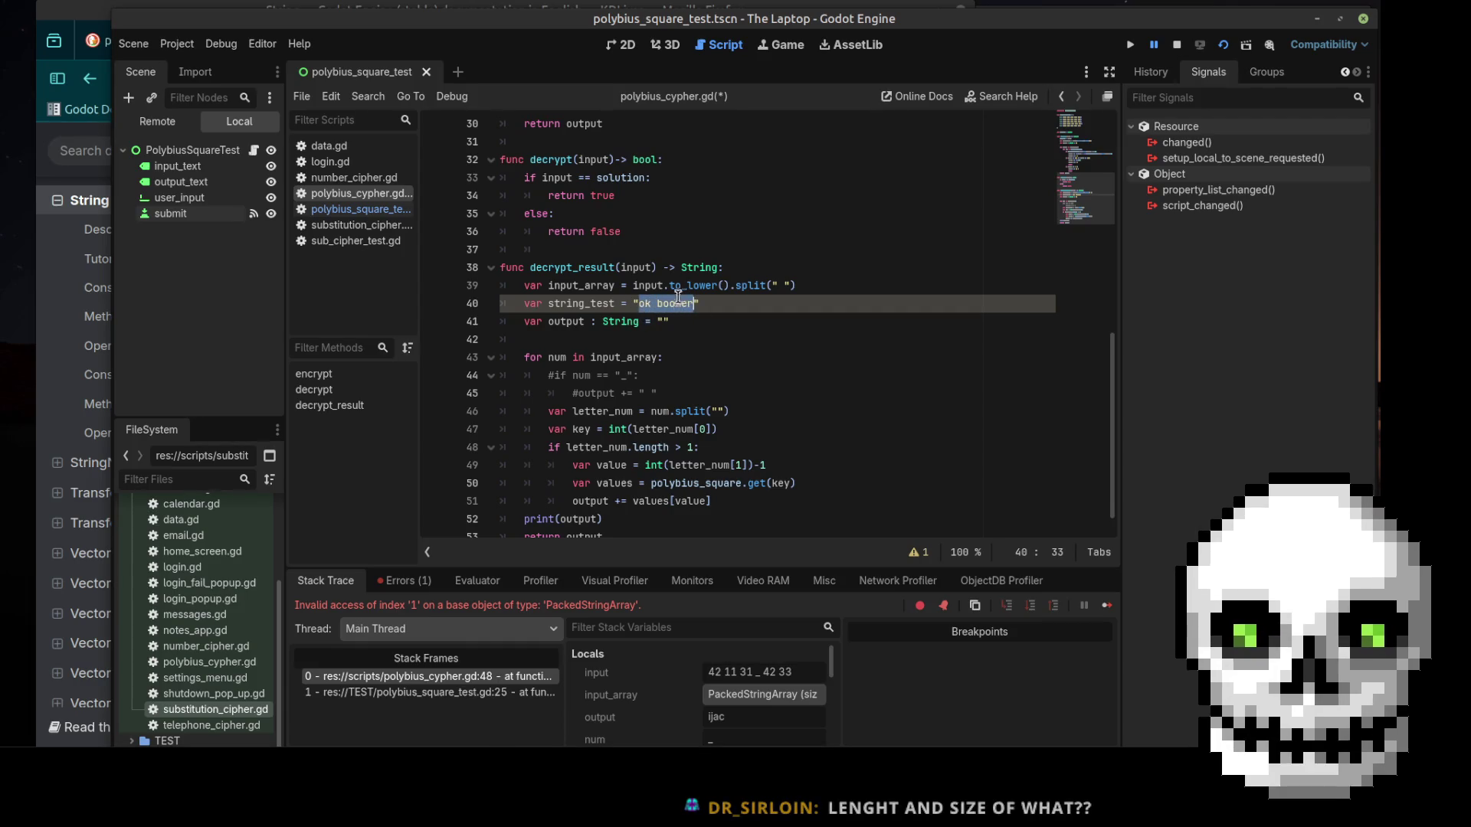
Select the key and lookup code on lines 47–51 to review it
{"action": "left_click", "coordinate": [712, 446]}
{"action": "left_click", "coordinate": [659, 481]}
{"action": "mouse_move", "coordinate": [736, 499]}
{"action": "left_mouse_down"}
{"action": "mouse_move", "coordinate": [540, 425]}
{"action": "mouse_move", "coordinate": [553, 448]}
{"action": "left_mouse_up"}
{"action": "left_click", "coordinate": [747, 481]}
Cut var key = int(letter_num[0]) and paste it inside the letter_num.length > 1 block
{"action": "scroll", "coordinate": [739, 479], "scroll_direction": "down", "scroll_amount": 1}
{"action": "left_click", "coordinate": [727, 476]}
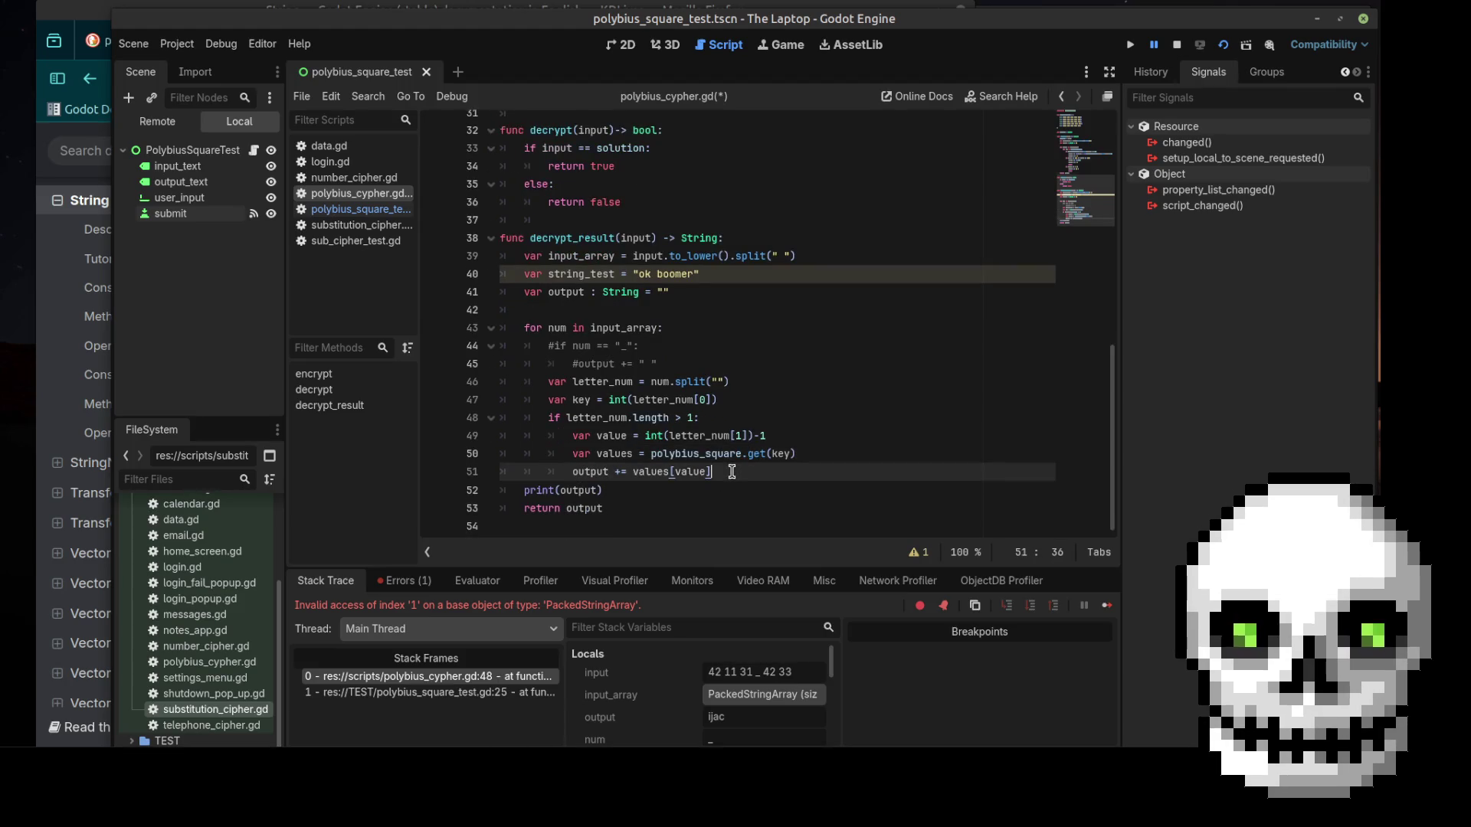
{"action": "left_click", "coordinate": [745, 396]}
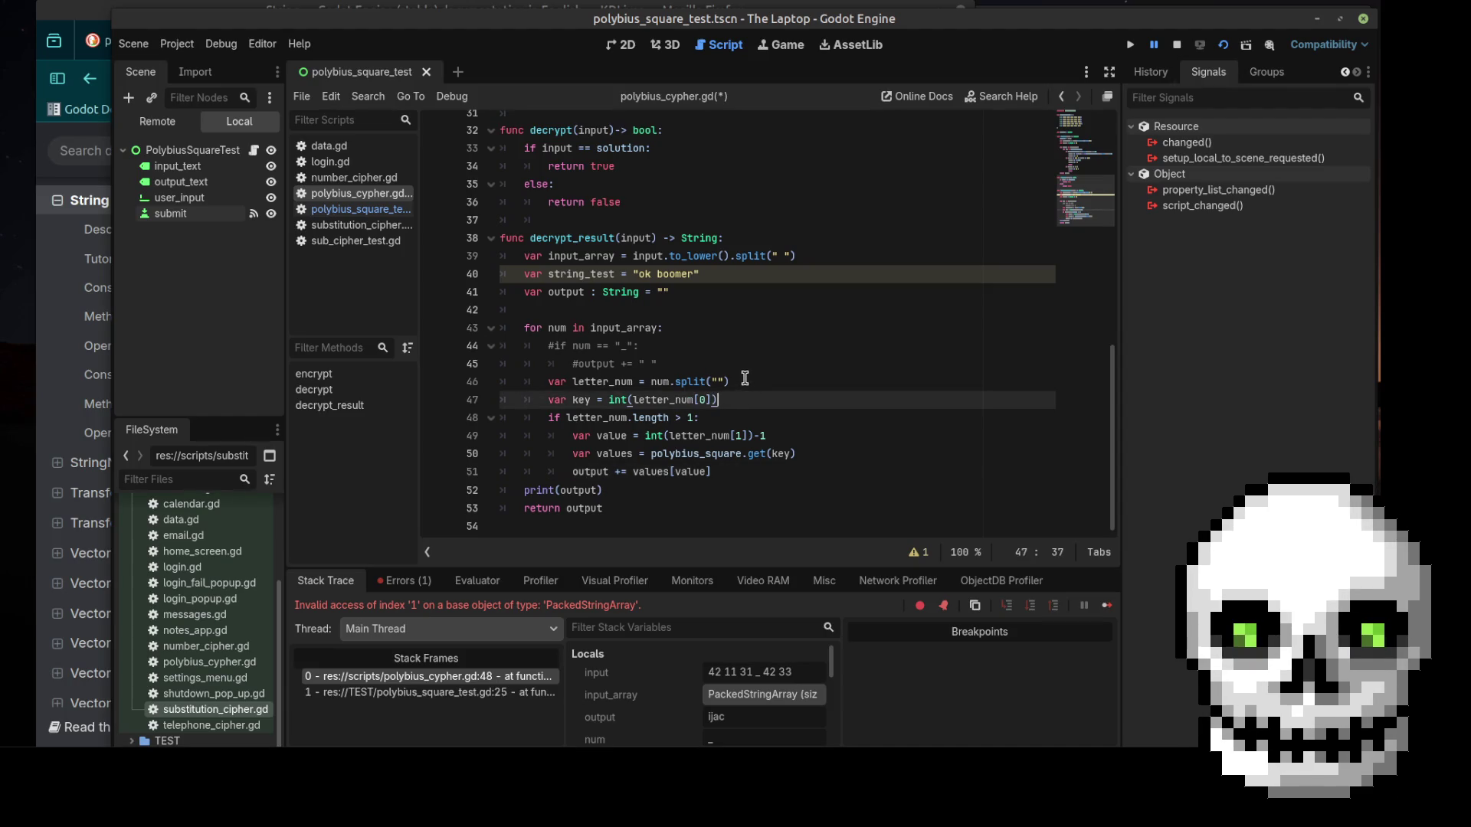
{"action": "left_click", "coordinate": [745, 379]}
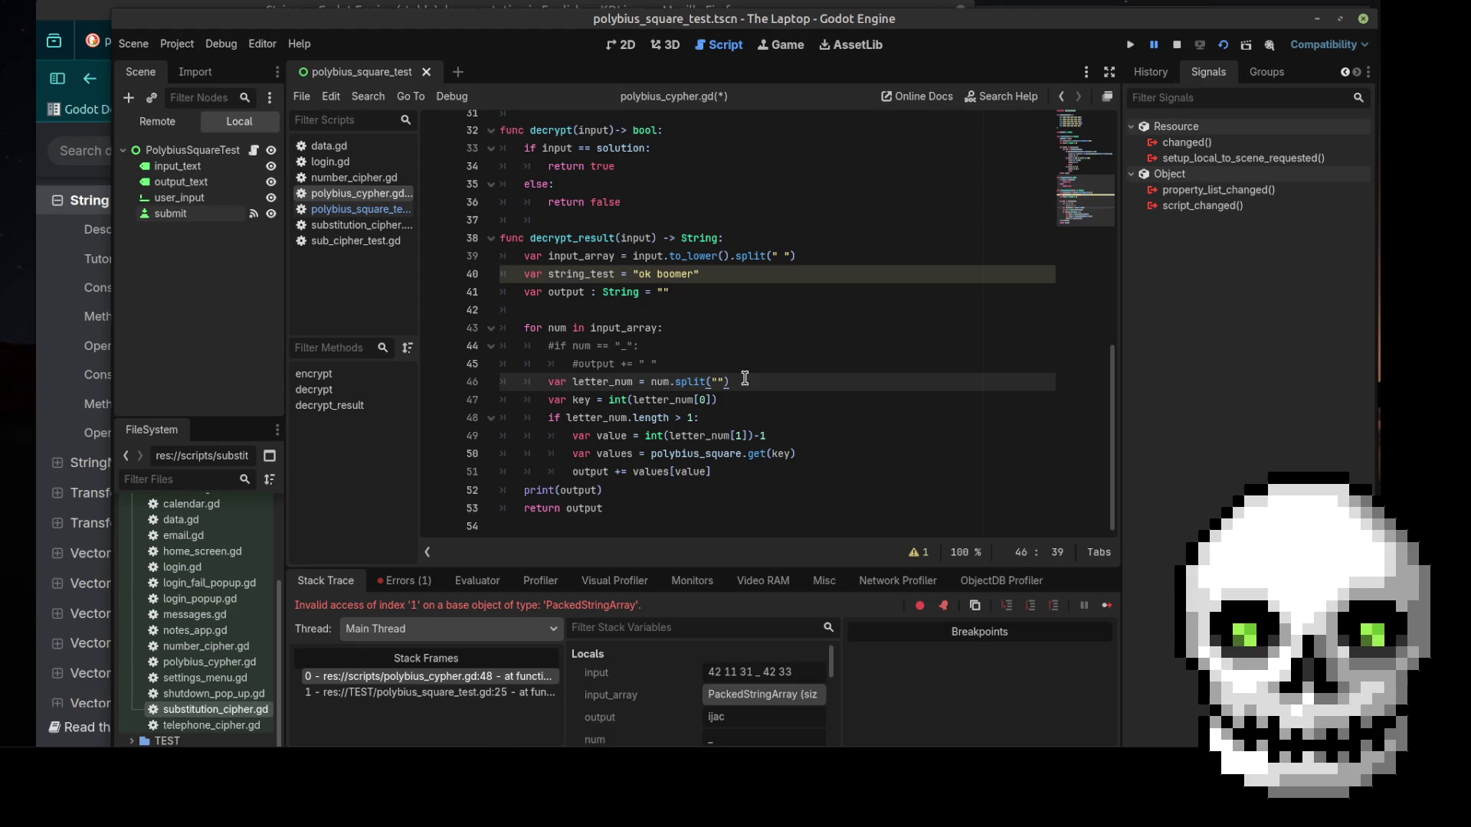
{"action": "left_click_drag", "start_coordinate": [744, 397], "coordinate": [547, 399]}
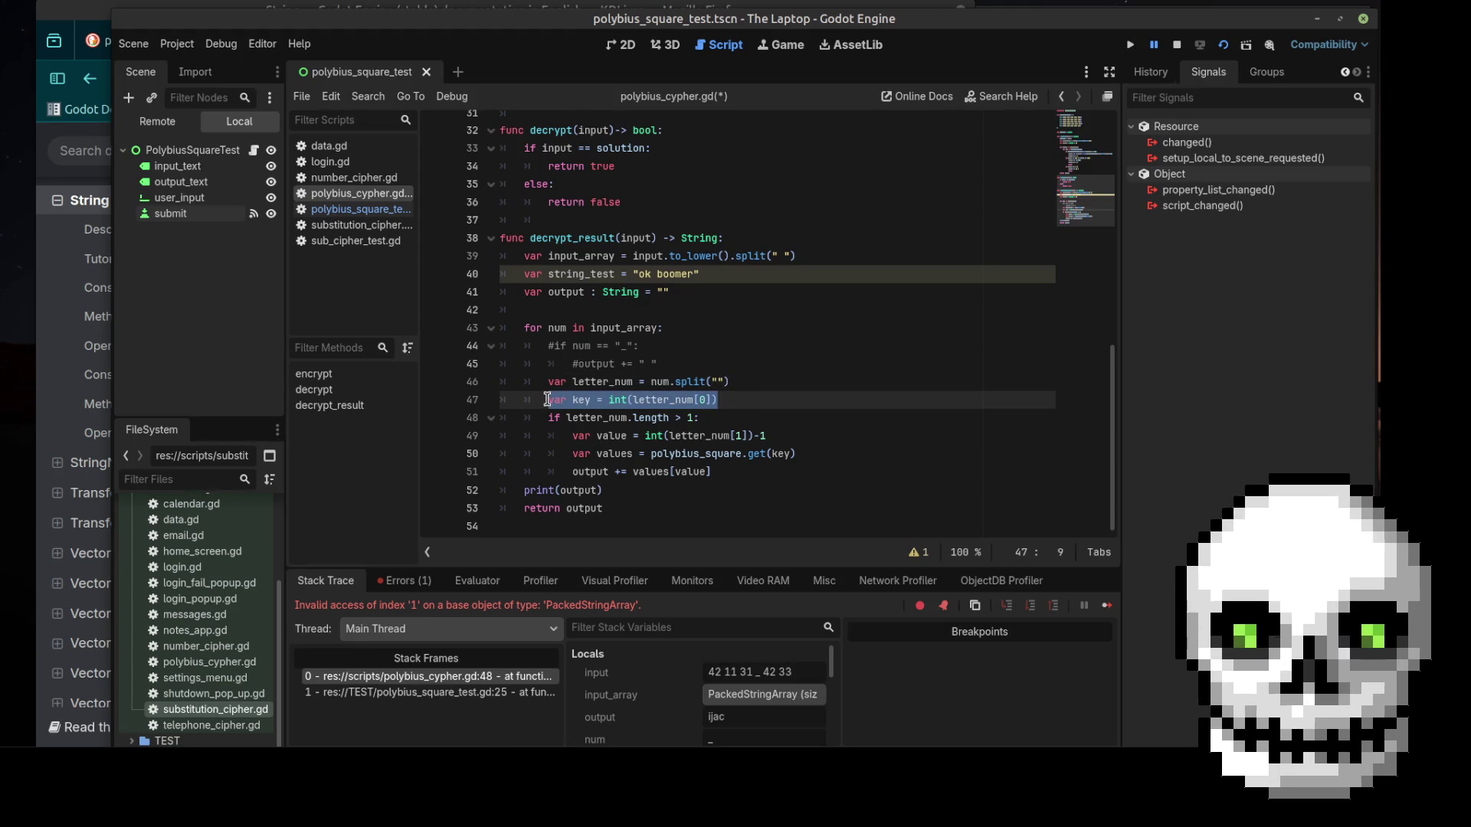
{"action": "key", "text": "ctrl+x"}
{"action": "left_click", "coordinate": [720, 418]}
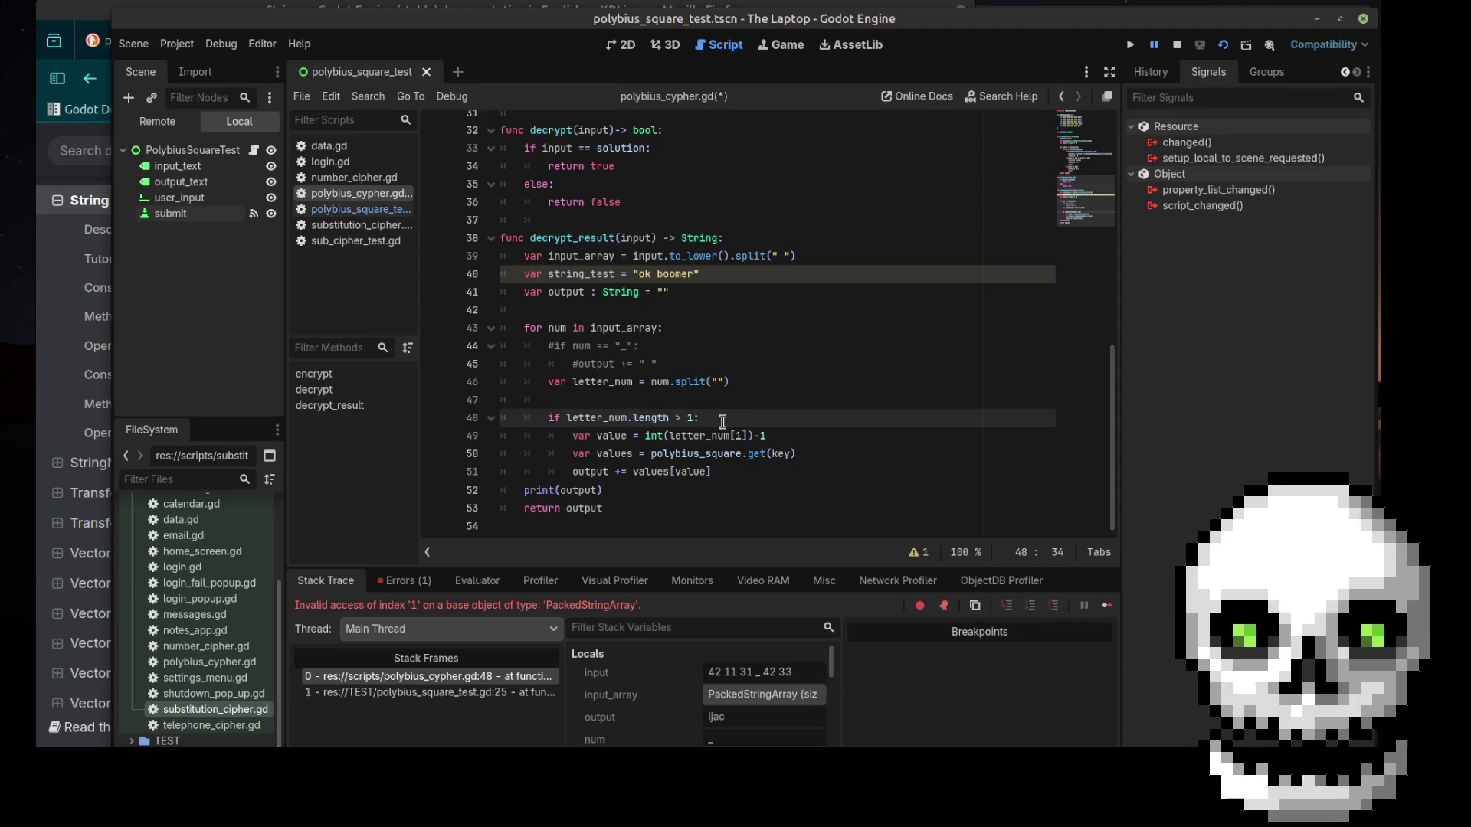
{"action": "key", "text": "Return"}
{"action": "key", "text": "ctrl+v"}
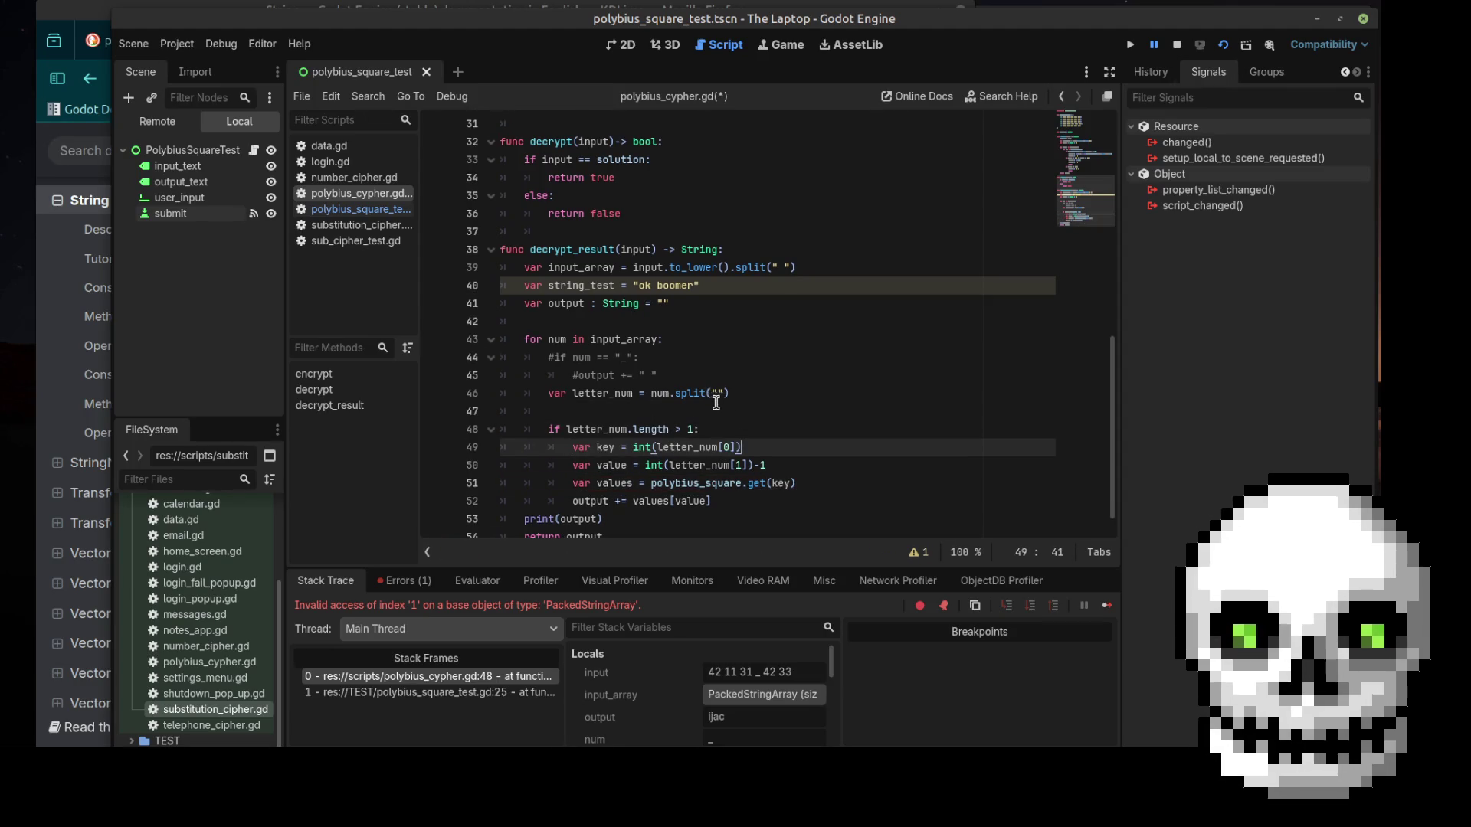
{"action": "left_click", "coordinate": [715, 404]}
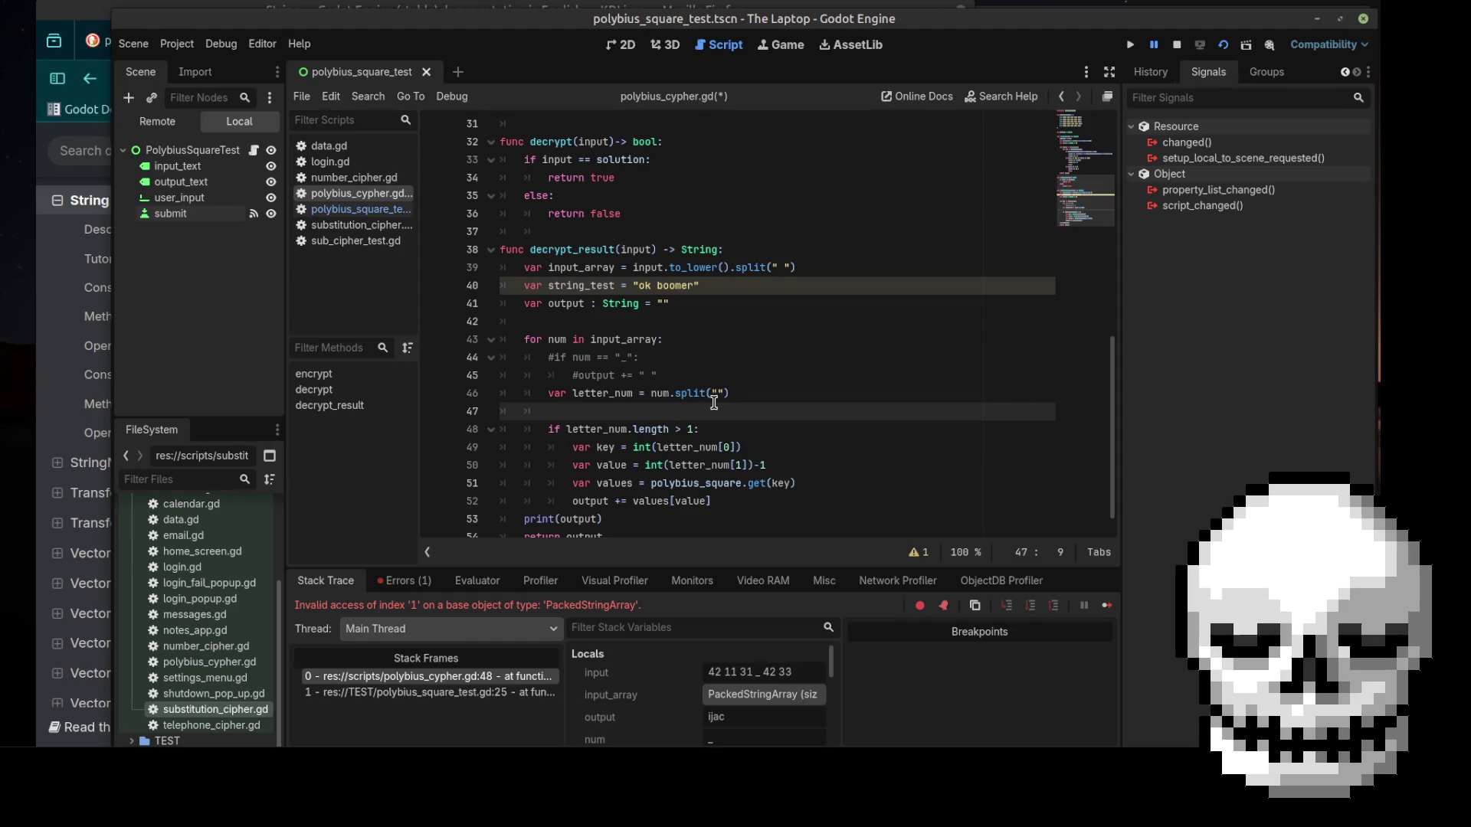
On the blank line, write the new check if letter_num.length < 2
{"action": "type", "text": "if letter_"}
{"action": "key", "text": "Return"}
{"action": "type", "text": "."}
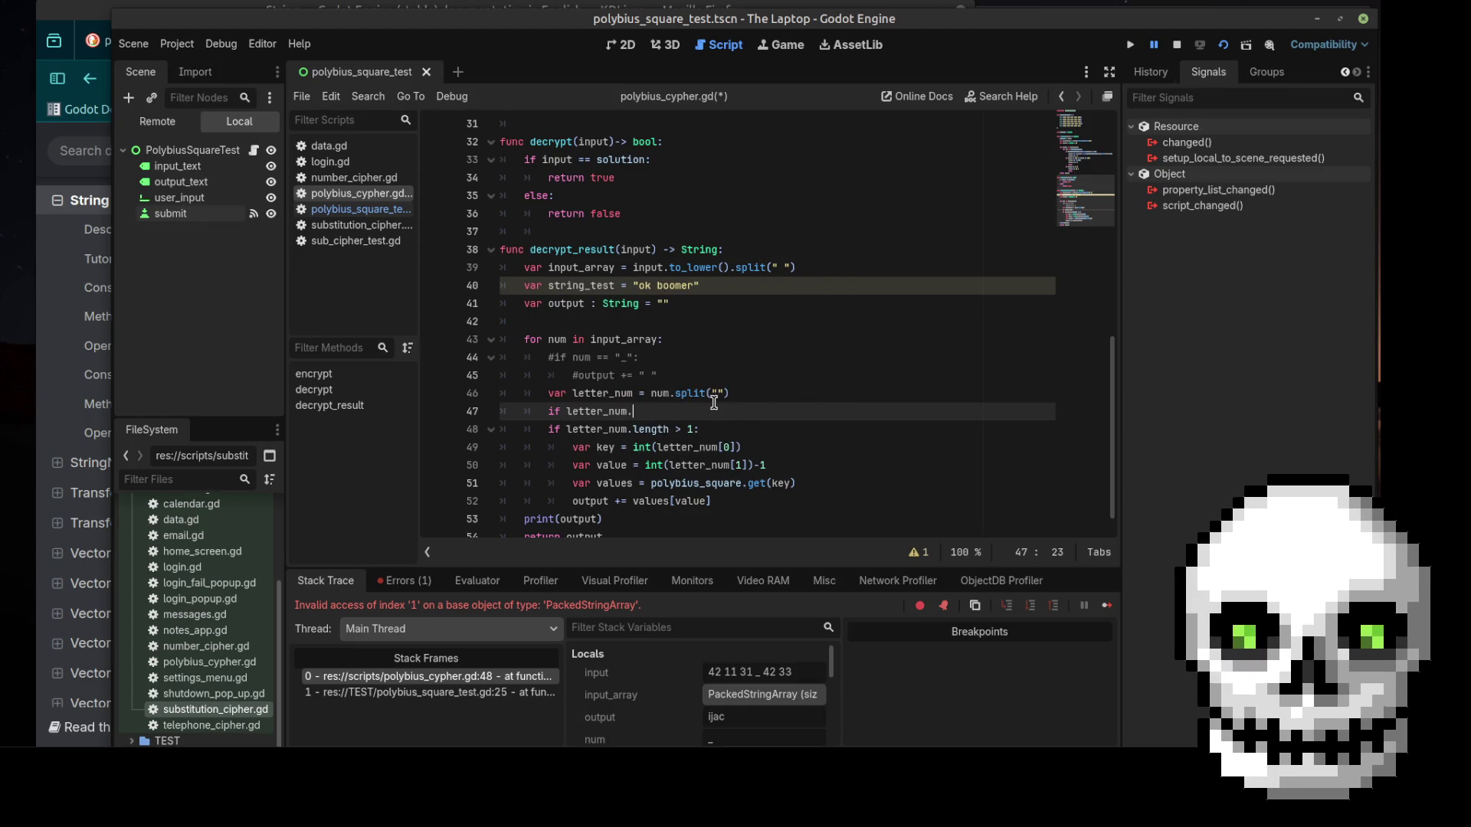
{"action": "type", "text": "leng"}
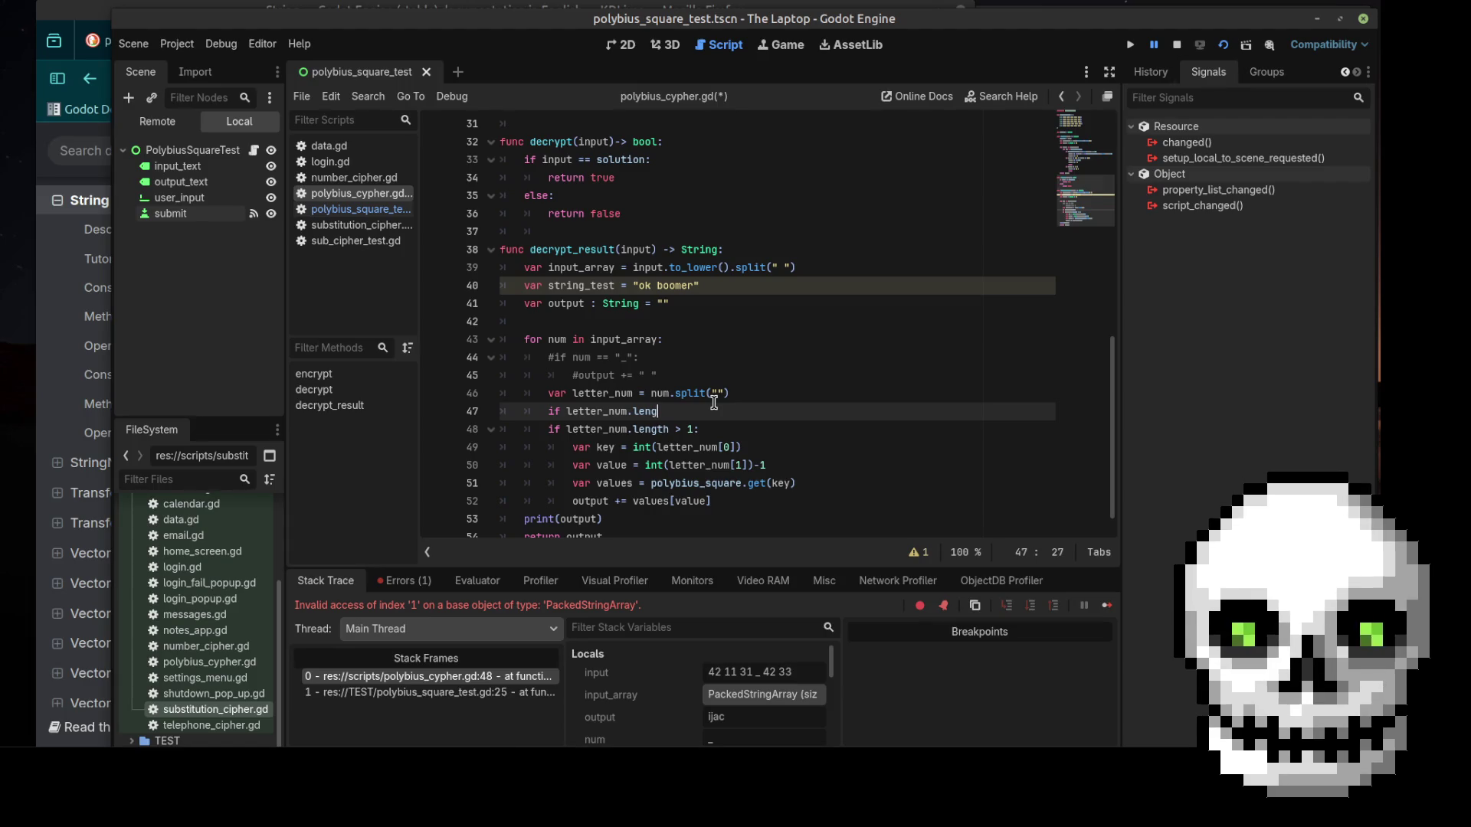
{"action": "type", "text": "th <"}
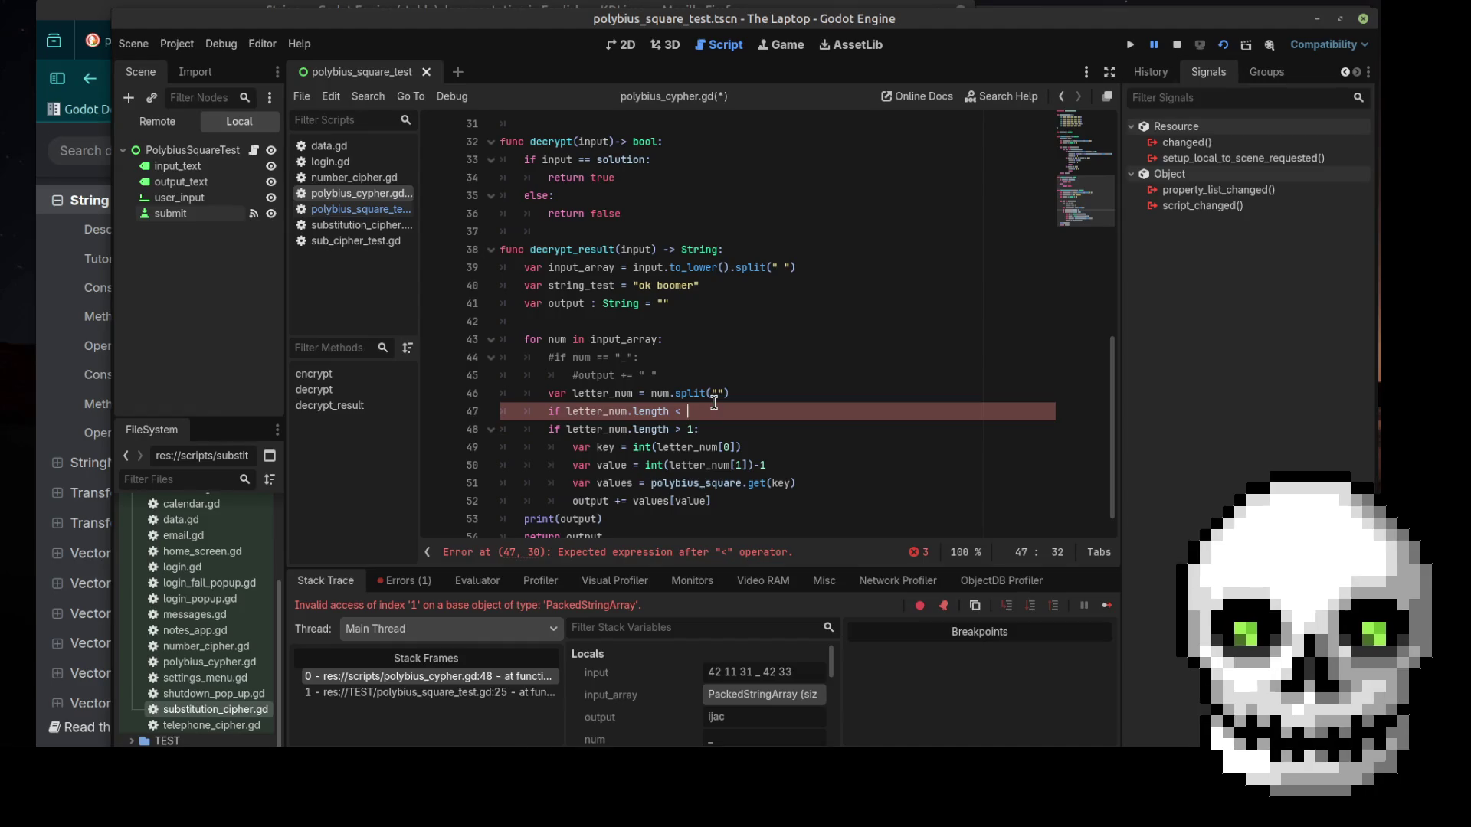
{"action": "type", "text": "2"}
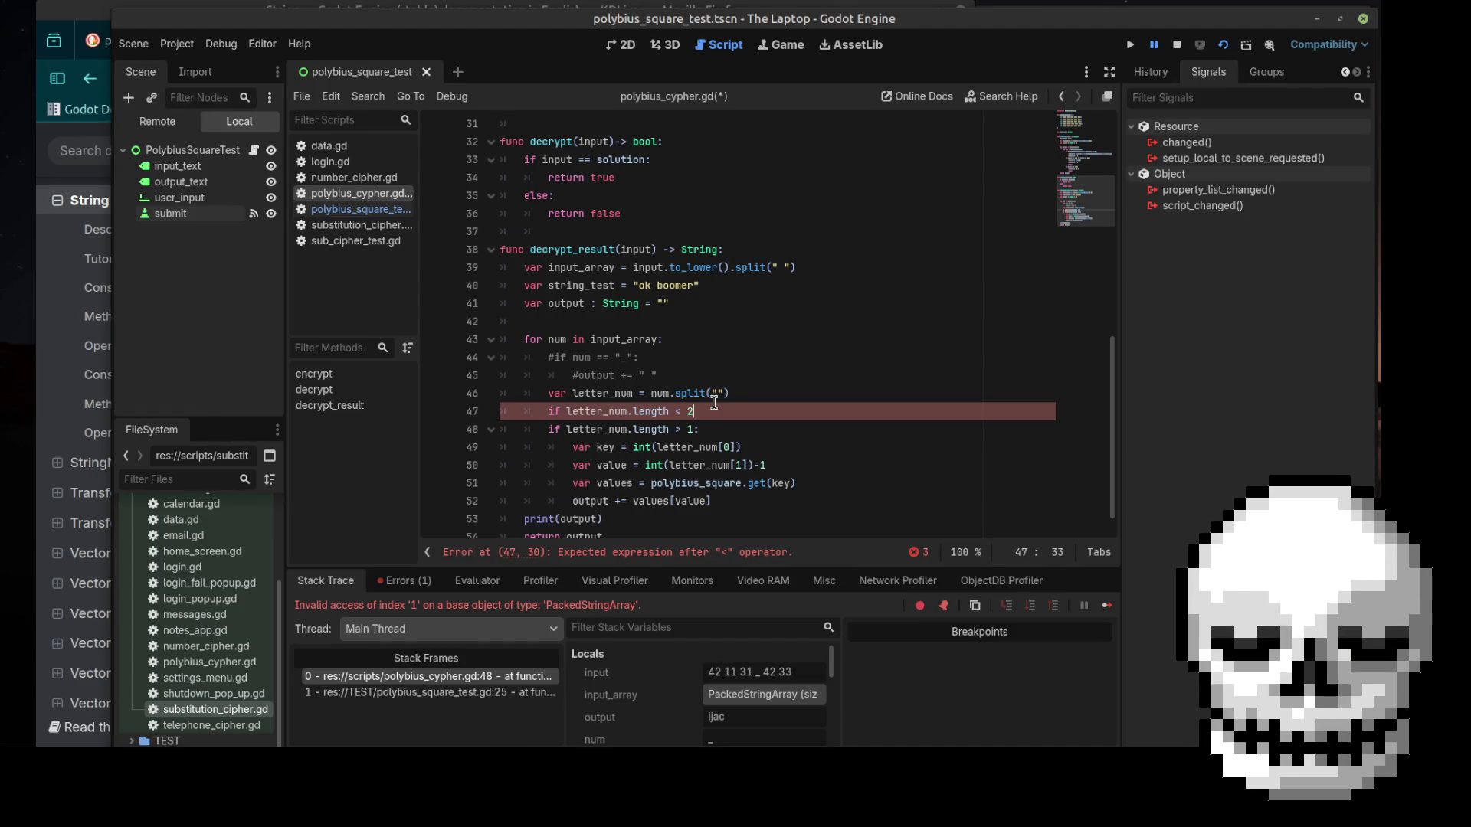
Change the existing > 1 length check to > 2 and add output += " " under the new check
{"action": "key", "text": "Down"}
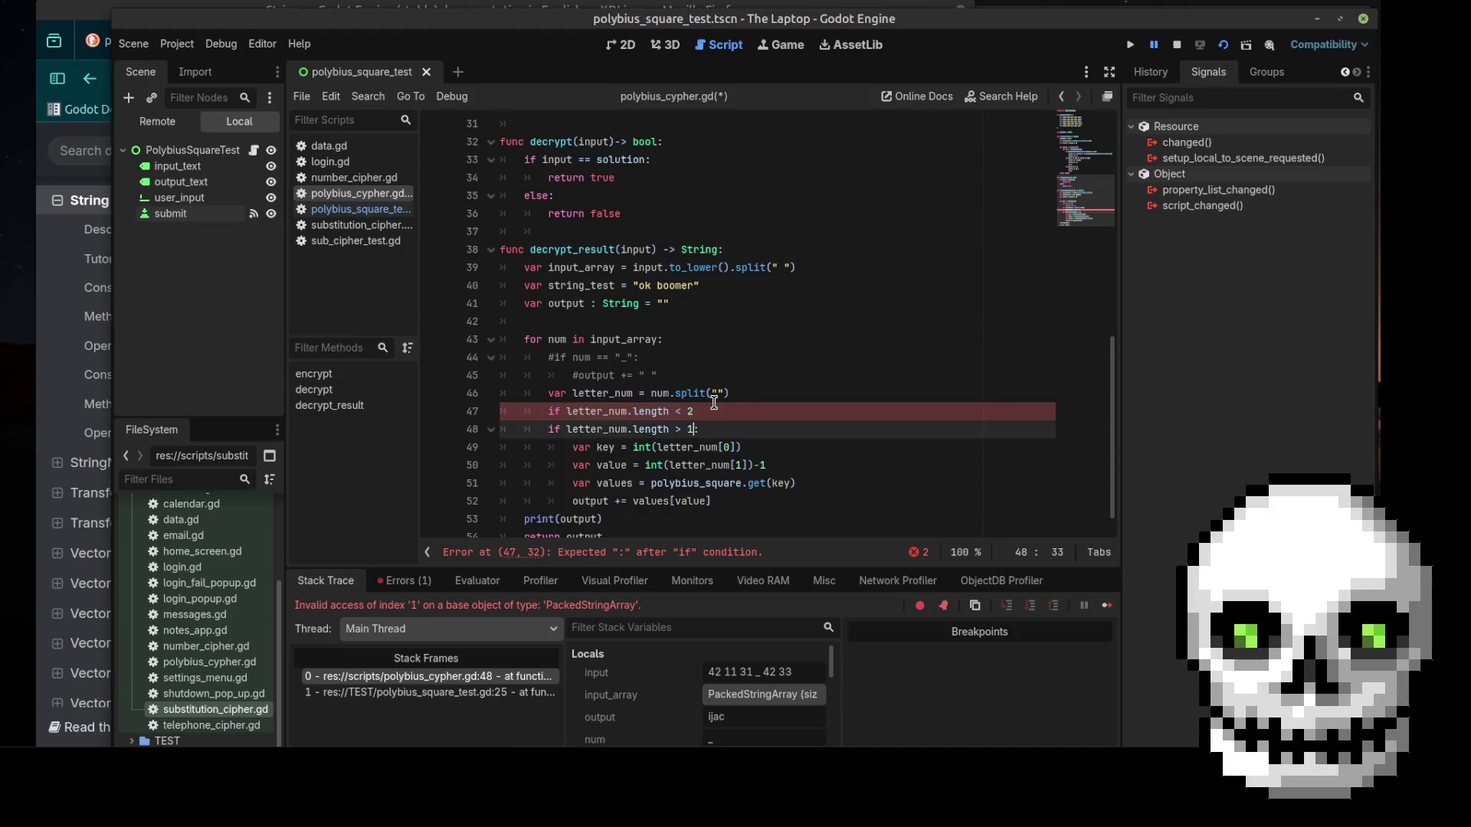
{"action": "key", "text": "BackSpace"}
{"action": "type", "text": "2"}
{"action": "key", "text": "Up"}
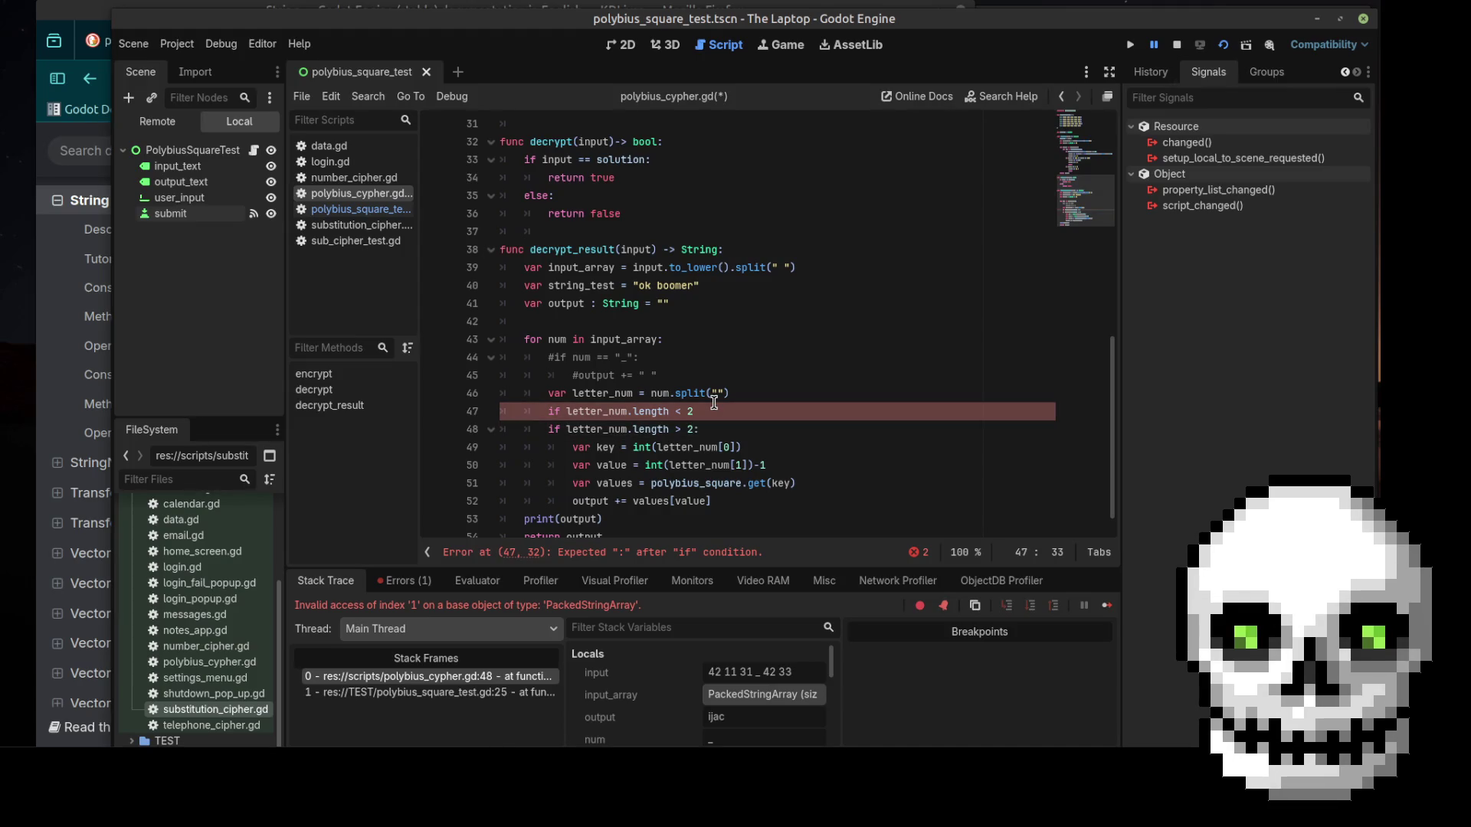
{"action": "type", "text": ":"}
{"action": "key", "text": "Return"}
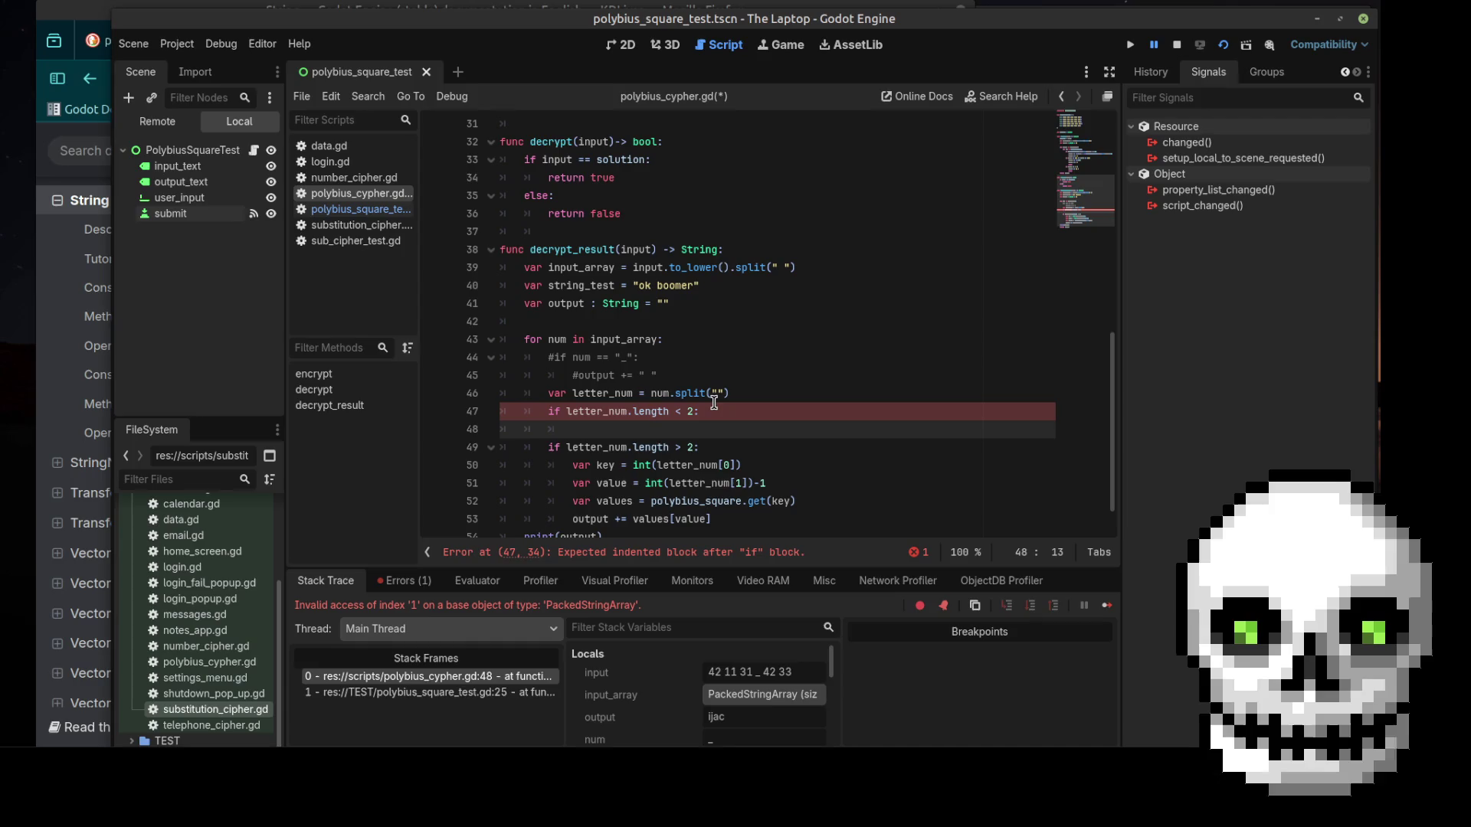
{"action": "type", "text": "output"}
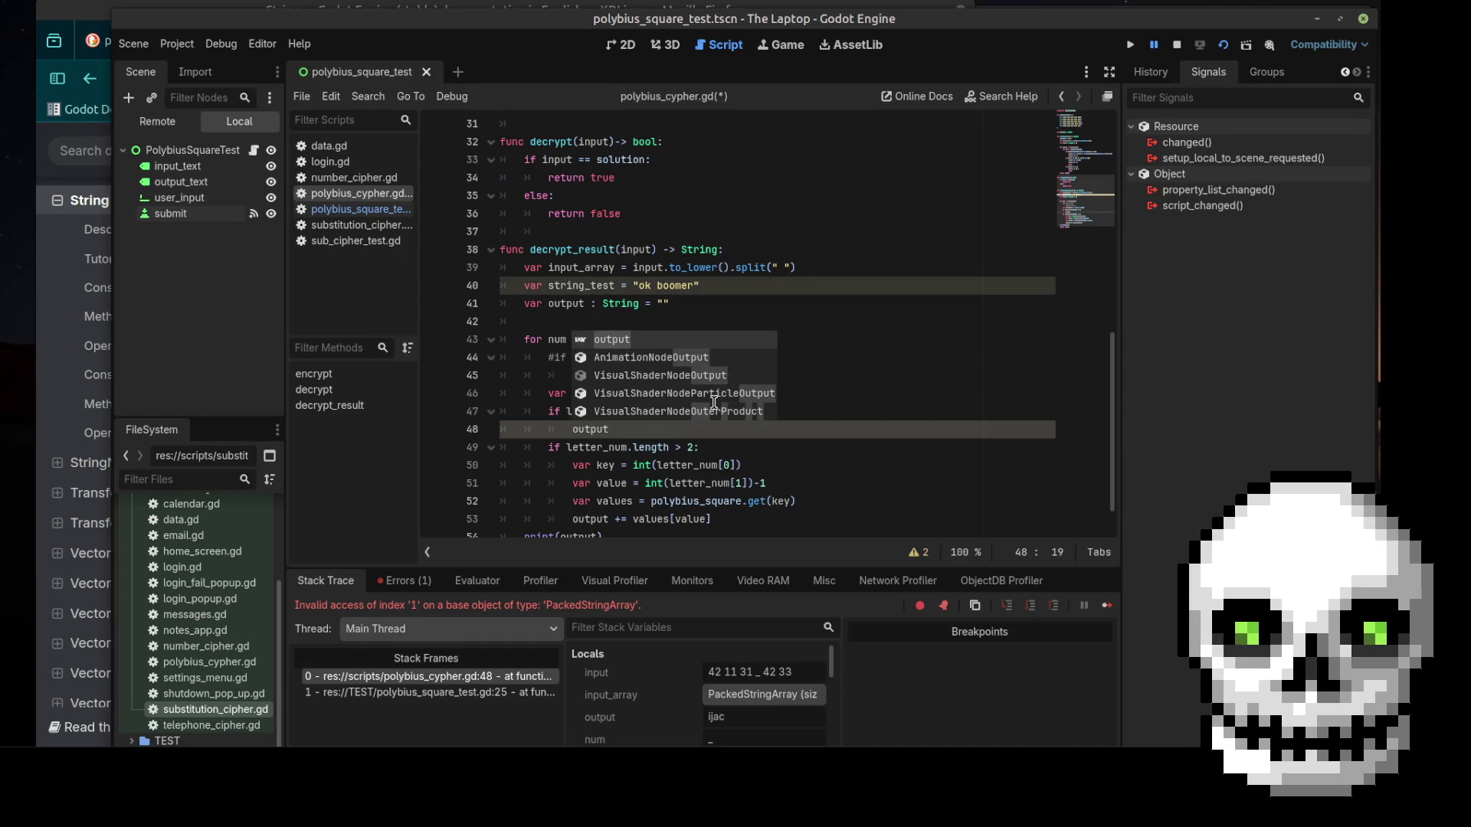
{"action": "type", "text": " += "}
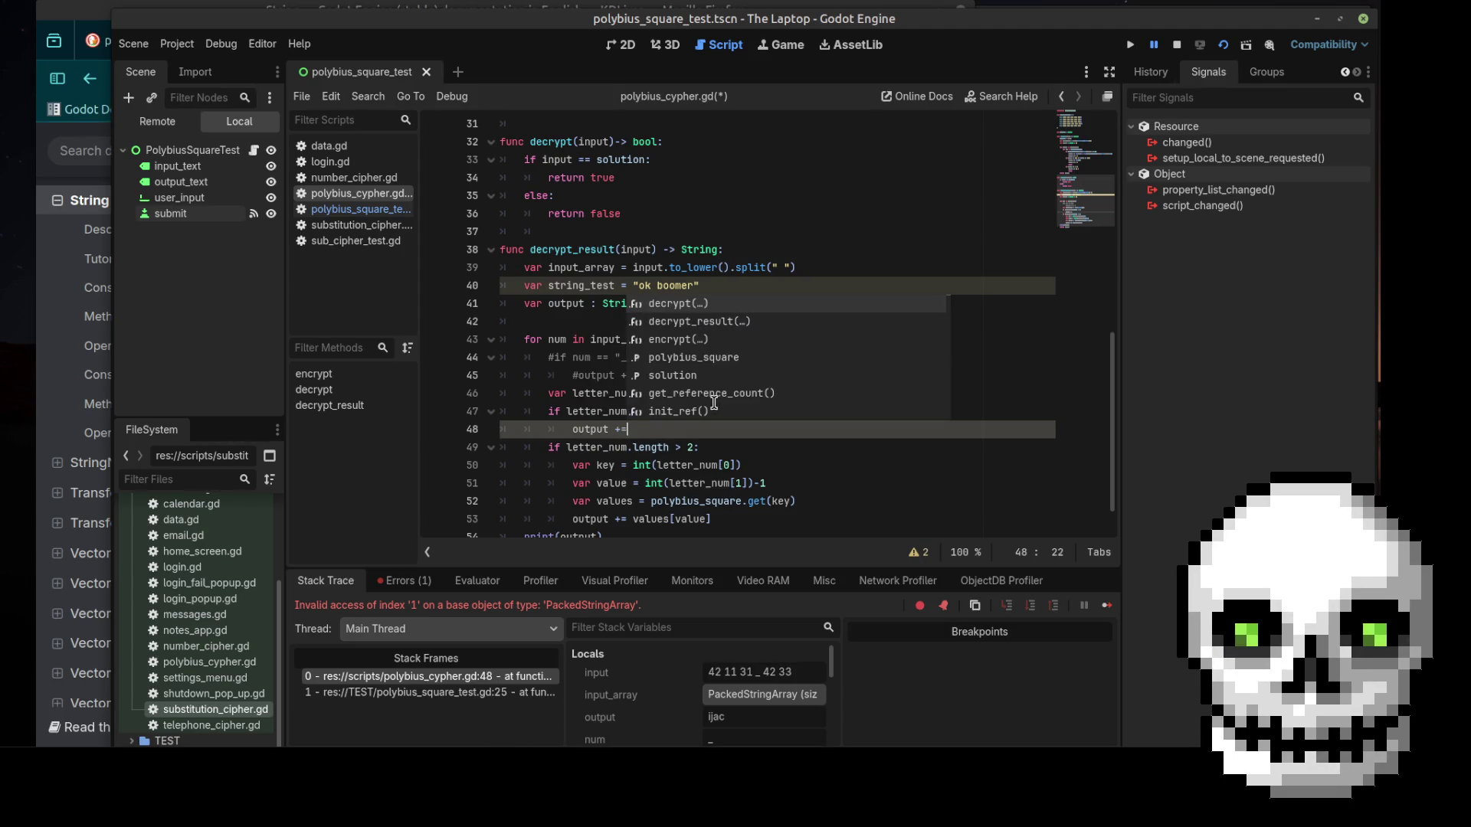
{"action": "type", "text": "\""}
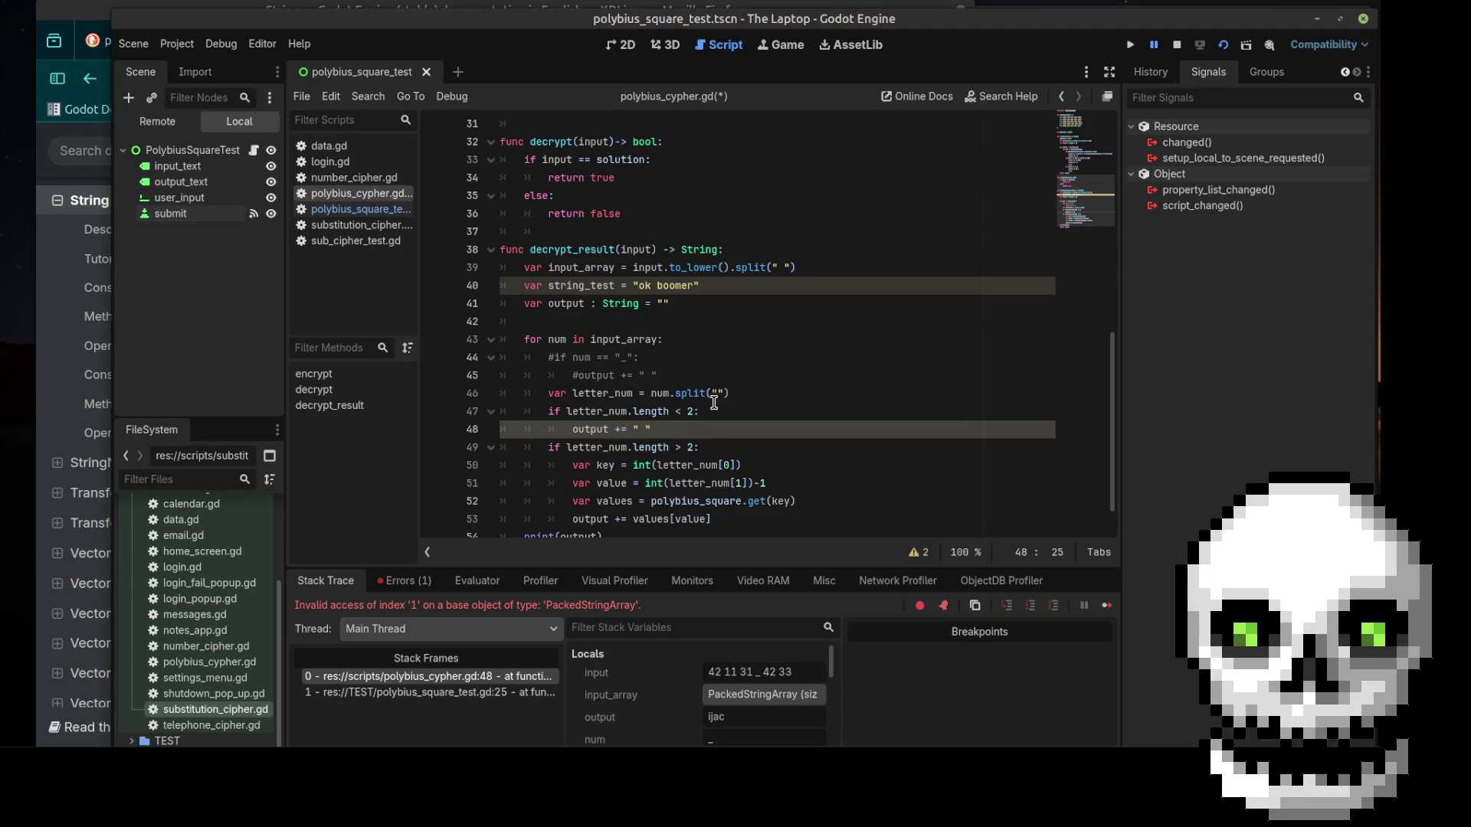
{"action": "scroll", "coordinate": [755, 406], "scroll_direction": "down", "scroll_amount": 1}
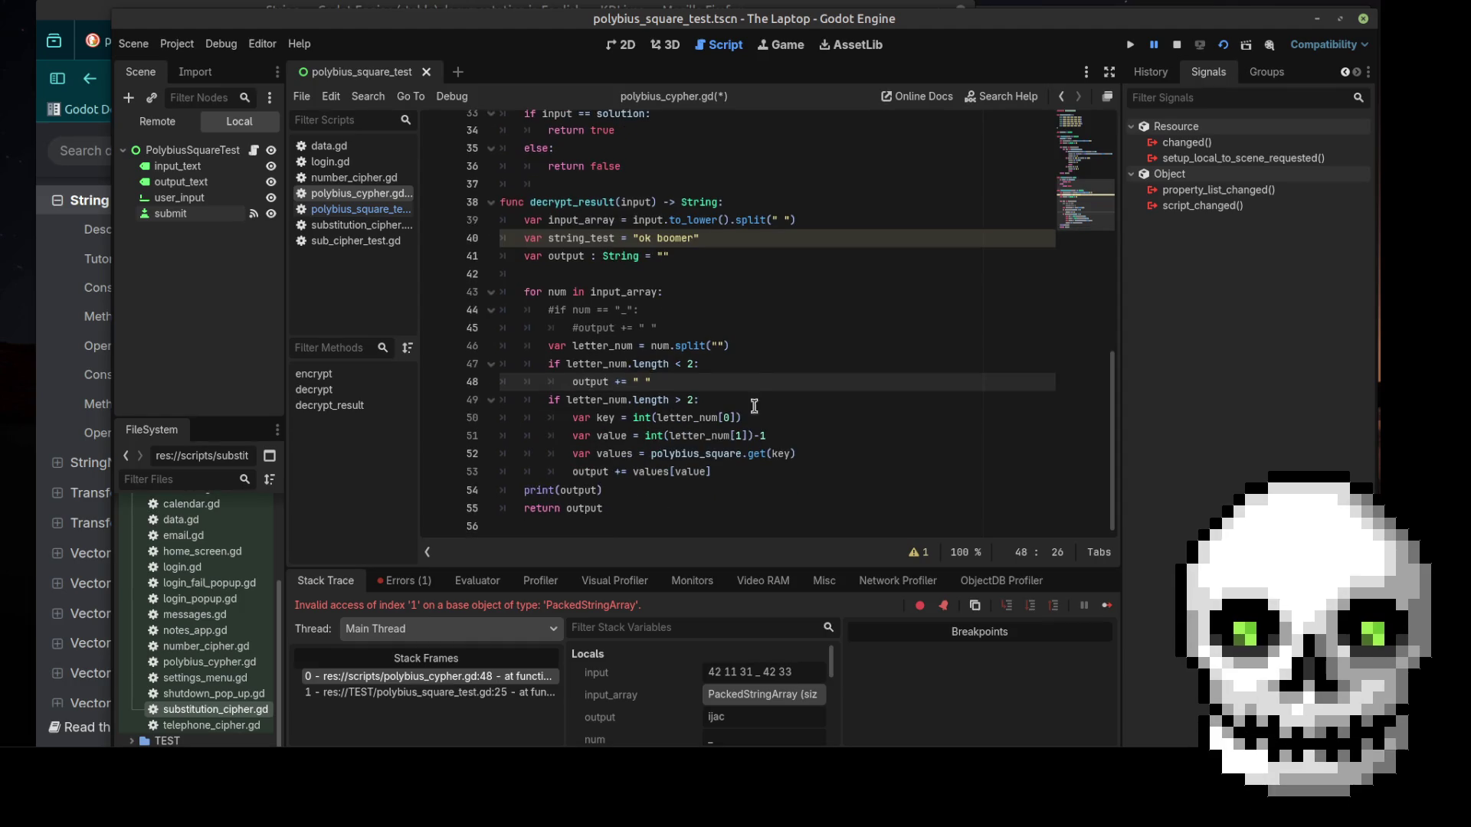
Delete the two commented-out #if/#output lines below the split line
{"action": "left_click", "coordinate": [740, 345]}
{"action": "key", "text": "Return"}
{"action": "left_click_drag", "start_coordinate": [657, 328], "coordinate": [546, 305]}
{"action": "key", "text": "BackSpace"}
{"action": "key", "text": "BackSpace"}
{"action": "key", "text": "BackSpace"}
{"action": "key", "text": "BackSpace"}
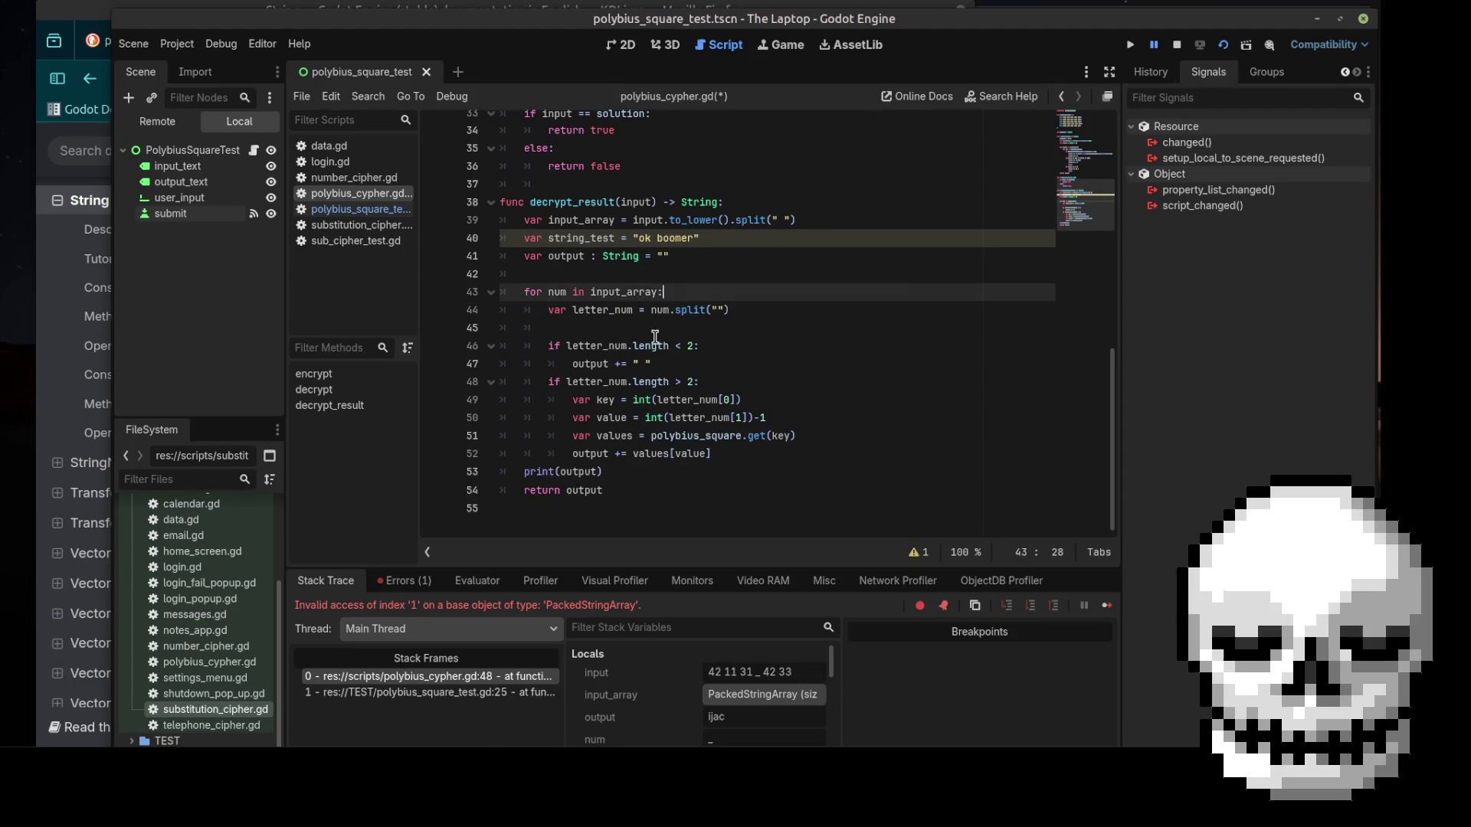
Remove the space inside the split quotes to make split(""), and delete the 'ok boomer' test line
{"action": "left_click", "coordinate": [658, 337]}
{"action": "left_click", "coordinate": [698, 345]}
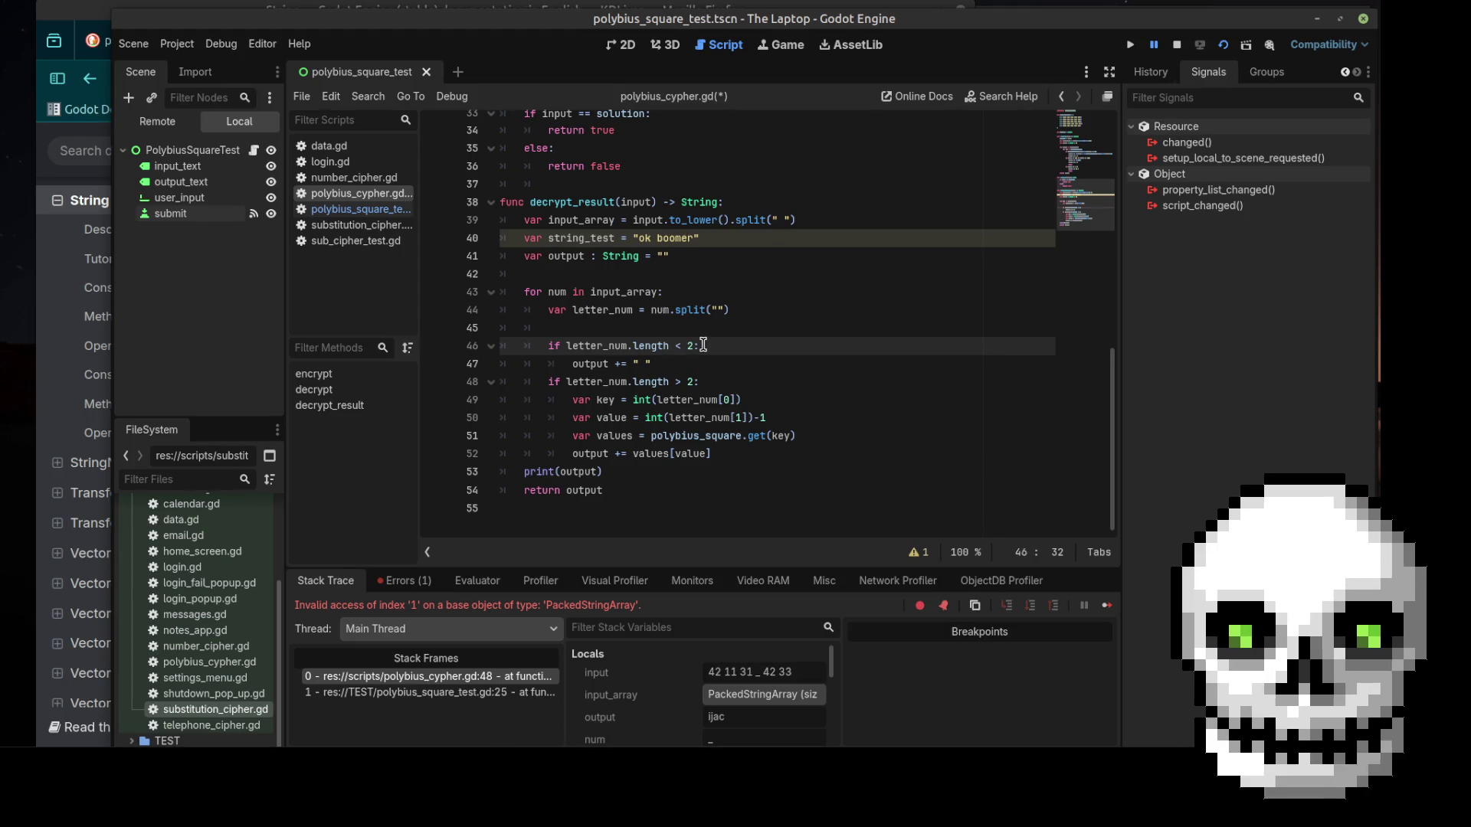
{"action": "left_click", "coordinate": [717, 309]}
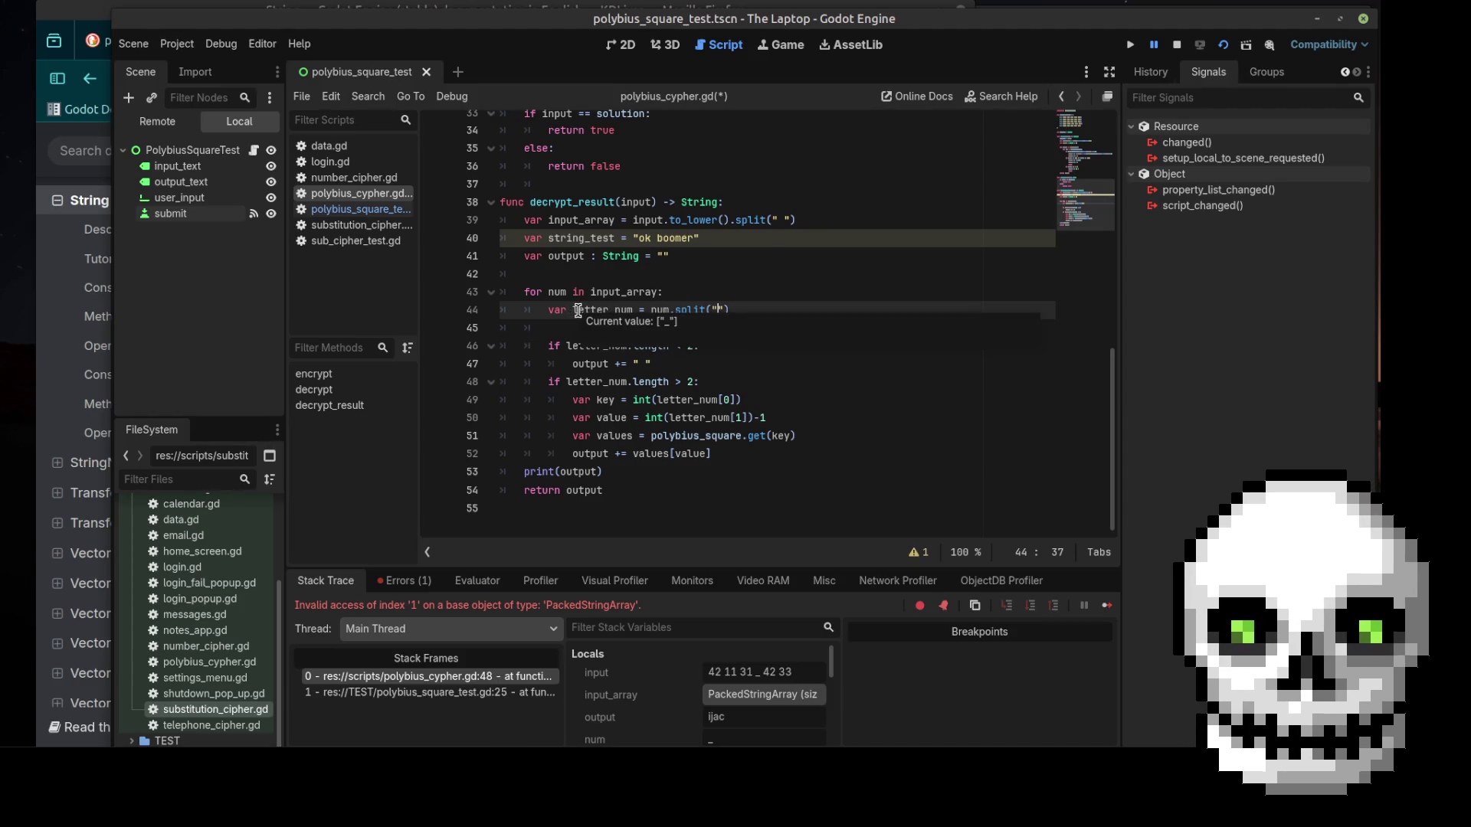
{"action": "left_click", "coordinate": [575, 309]}
{"action": "left_click", "coordinate": [743, 314]}
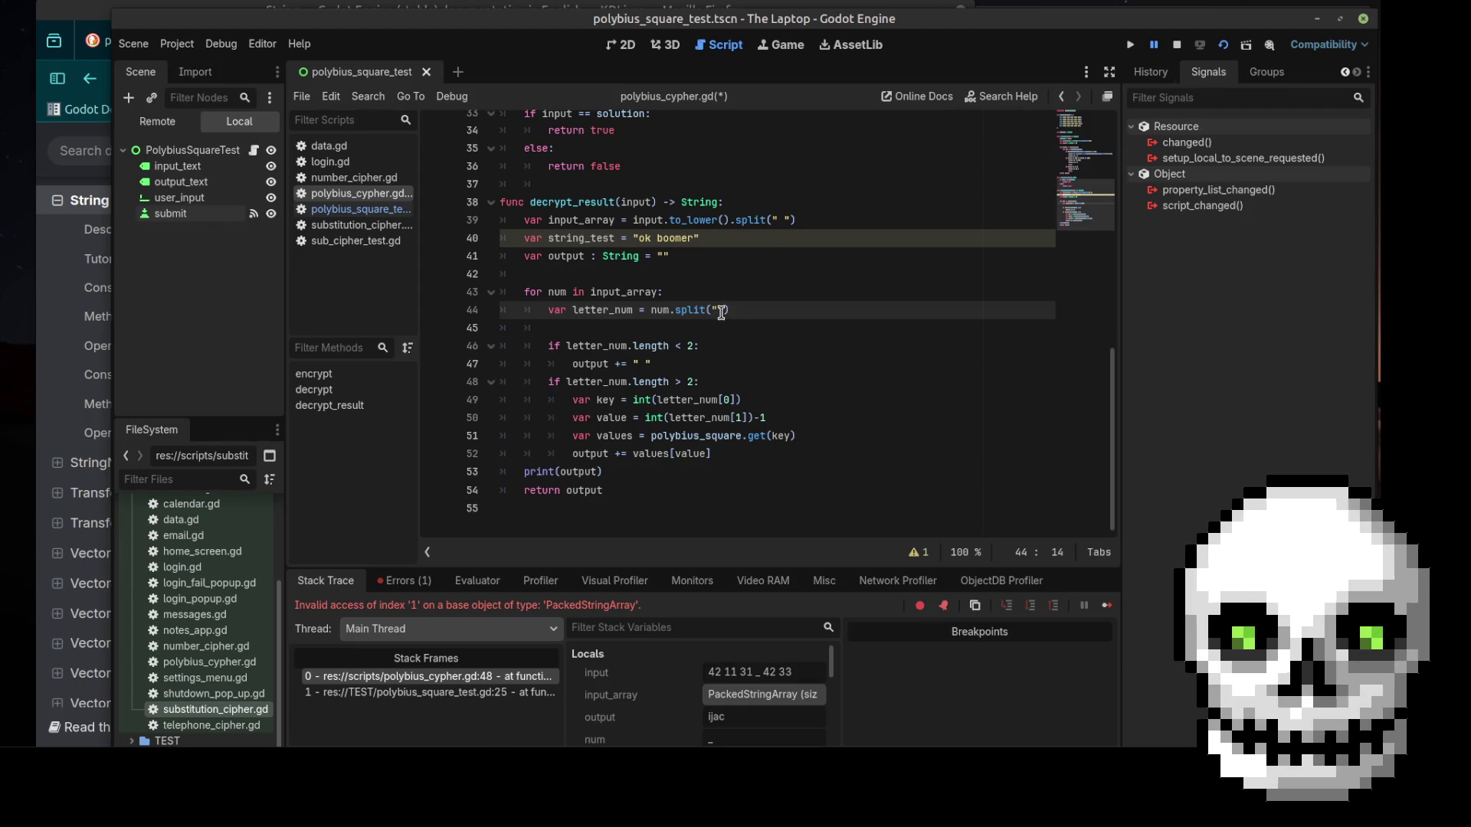
{"action": "key", "text": "Left"}
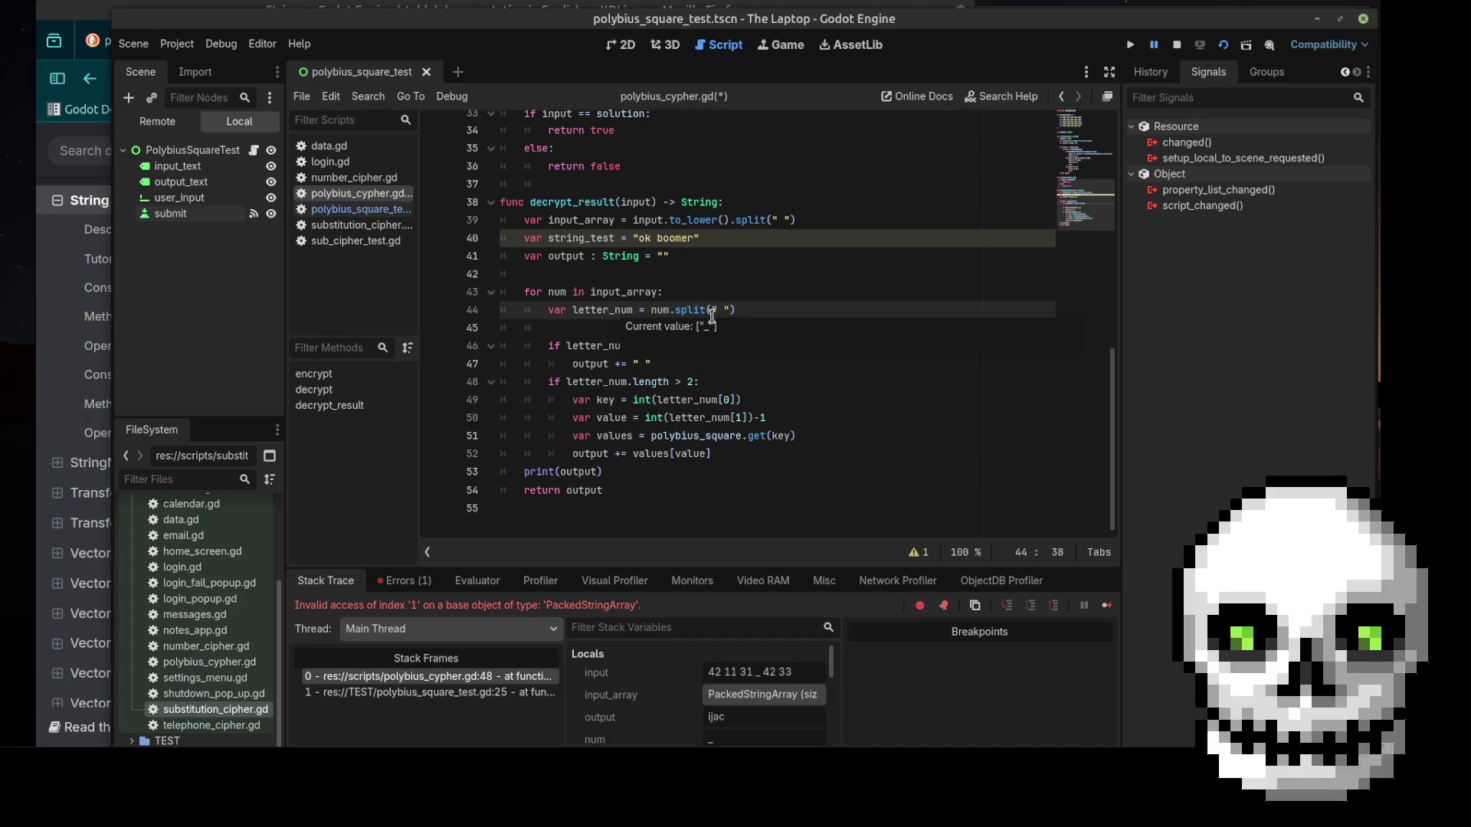
{"action": "key", "text": "BackSpace"}
{"action": "left_click_drag", "start_coordinate": [700, 238], "coordinate": [492, 233]}
{"action": "key", "text": "BackSpace"}
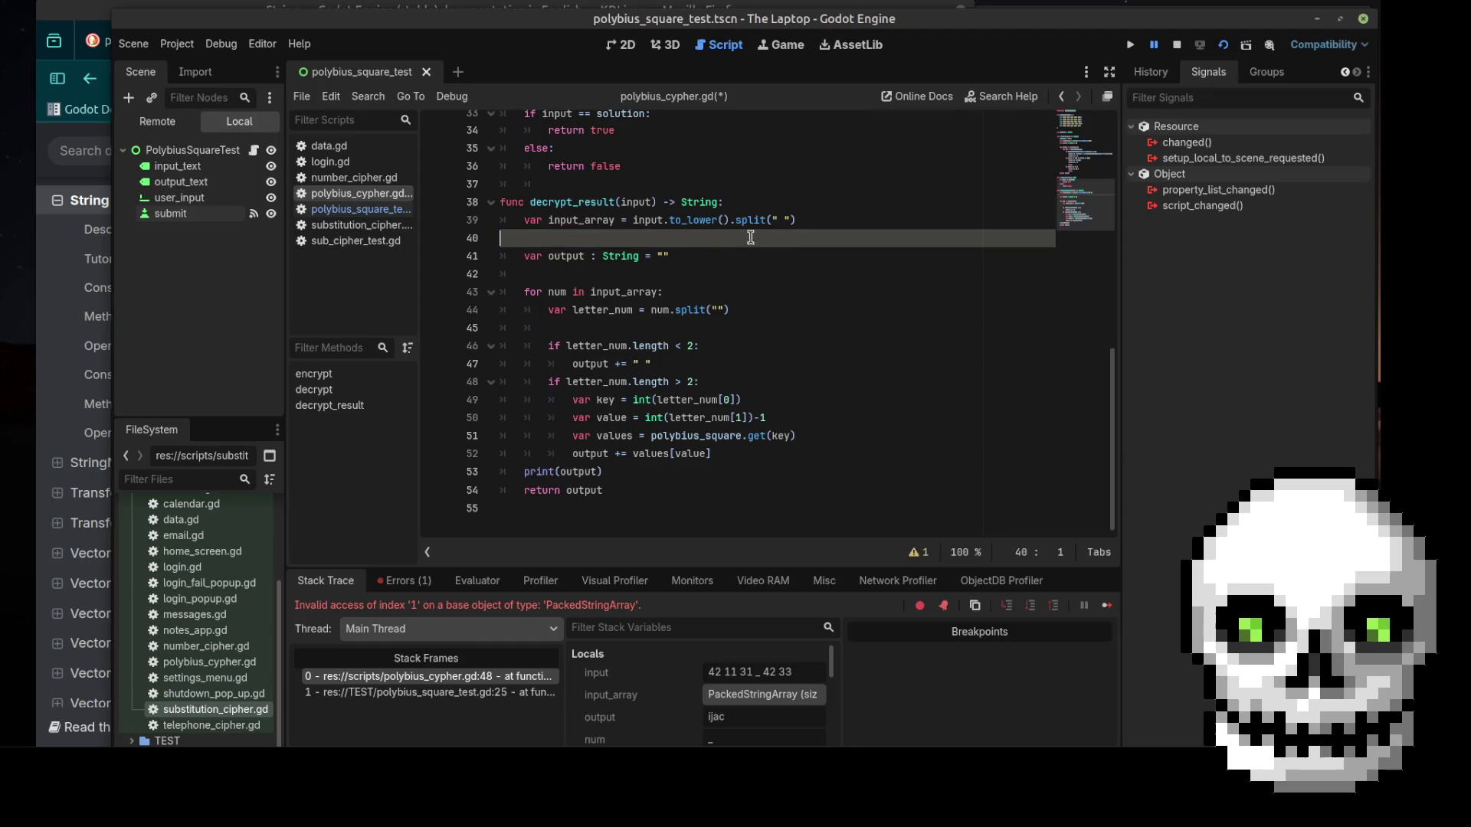
{"action": "left_click", "coordinate": [658, 220]}
{"action": "scroll", "coordinate": [774, 220], "scroll_direction": "up", "scroll_amount": 1}
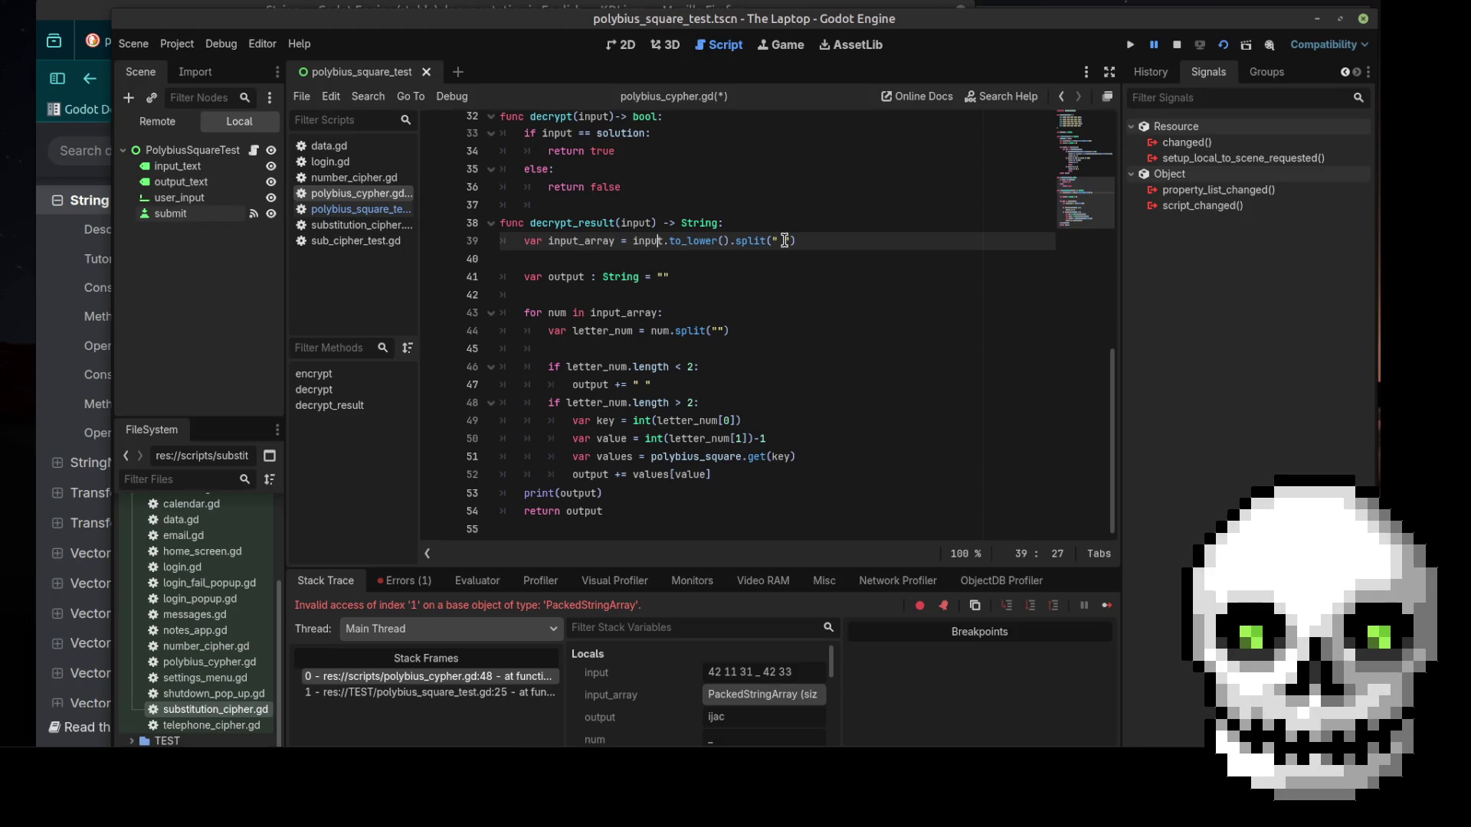
{"action": "left_click_drag", "start_coordinate": [794, 241], "coordinate": [765, 240]}
{"action": "double_click", "coordinate": [617, 334]}
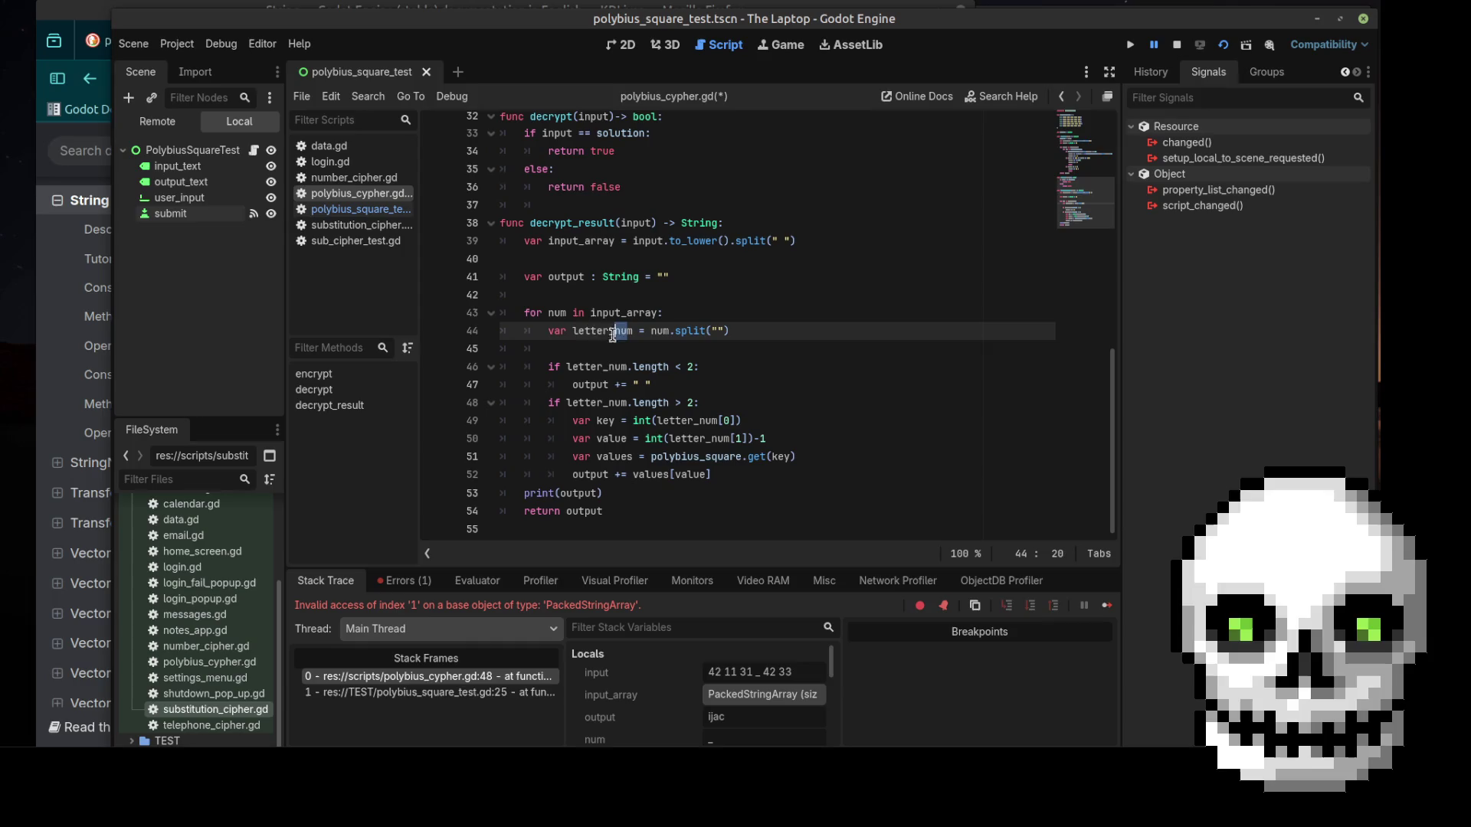
{"action": "left_click", "coordinate": [690, 316]}
{"action": "left_click", "coordinate": [728, 332]}
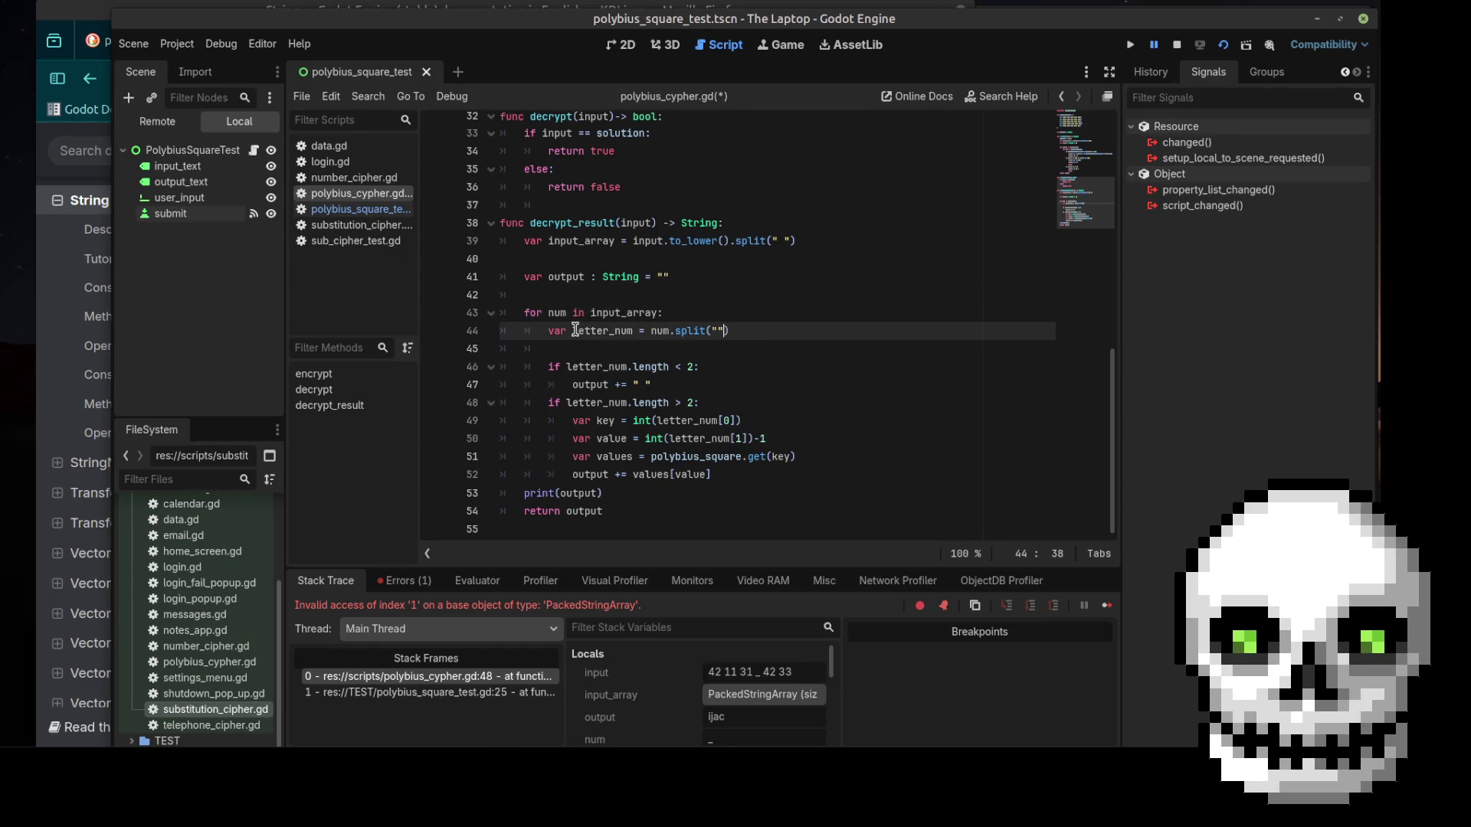
{"action": "left_click", "coordinate": [664, 331]}
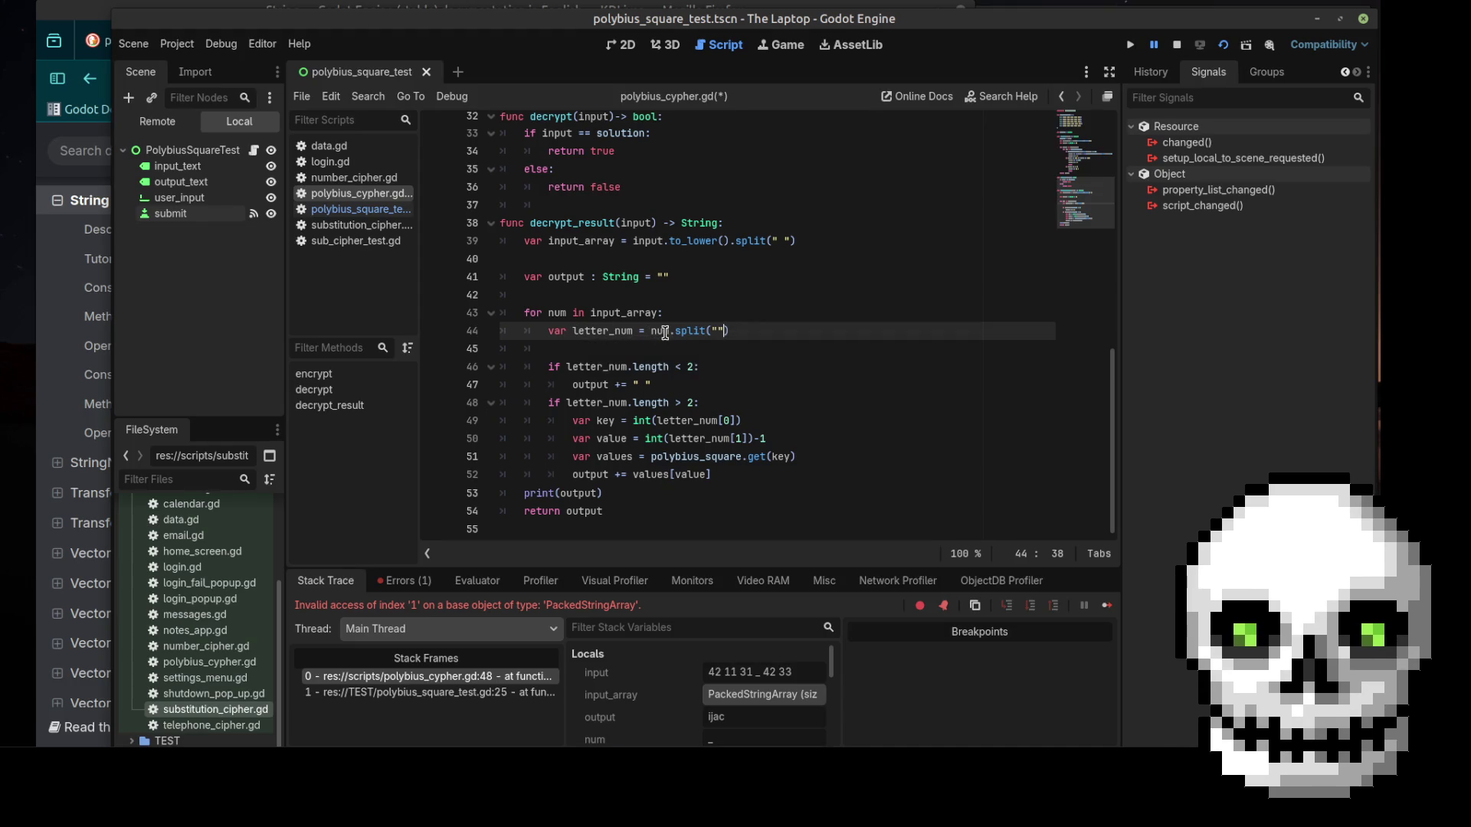
{"action": "left_click", "coordinate": [605, 294]}
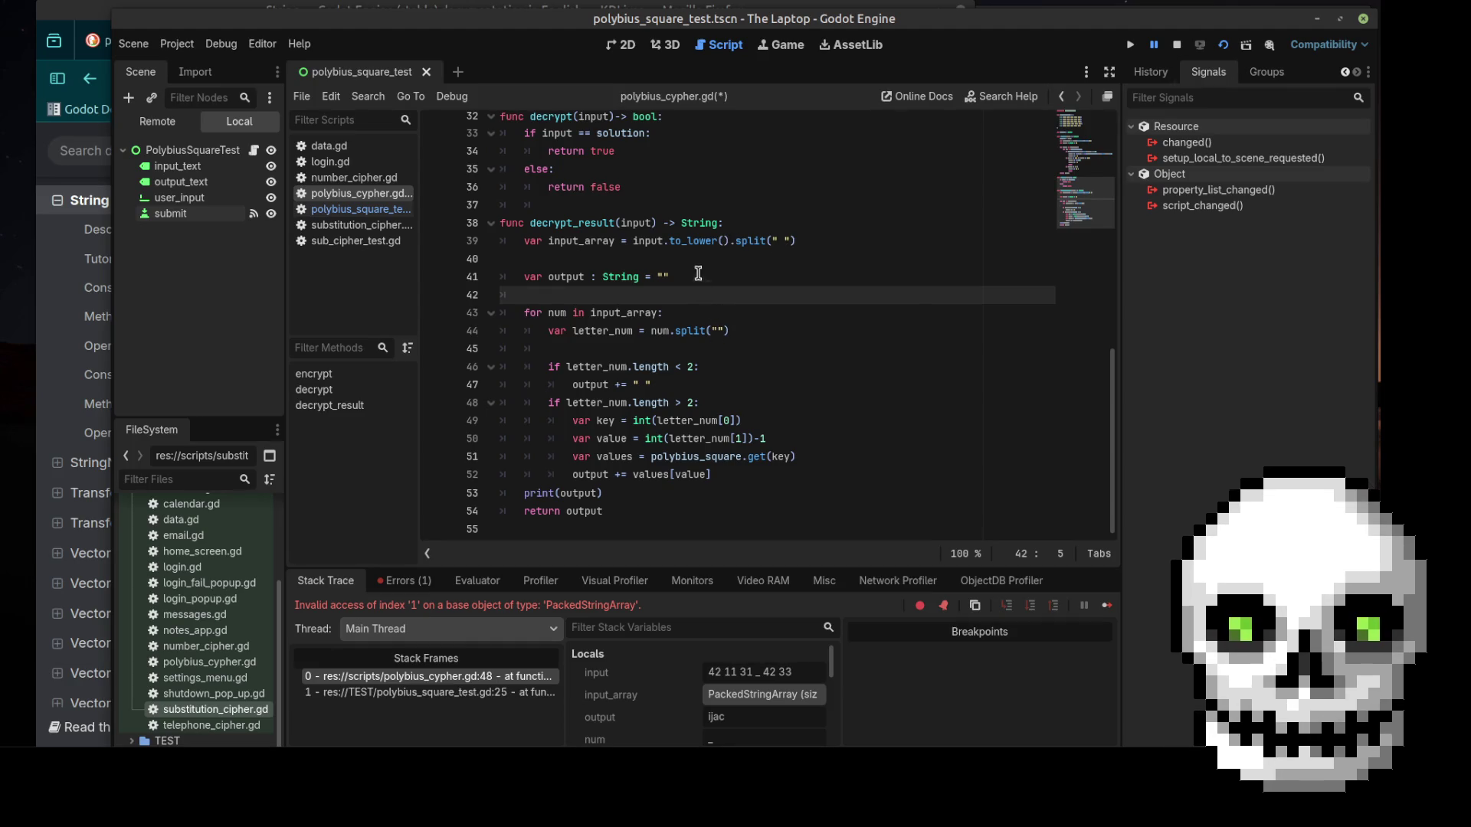
{"action": "double_click", "coordinate": [778, 244]}
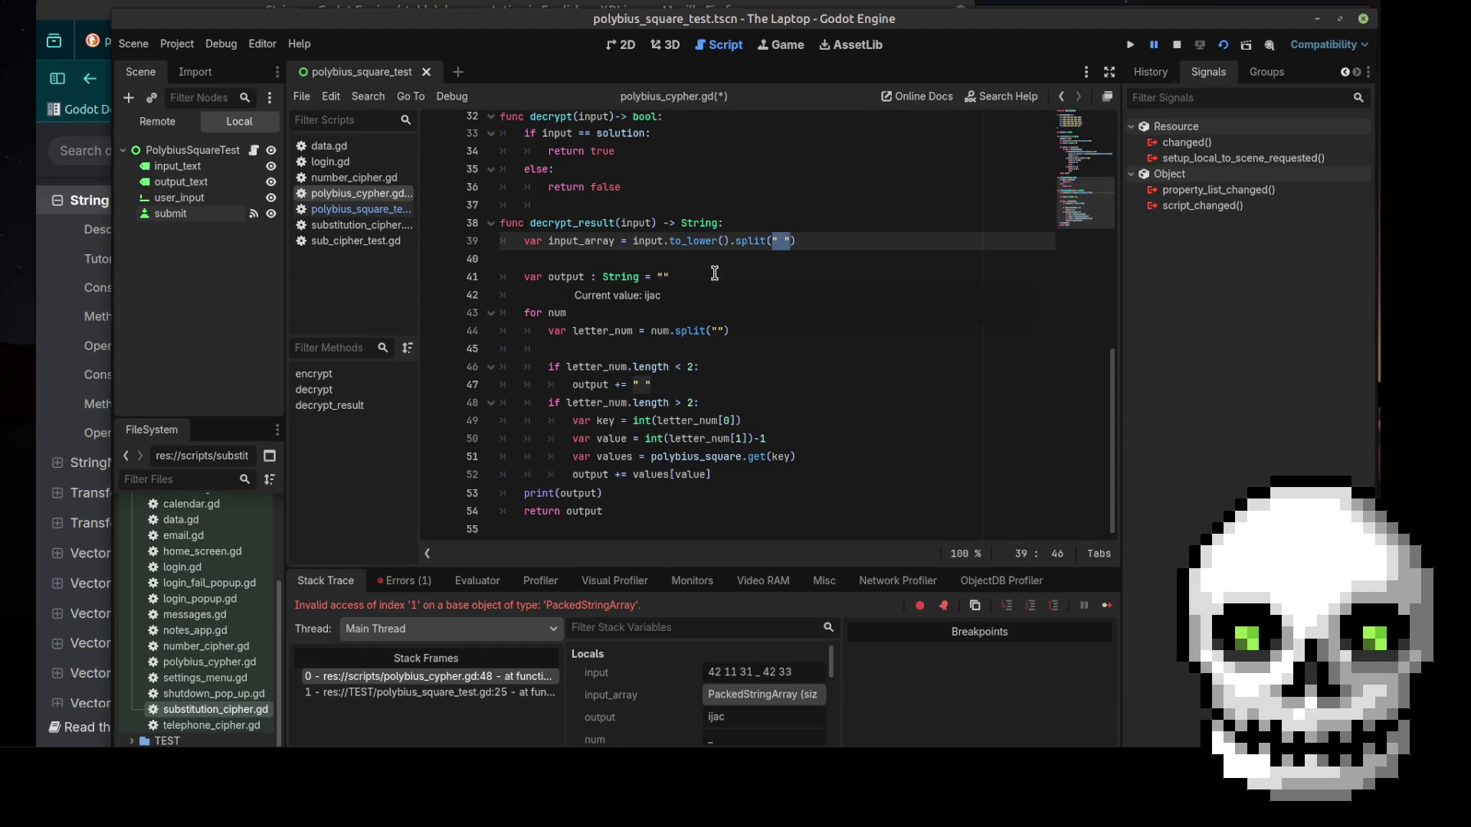
{"action": "left_click", "coordinate": [727, 331]}
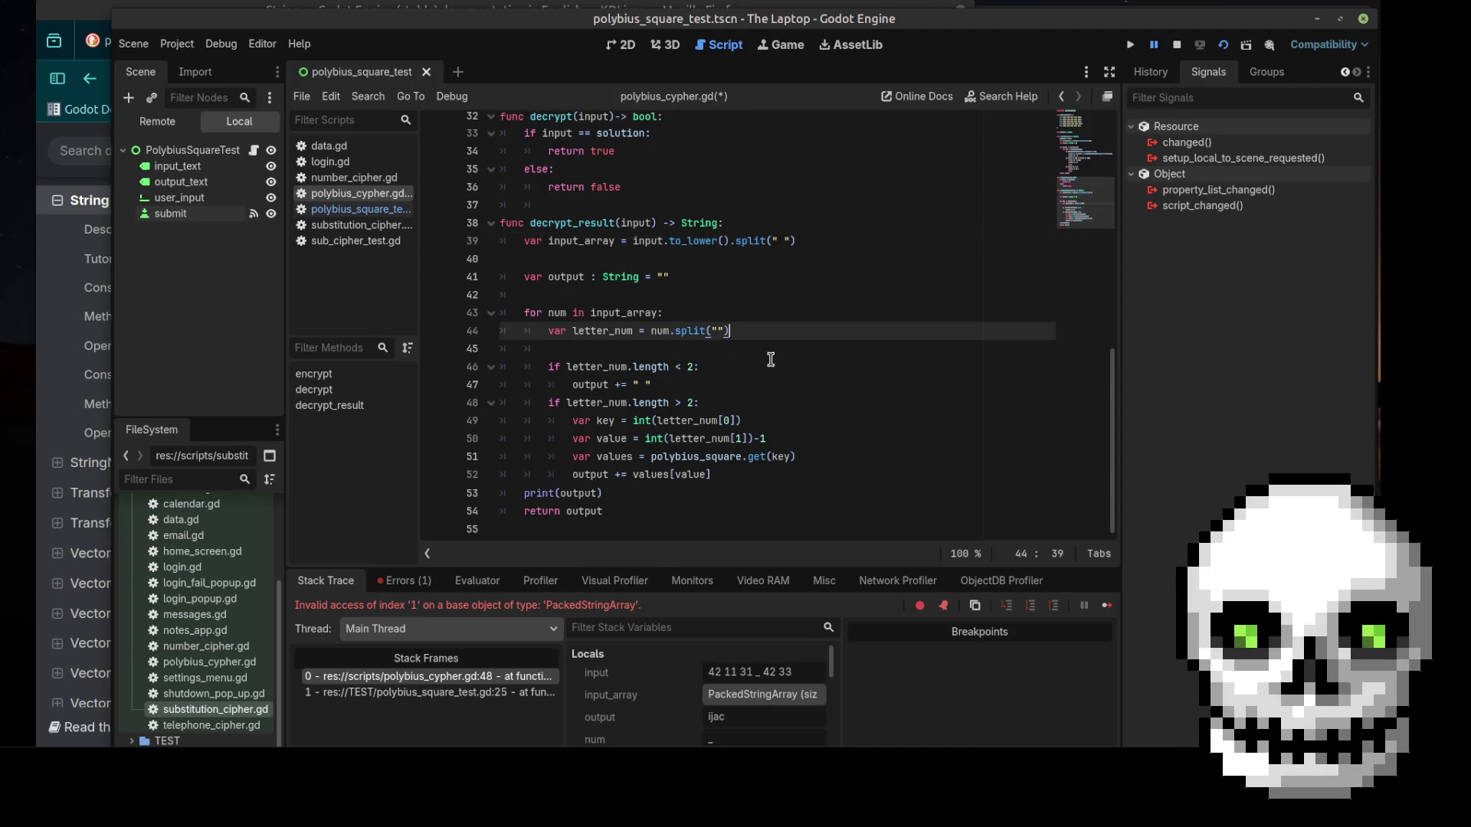
{"action": "left_click", "coordinate": [657, 352]}
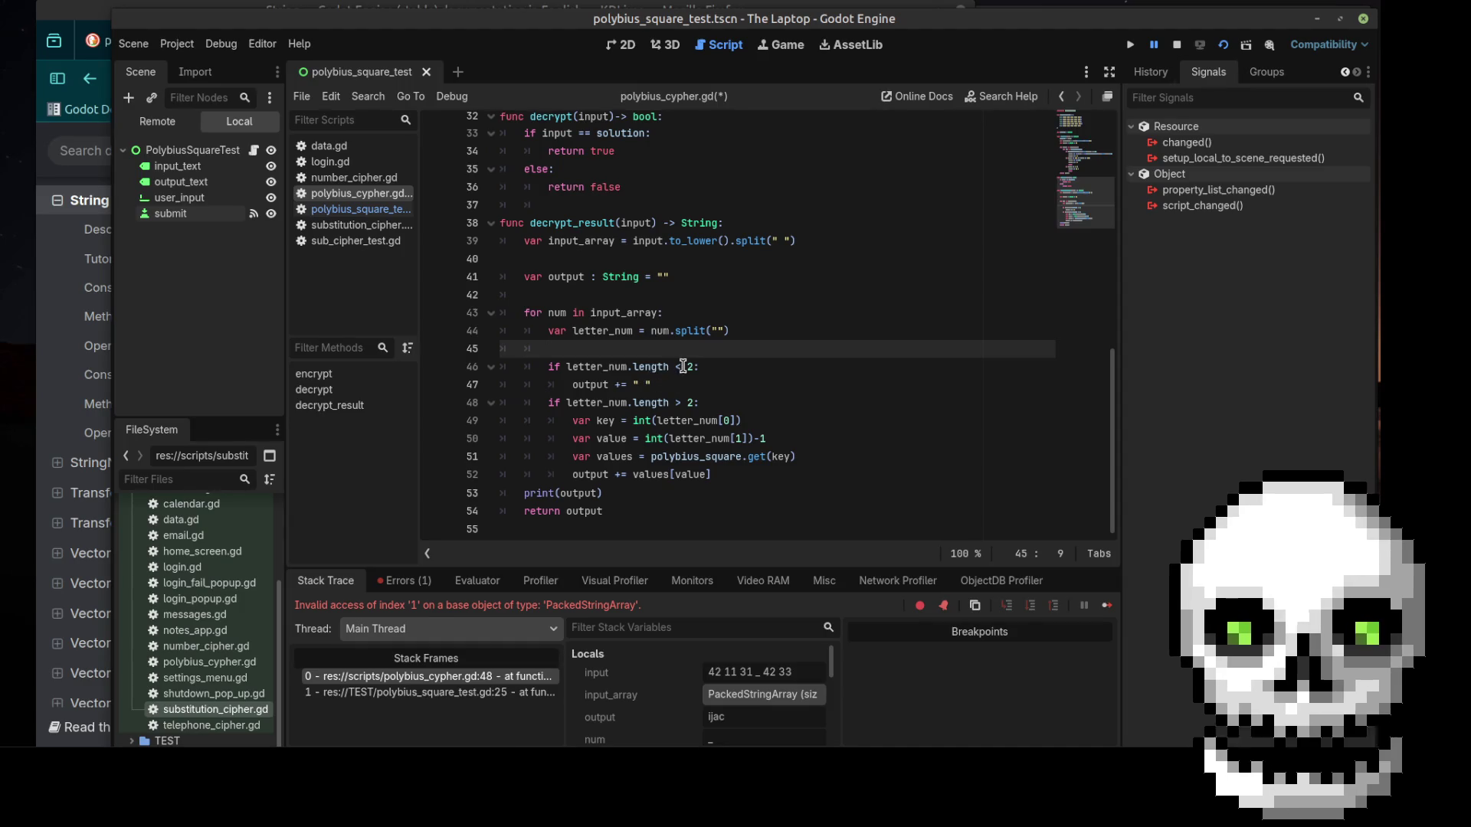
{"action": "left_click_drag", "start_coordinate": [652, 384], "coordinate": [633, 384]}
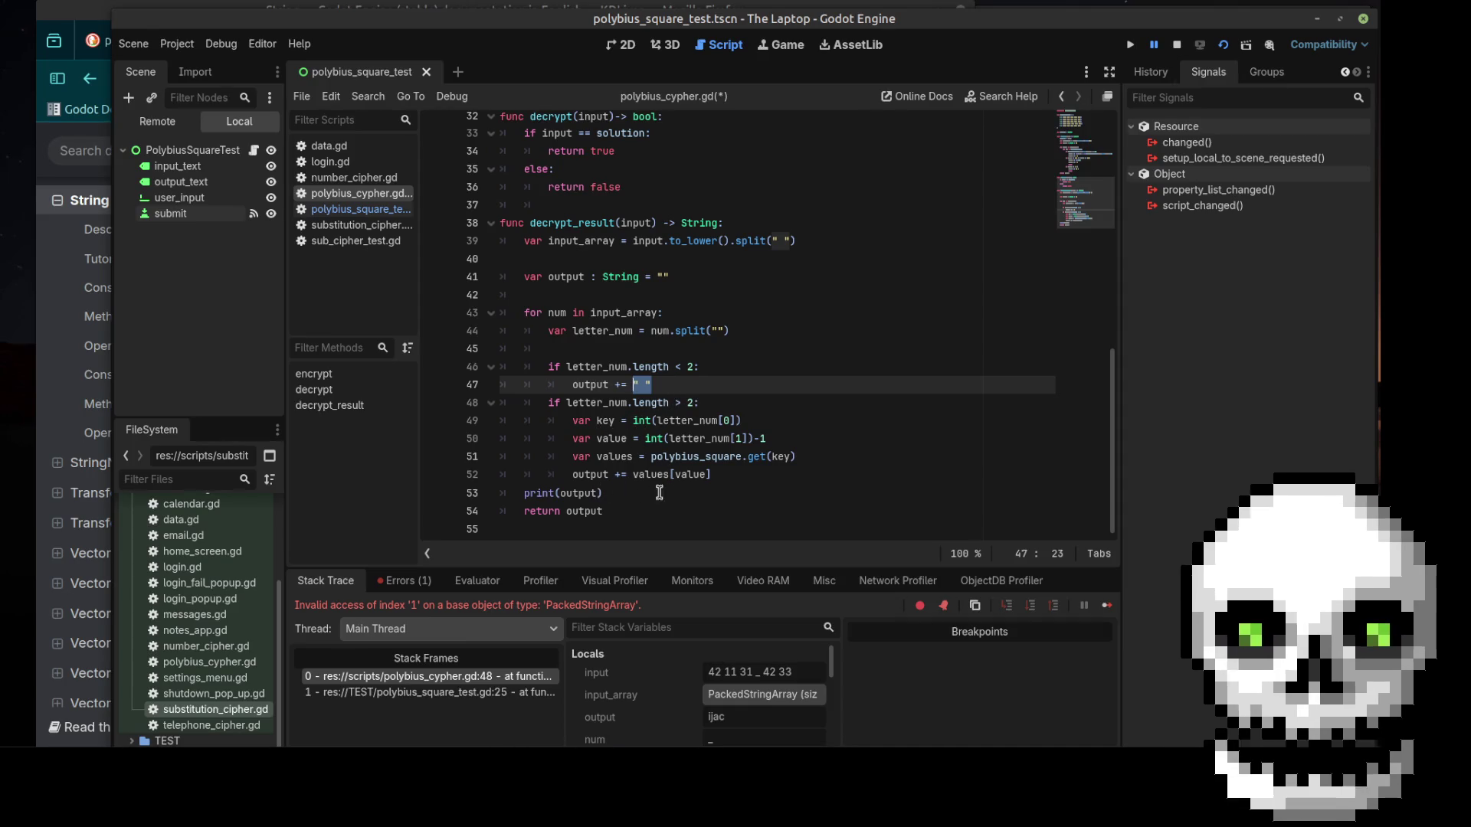
Restart the game and submit the encoded pairs 42 11 31 52 to test decryption
{"action": "left_click", "coordinate": [1223, 45]}
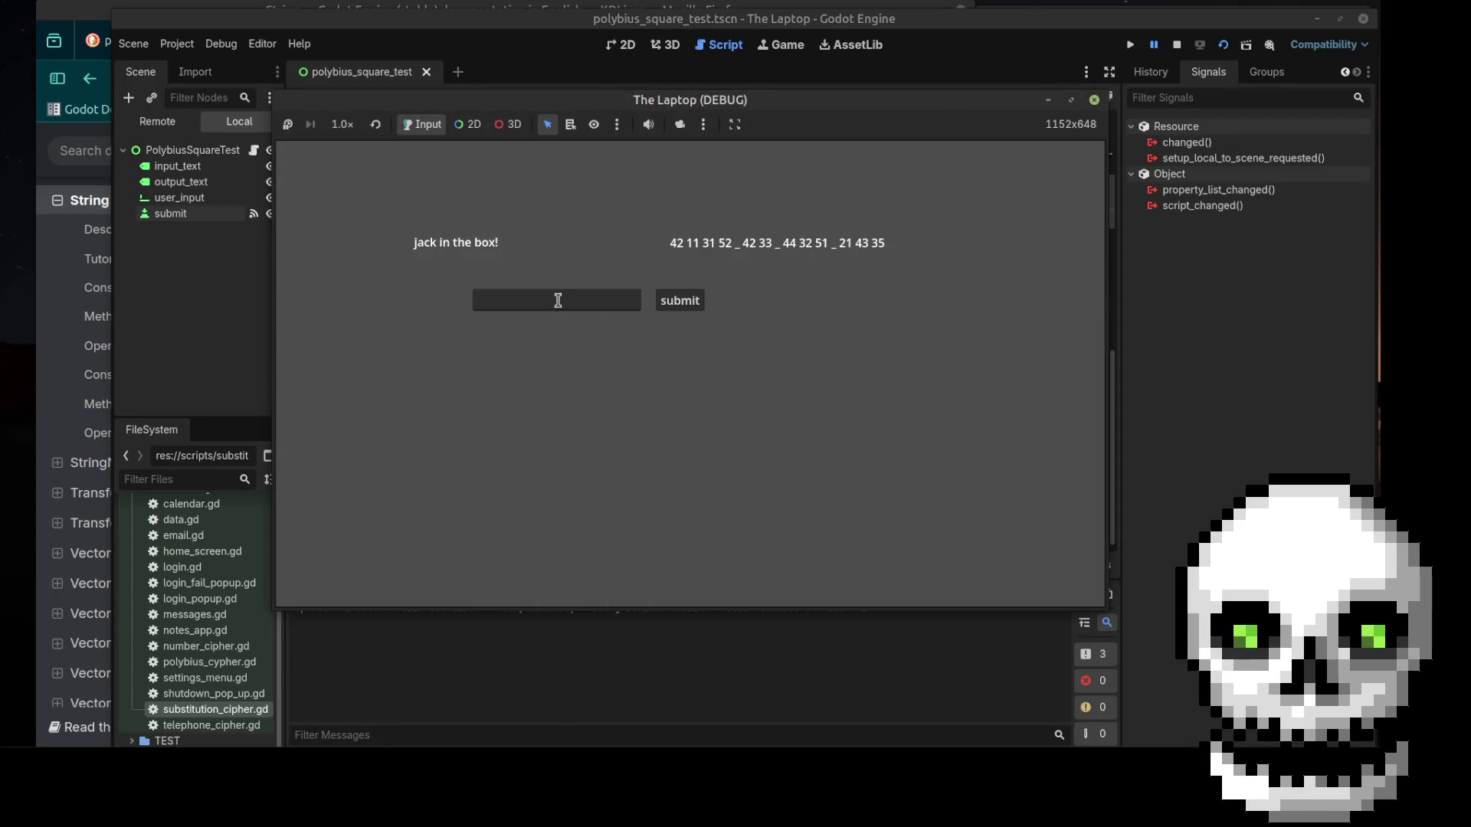
{"action": "left_click", "coordinate": [558, 302]}
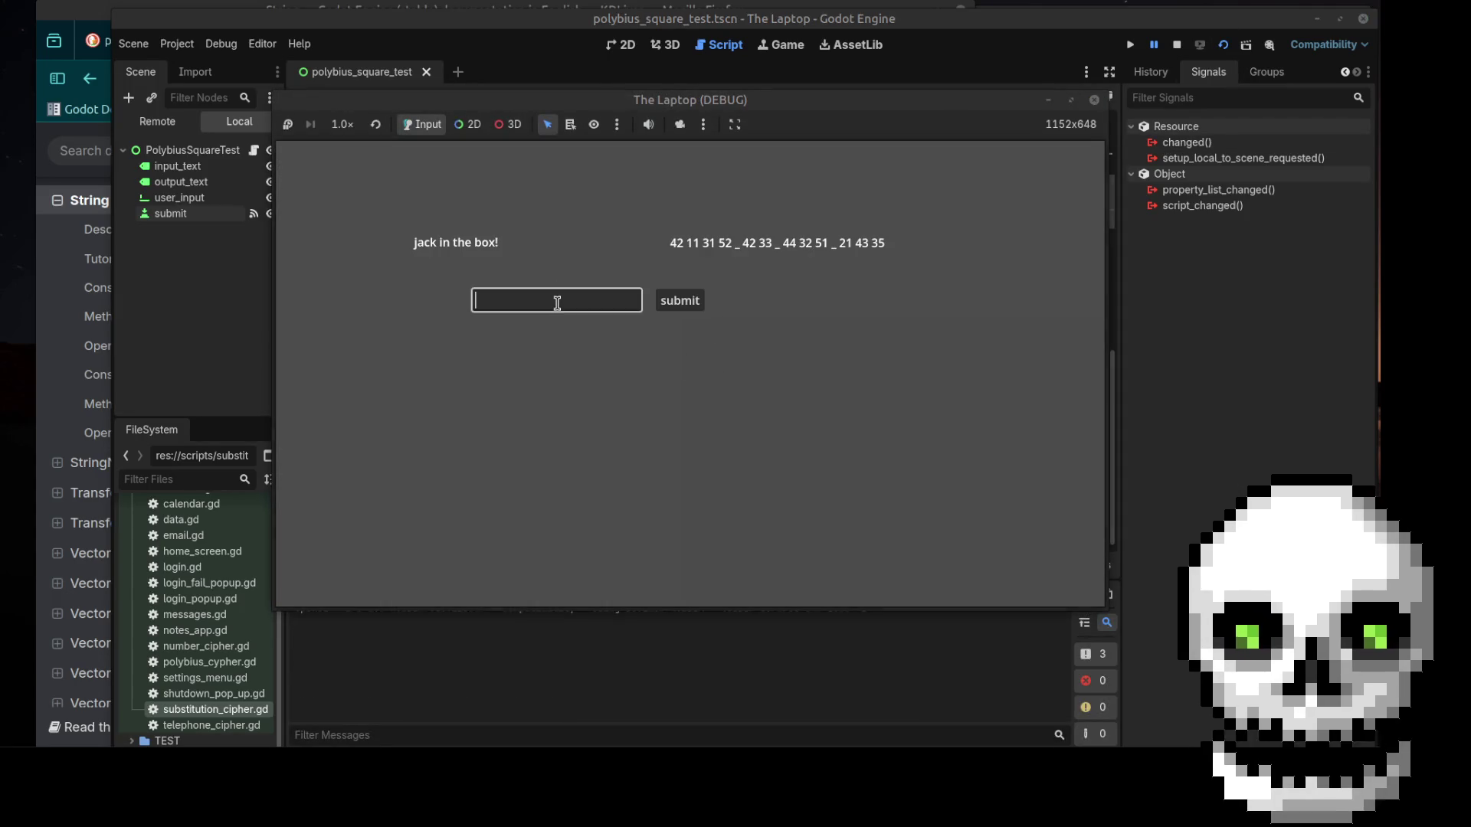
{"action": "type", "text": "42 11 "}
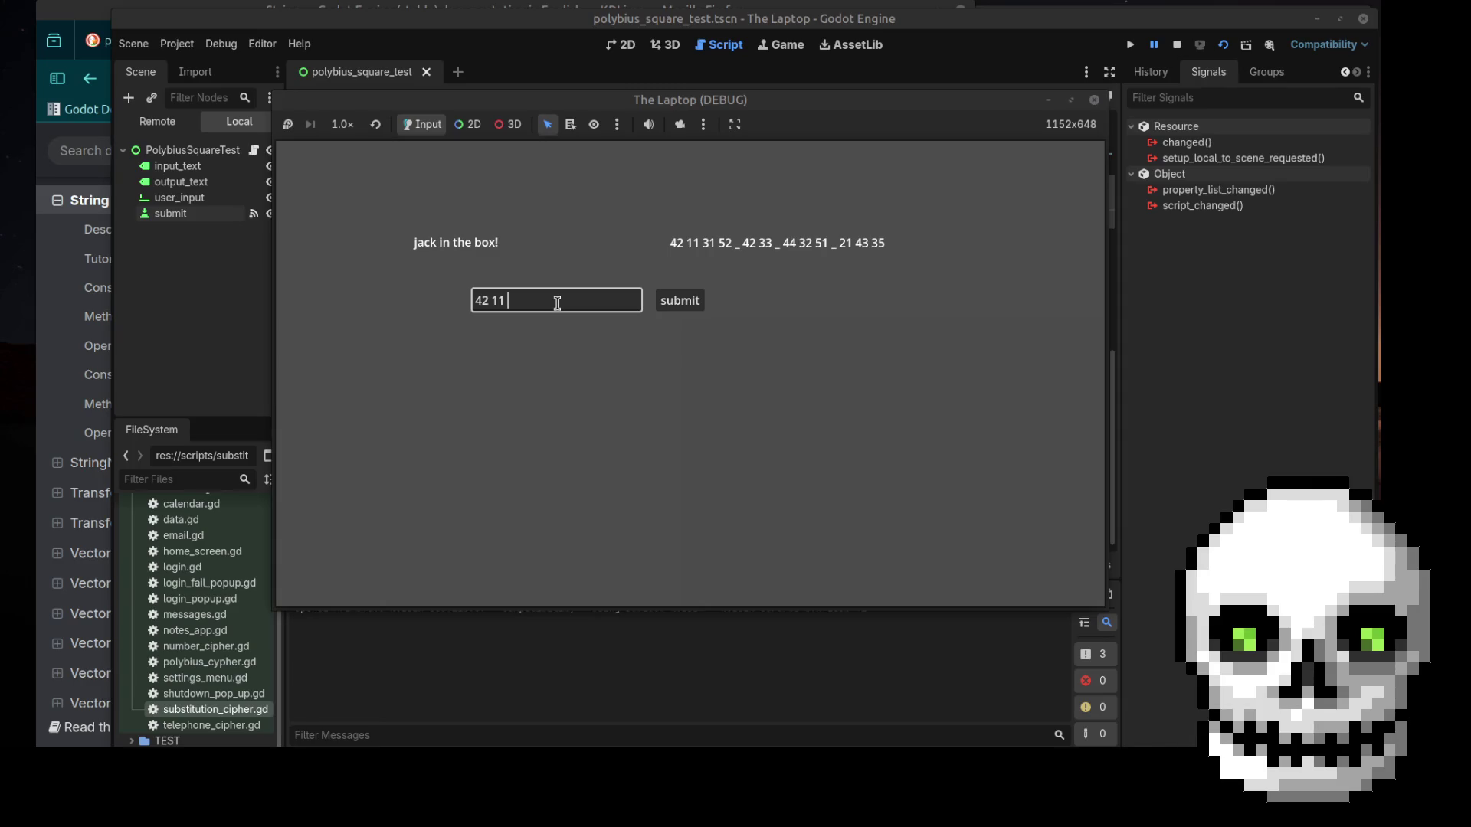
{"action": "type", "text": "31 52 _ 42 33"}
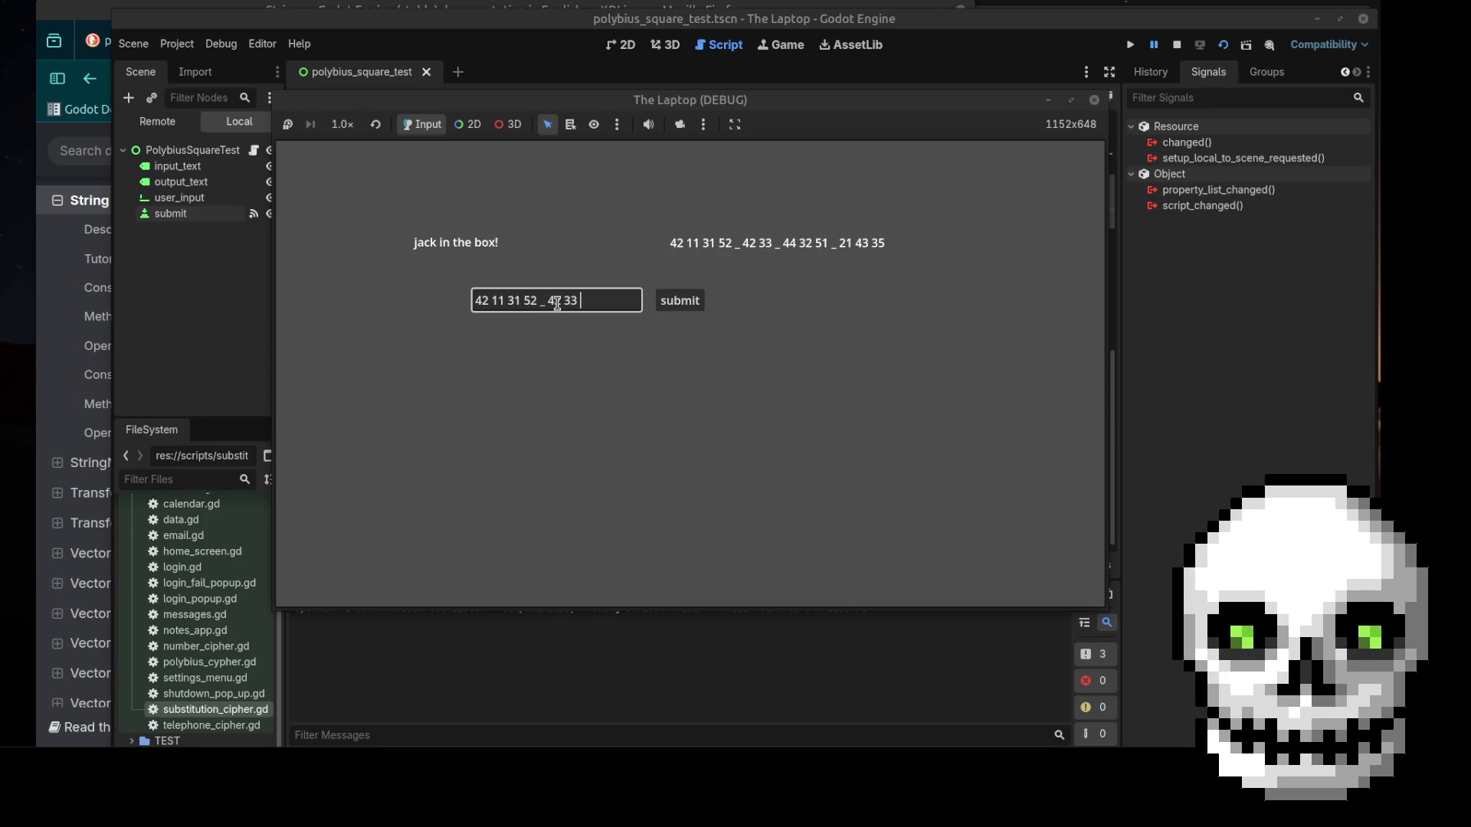
{"action": "left_click", "coordinate": [679, 301]}
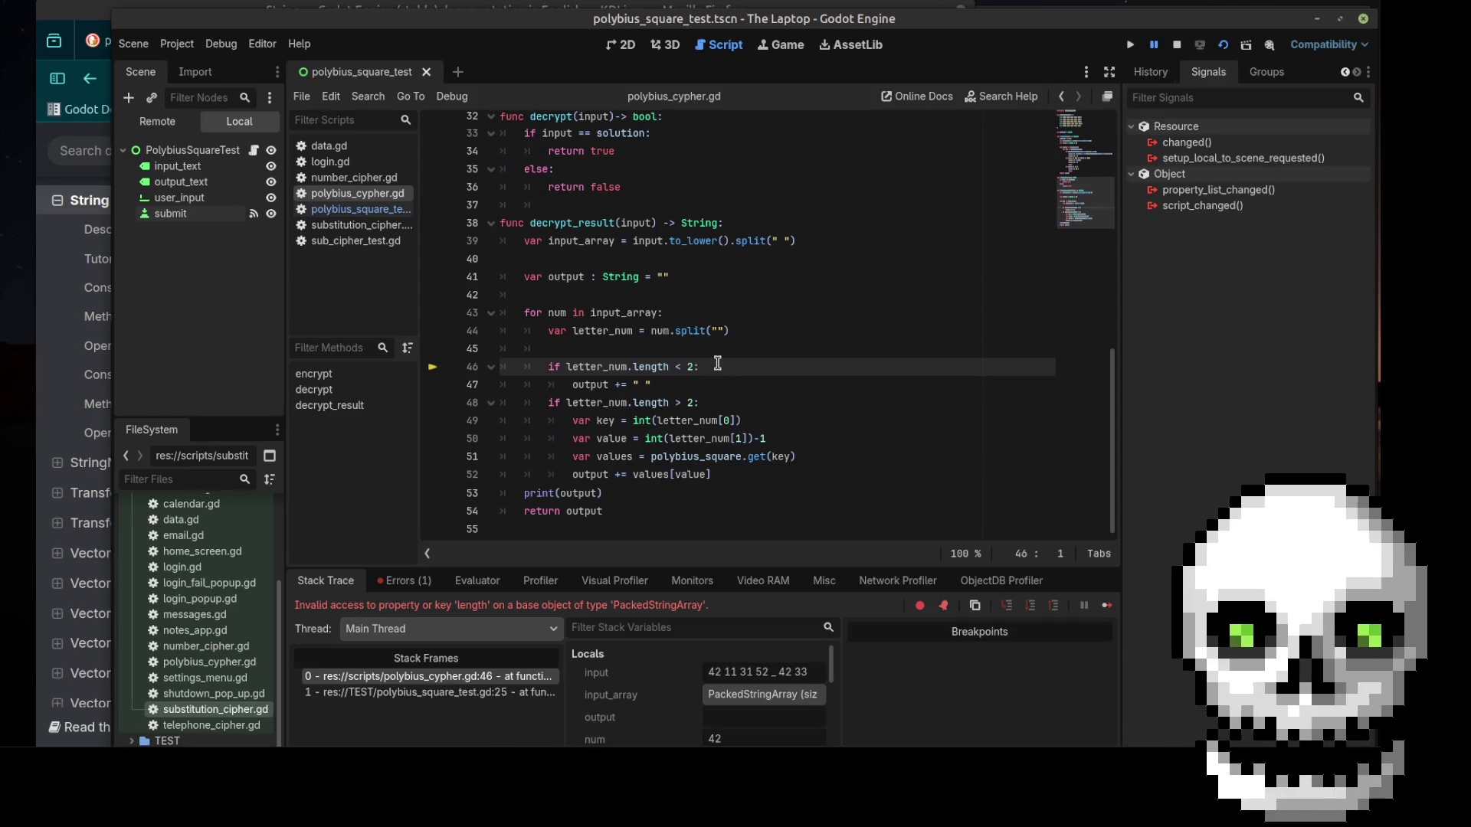
Add a debug print(letter_num) on blank line 45
{"action": "left_click", "coordinate": [633, 367]}
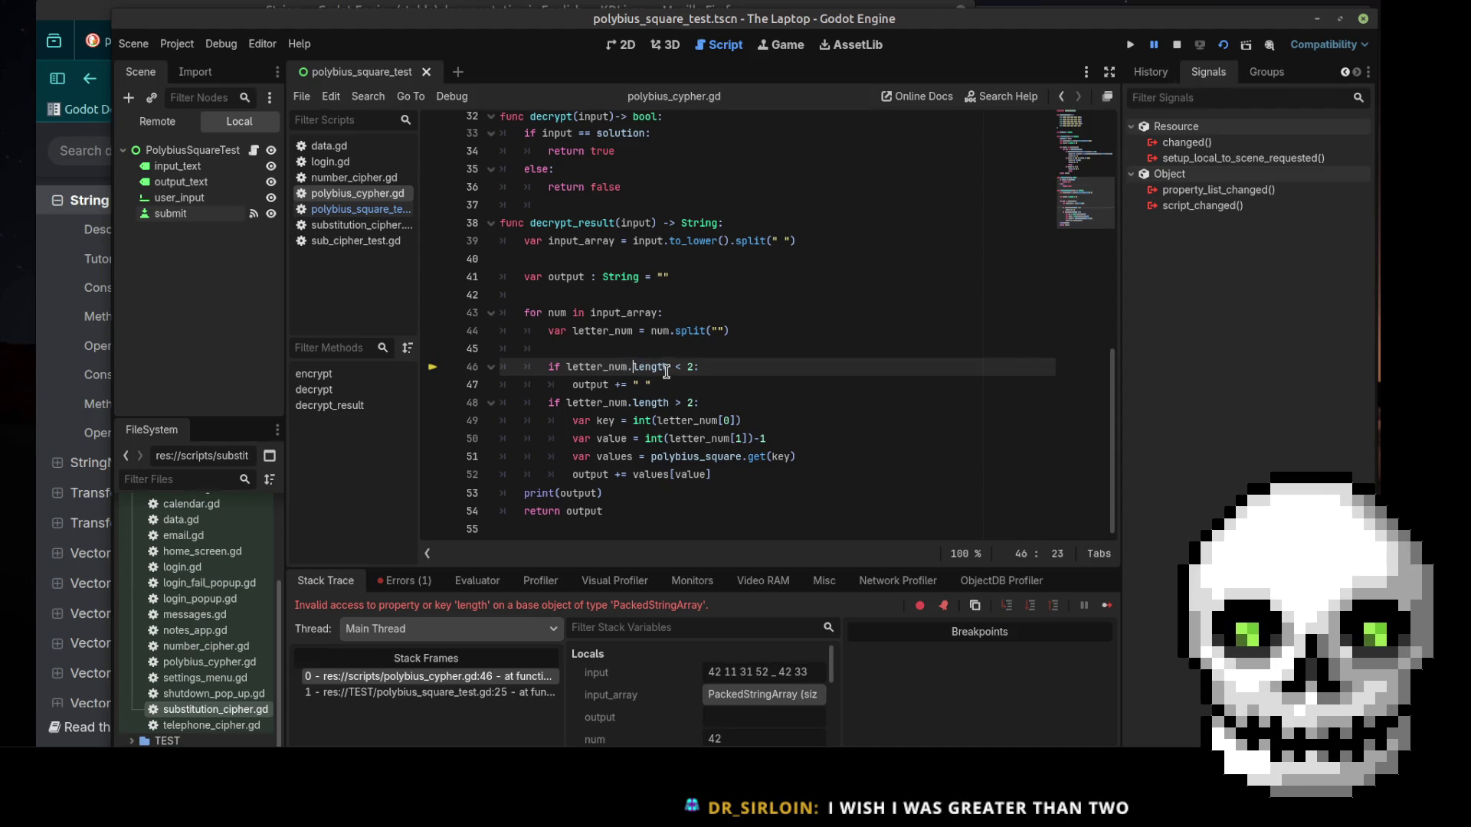
{"action": "double_click", "coordinate": [664, 370]}
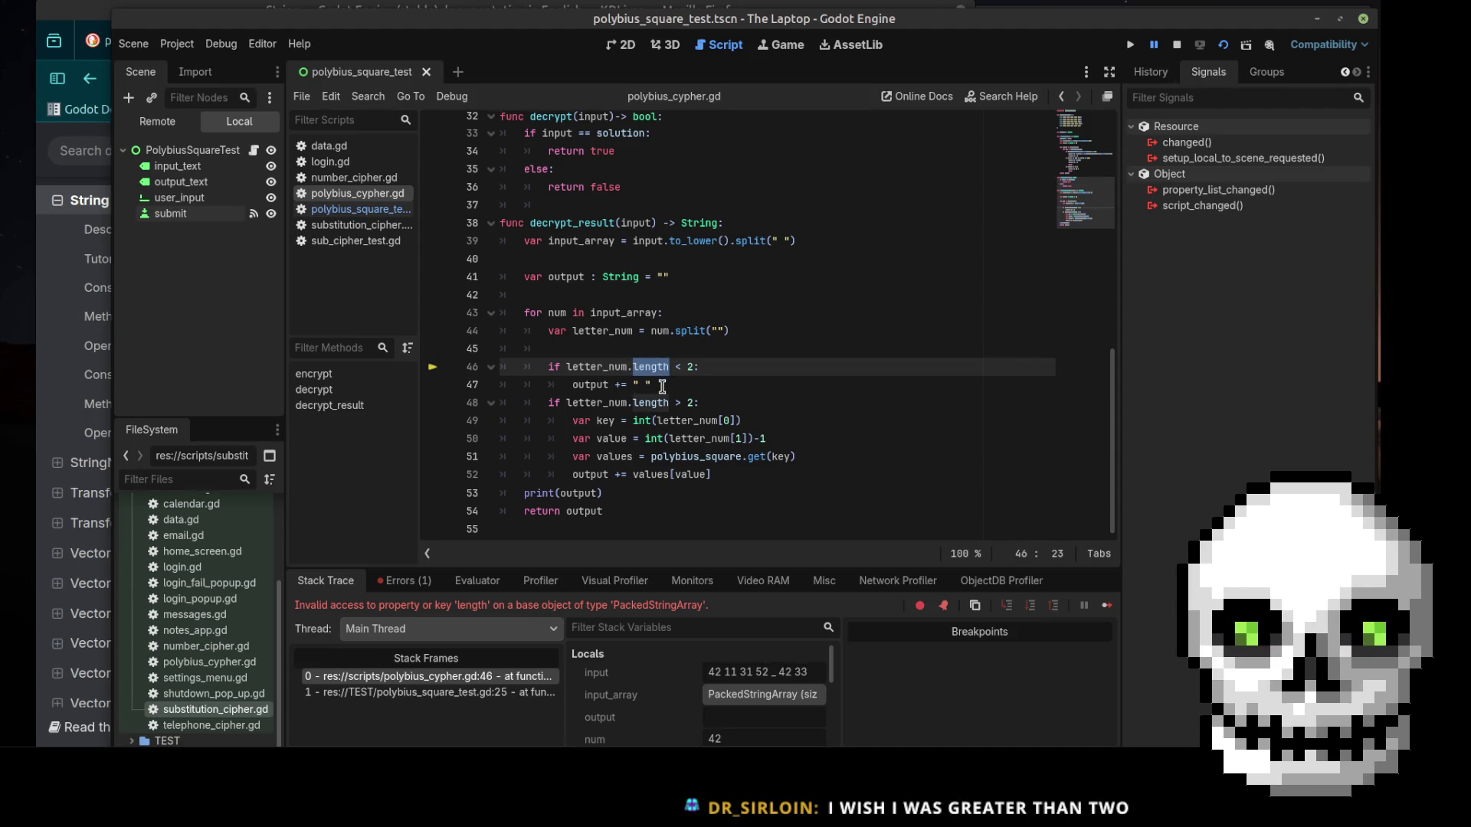
{"action": "left_click", "coordinate": [595, 351]}
{"action": "type", "text": "print(l"}
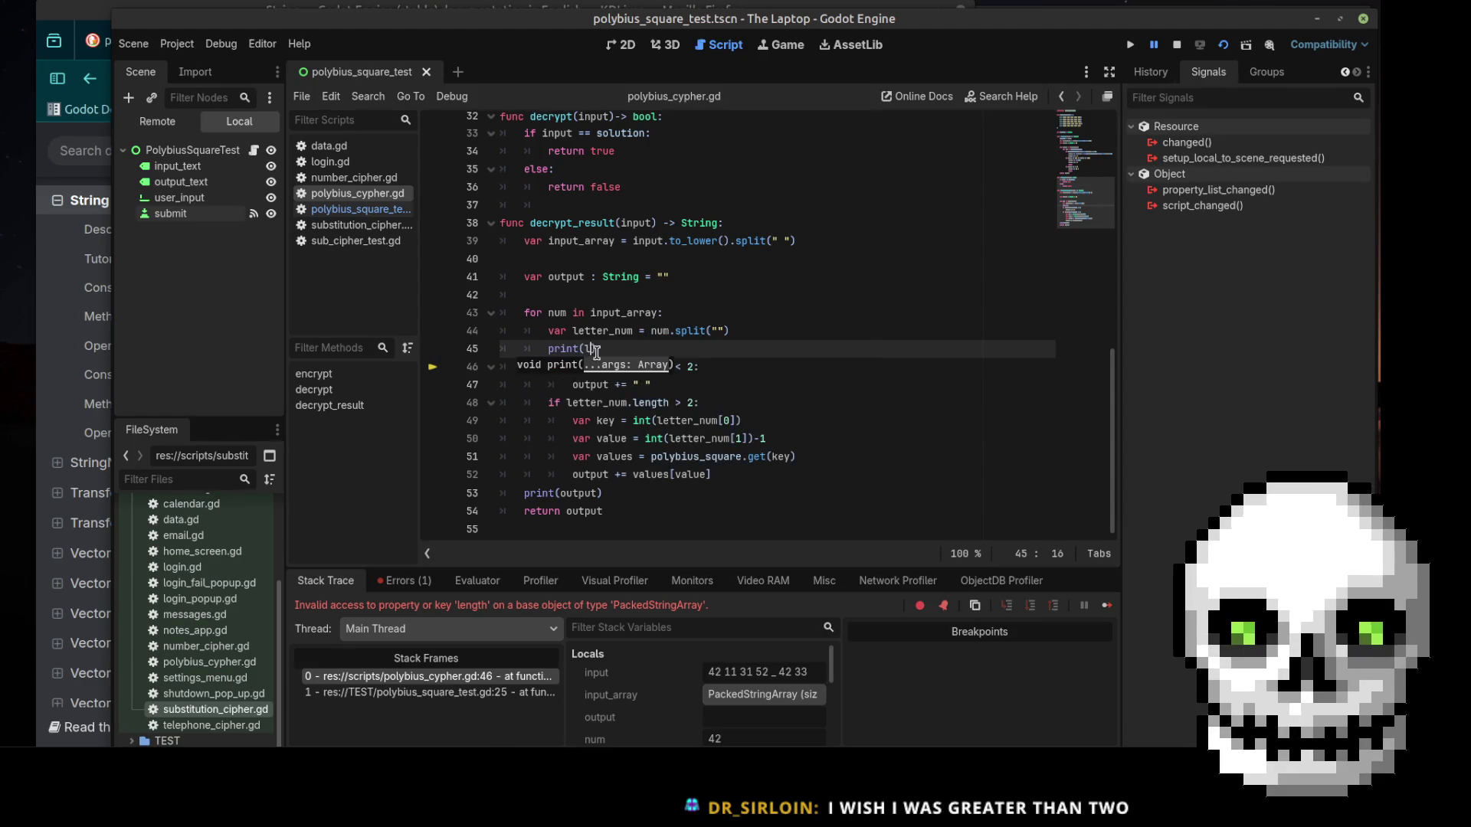
{"action": "type", "text": "etter"}
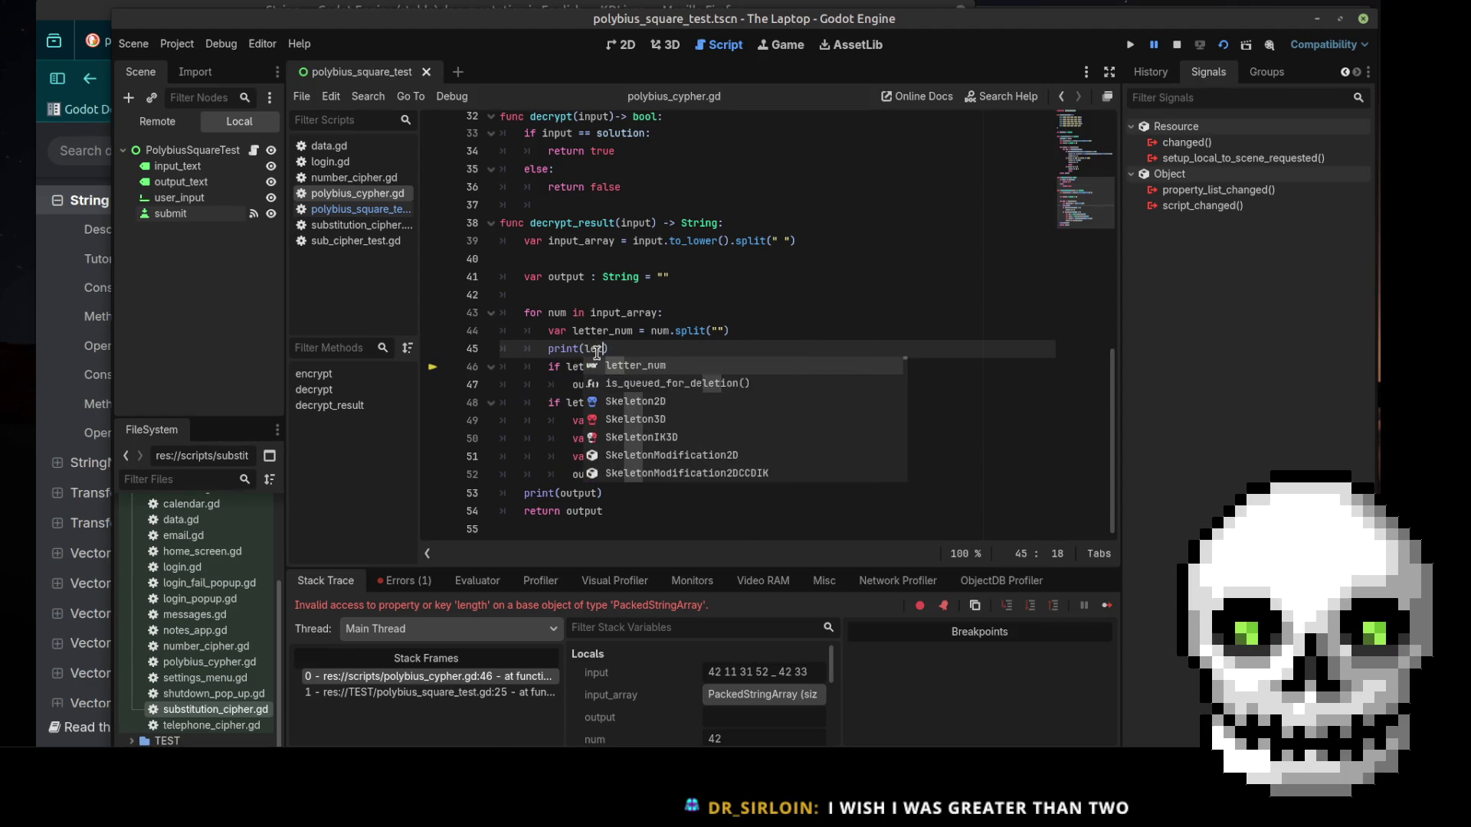
{"action": "type", "text": "_num"}
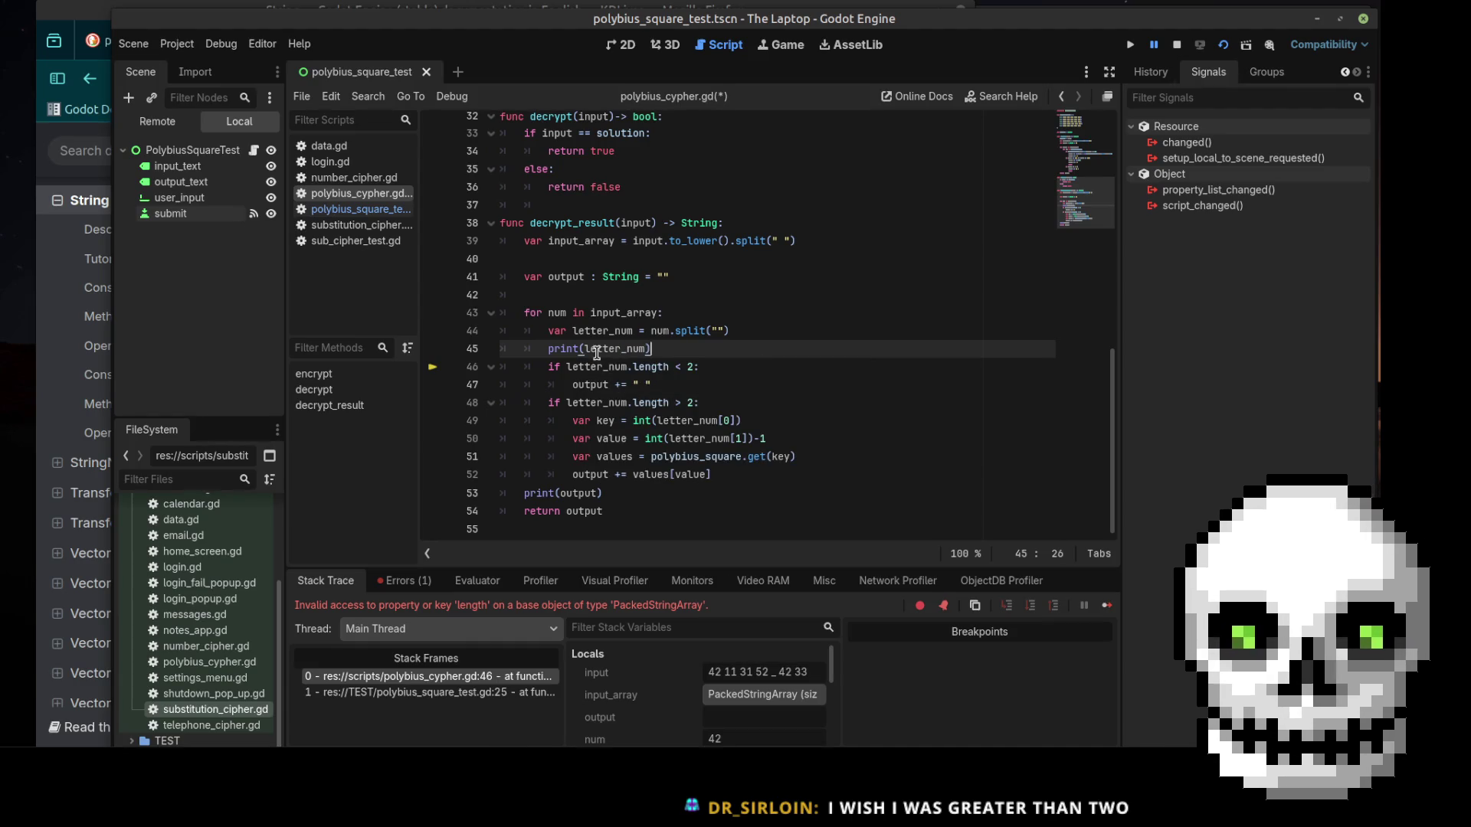
Replace length with size in both letter_num checks, comment out the print, and save the script
{"action": "double_click", "coordinate": [653, 367]}
{"action": "type", "text": "size"}
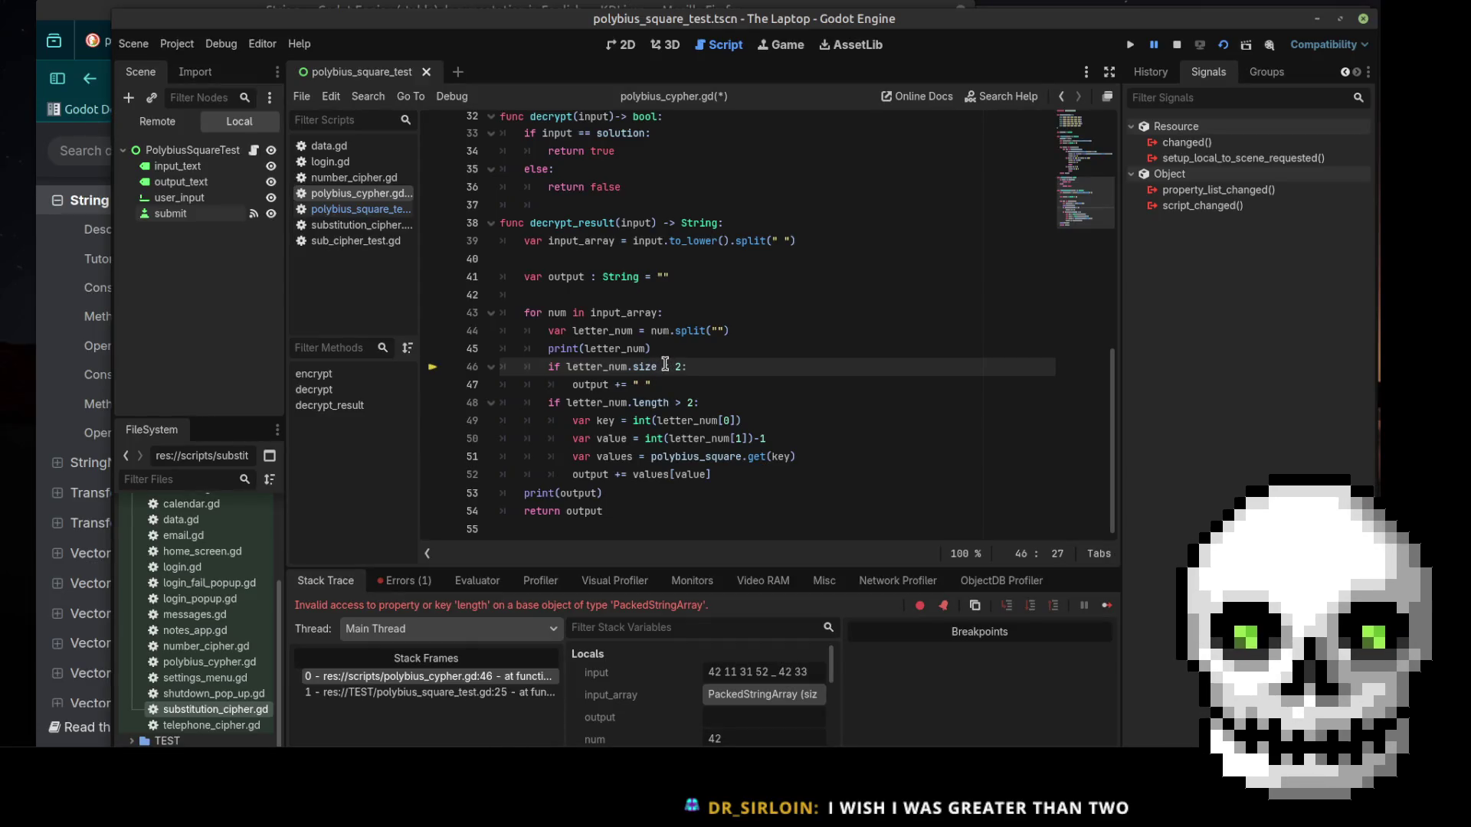
{"action": "left_click_drag", "start_coordinate": [633, 403], "coordinate": [669, 403]}
{"action": "type", "text": "size"}
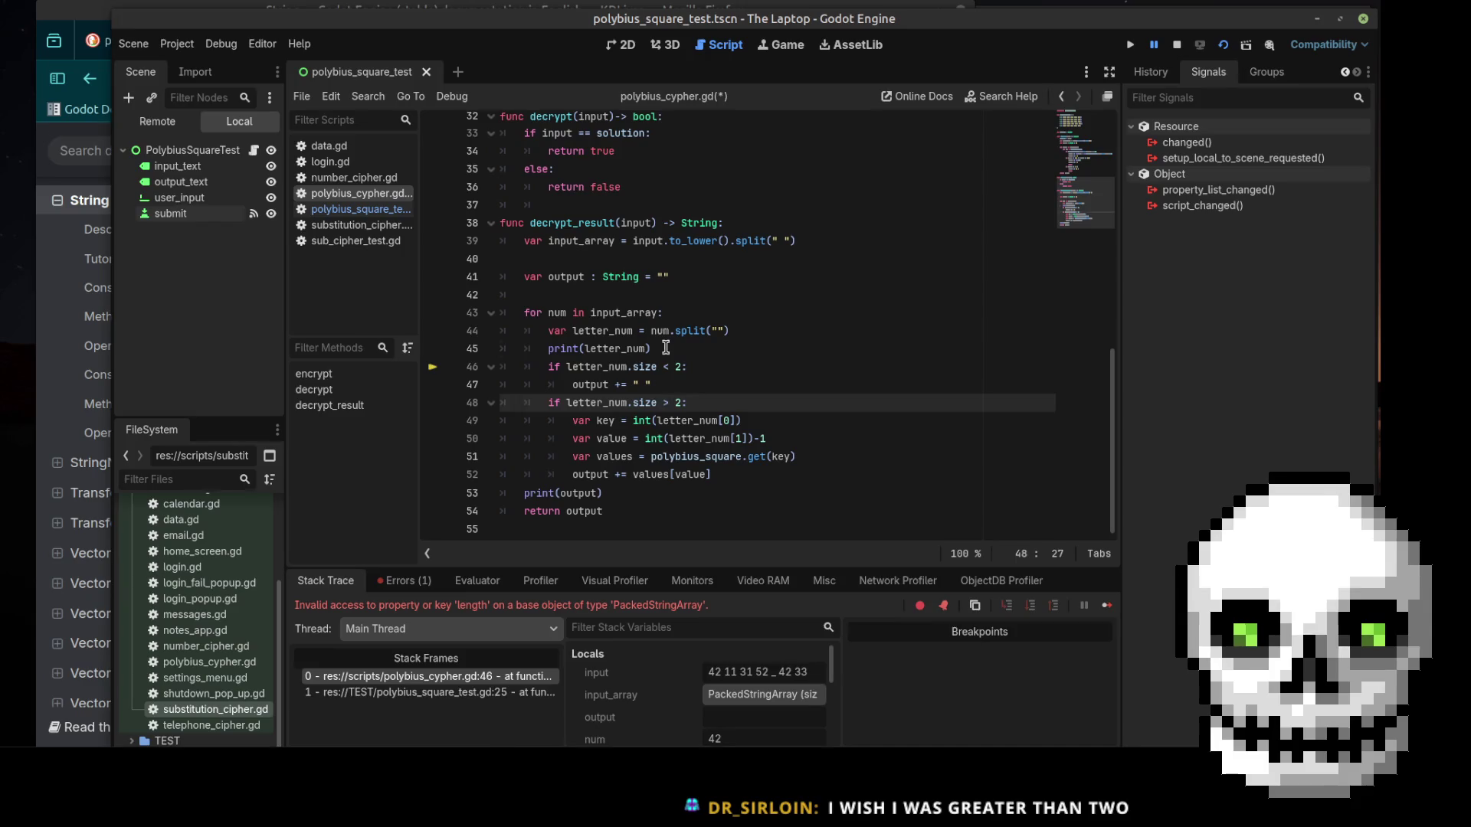
{"action": "left_click", "coordinate": [669, 349]}
{"action": "left_click", "coordinate": [549, 349]}
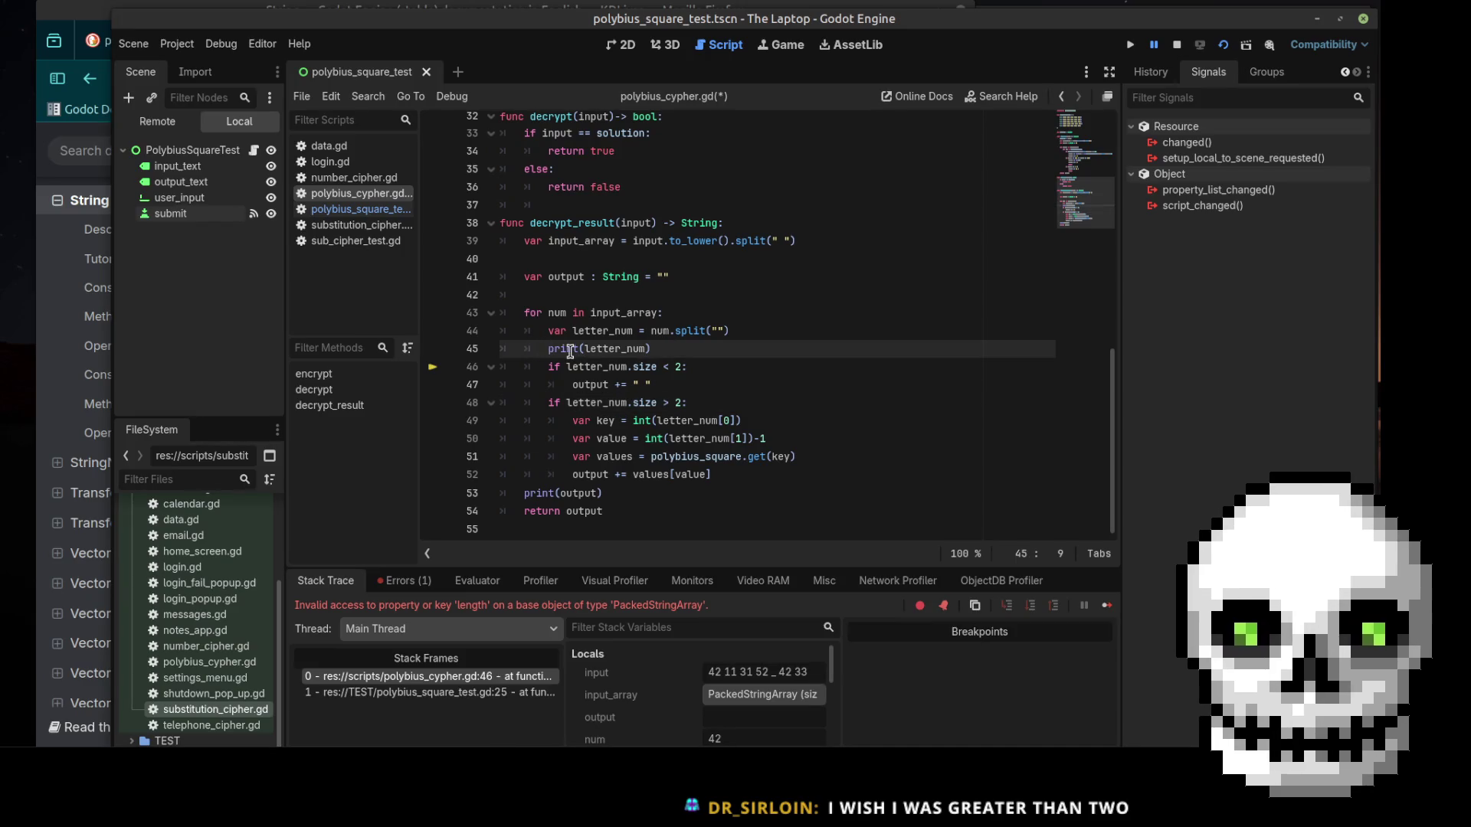
{"action": "type", "text": "#"}
{"action": "key", "text": "ctrl+s"}
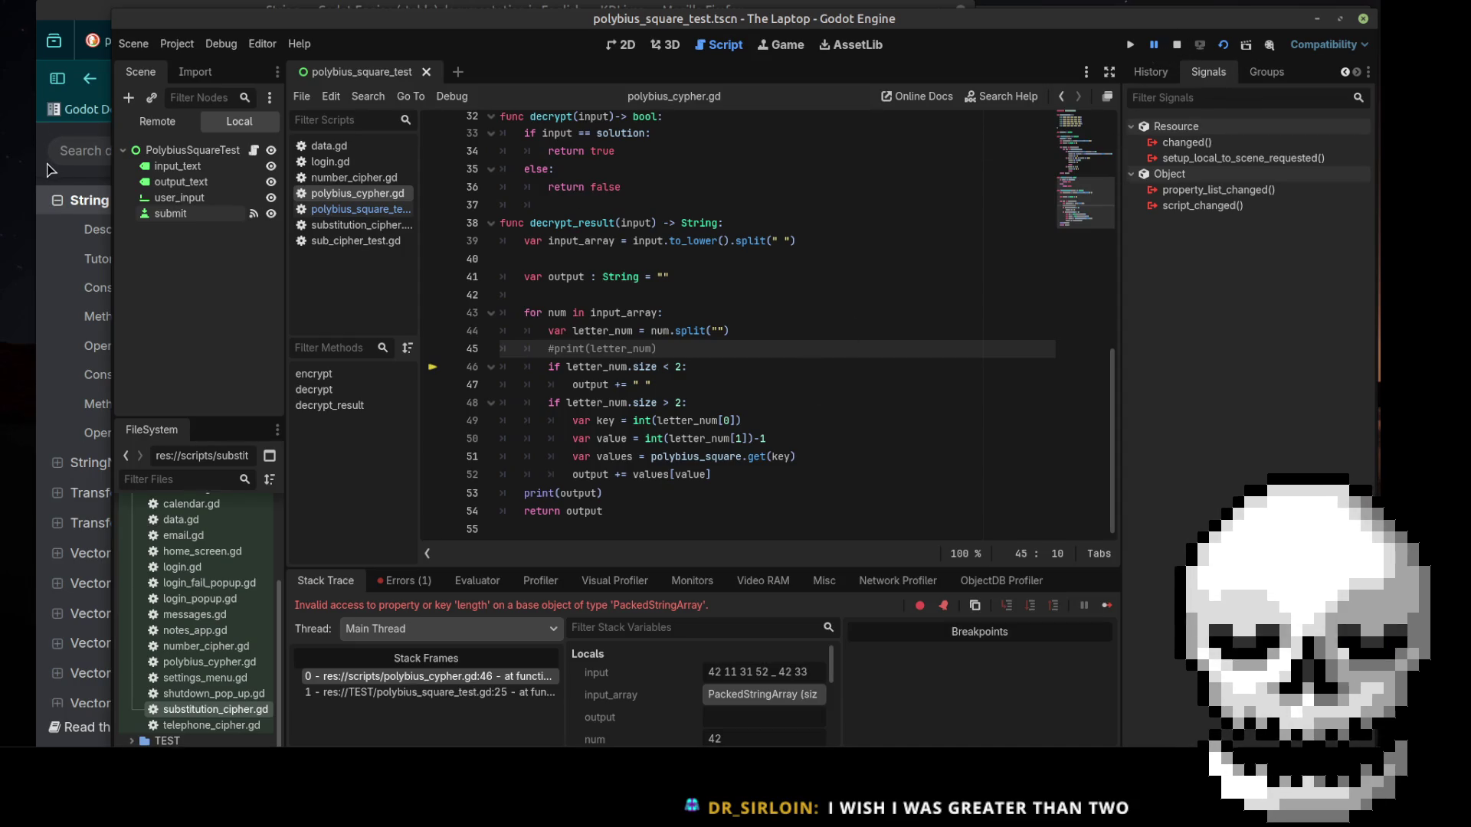
Restart the game and resubmit 42 11 31 52 _ 42 33 to retest decryption
{"action": "left_click_drag", "start_coordinate": [676, 331], "coordinate": [723, 332]}
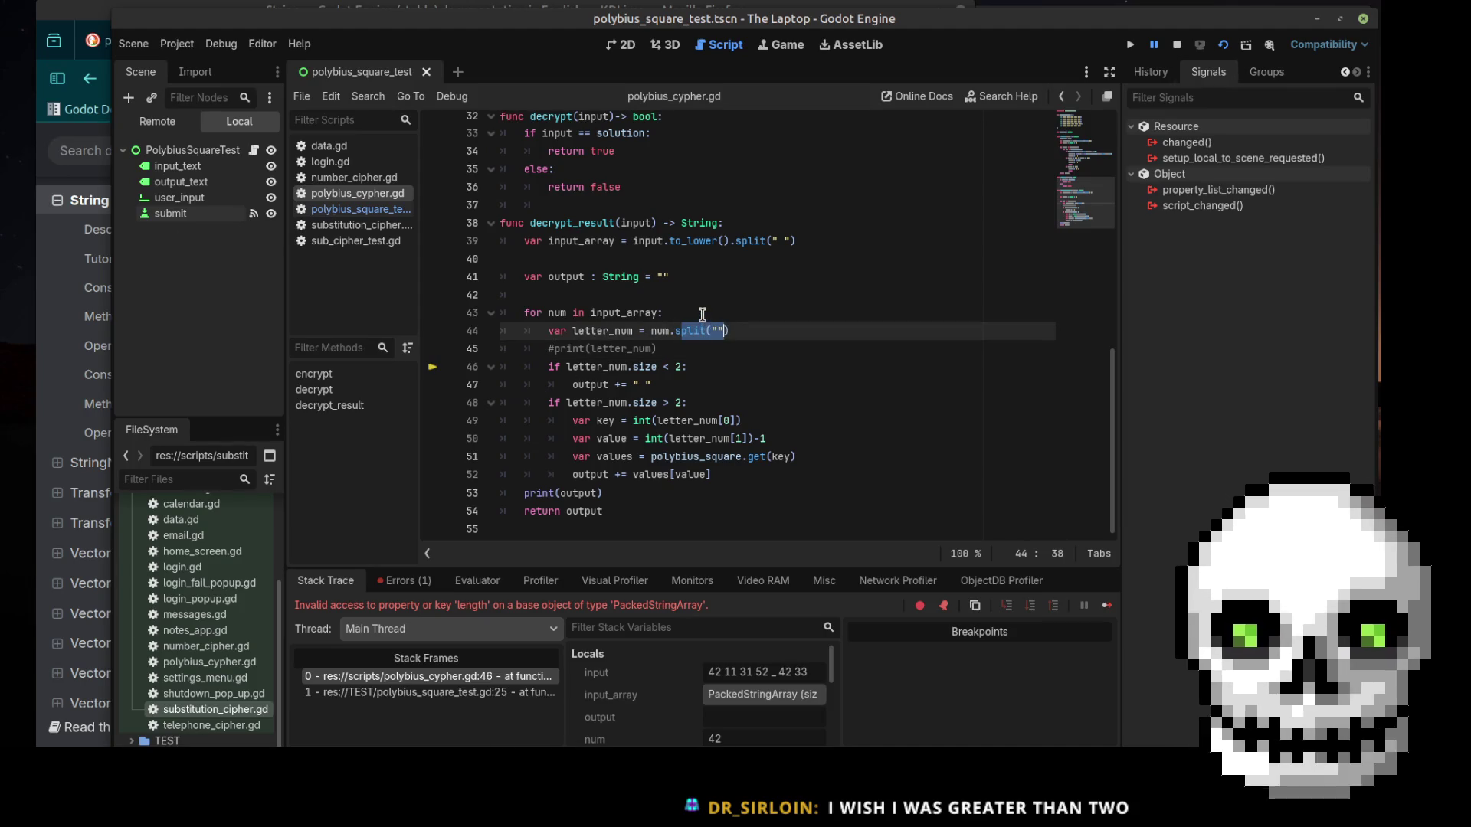
{"action": "left_click", "coordinate": [1223, 45]}
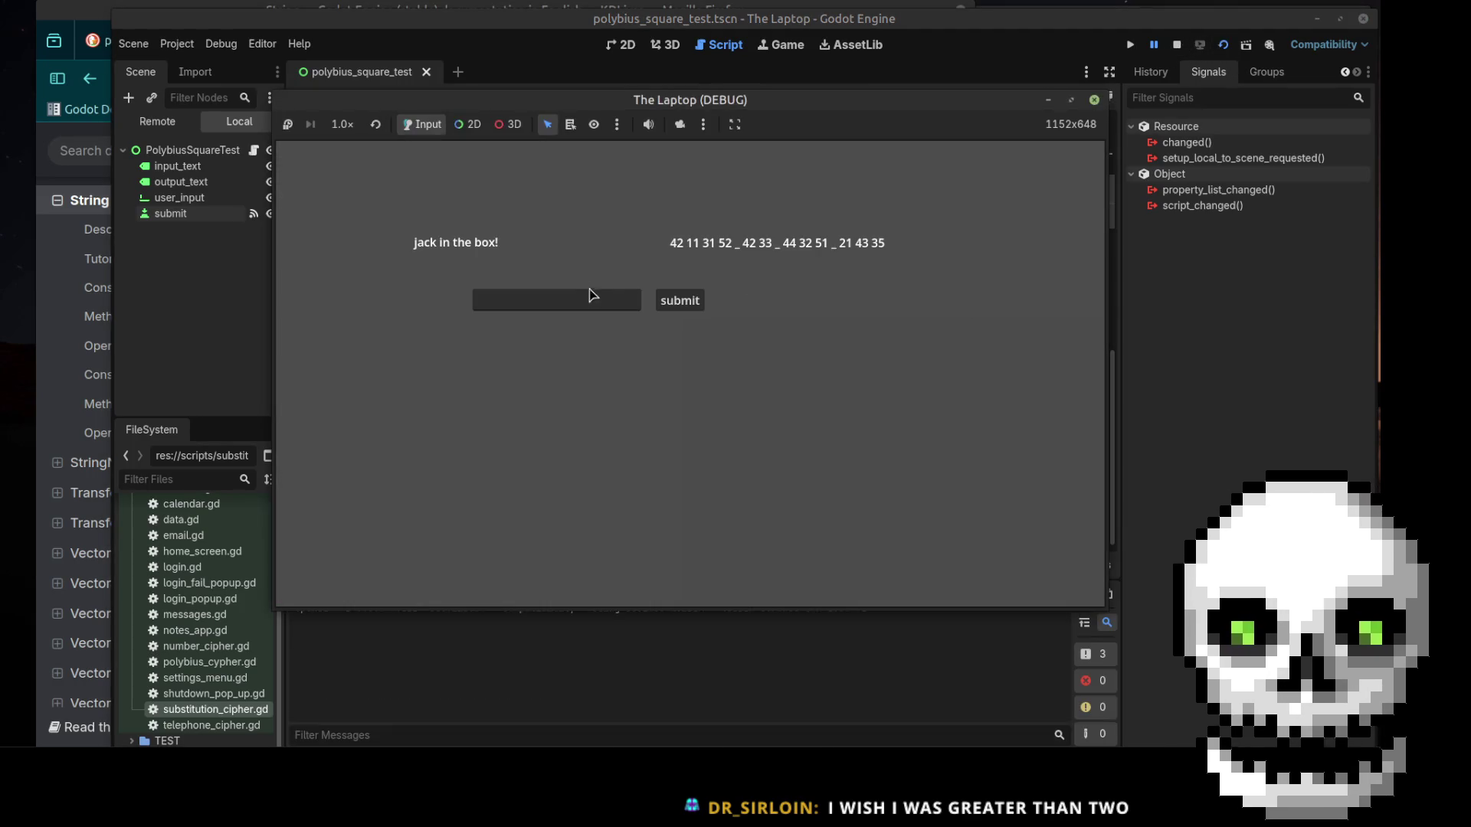
{"action": "left_click", "coordinate": [581, 295]}
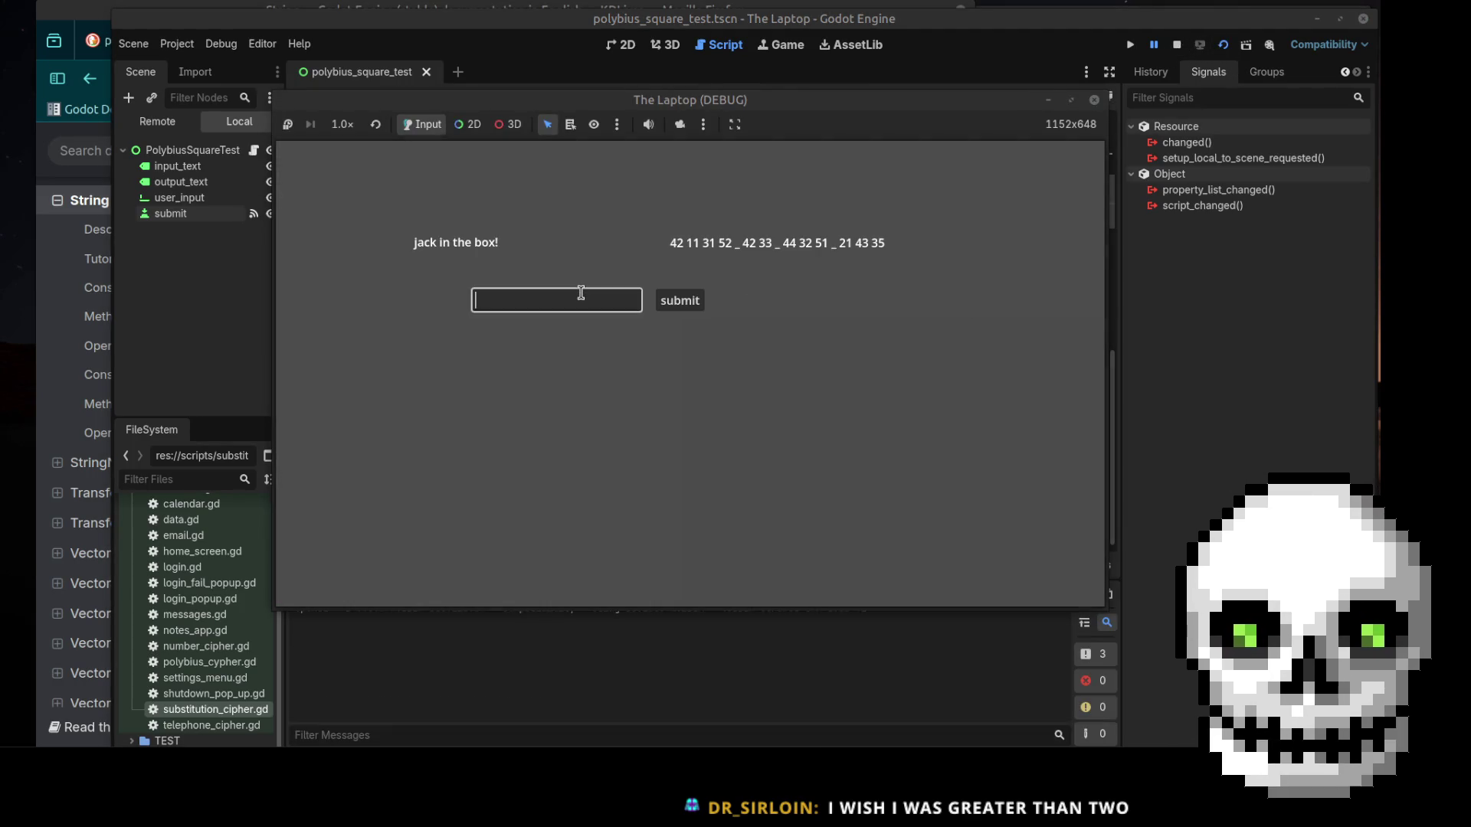
{"action": "type", "text": "42 11 31 52 _ "}
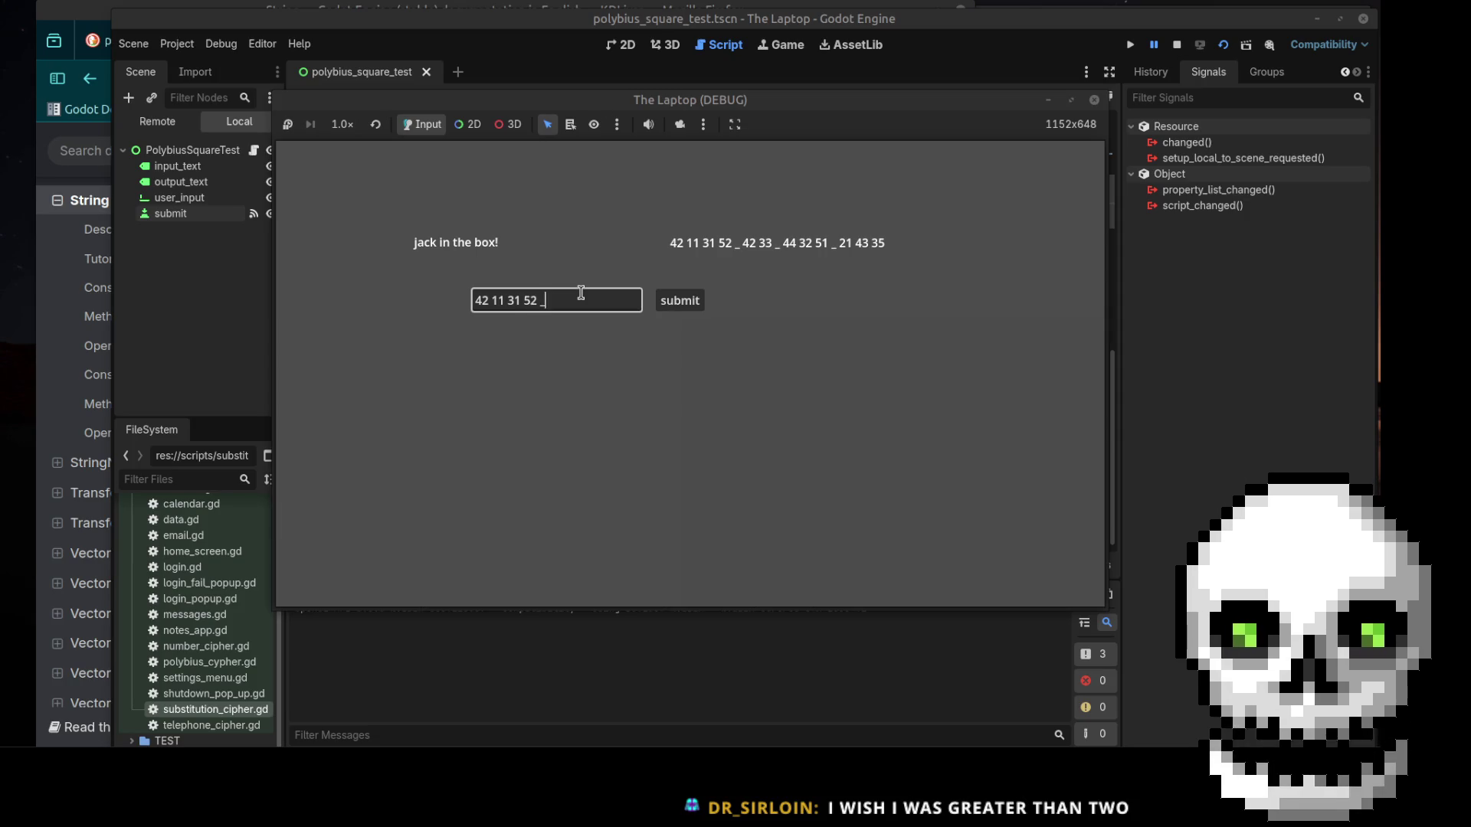
{"action": "type", "text": "42 "}
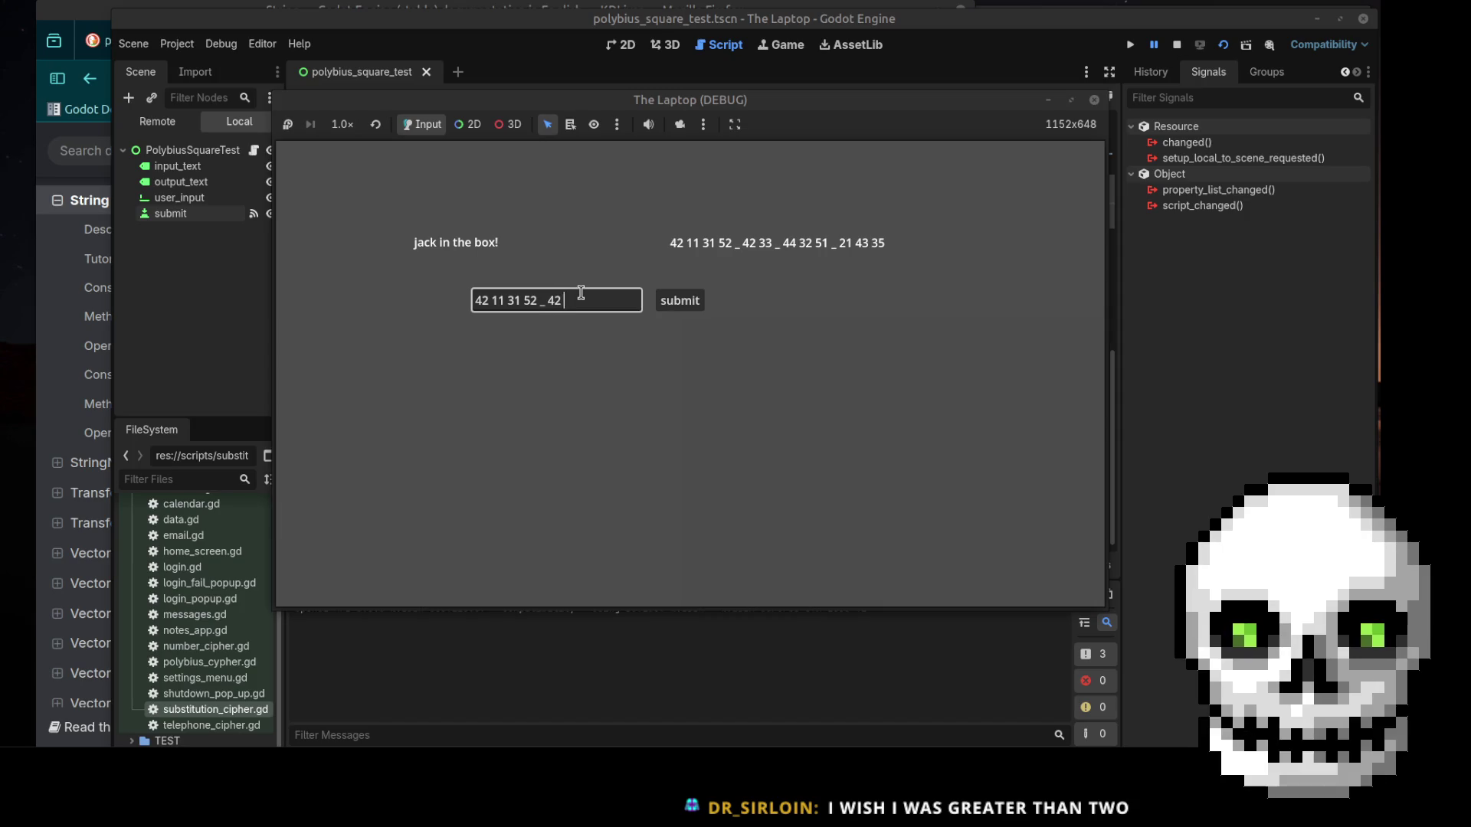
{"action": "type", "text": "33"}
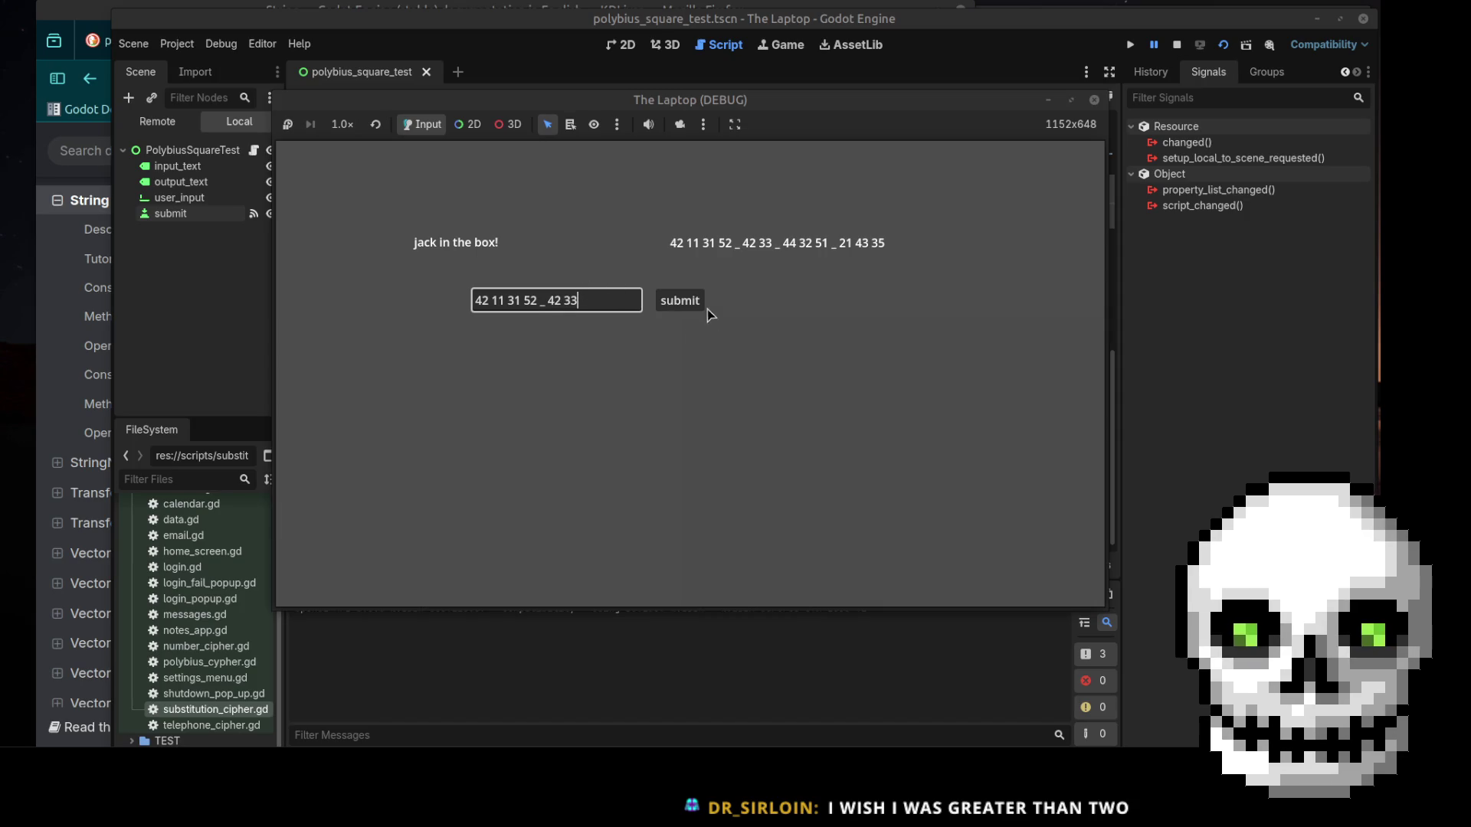
{"action": "left_click", "coordinate": [691, 306]}
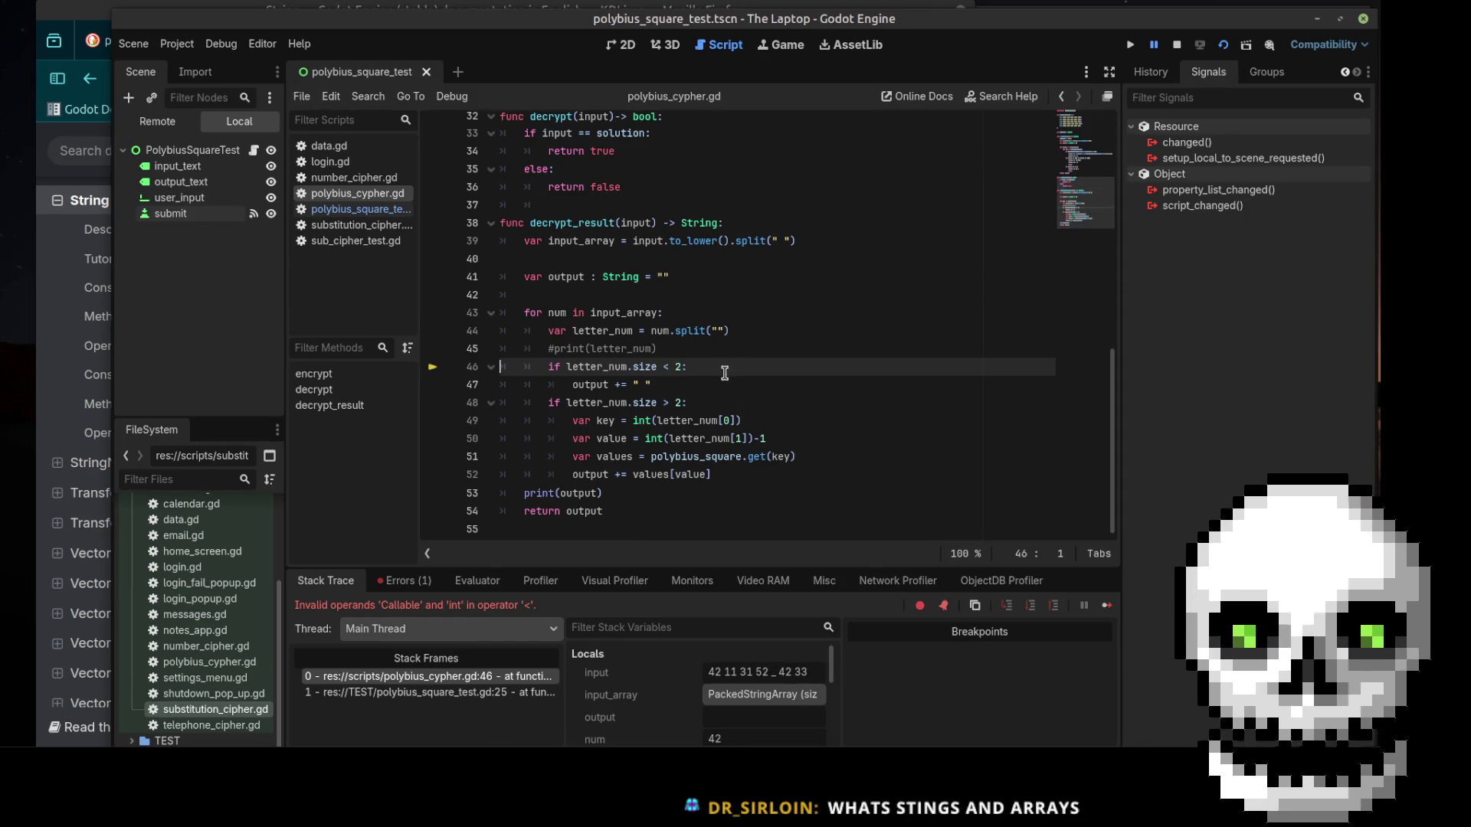
{"action": "left_click", "coordinate": [656, 368]}
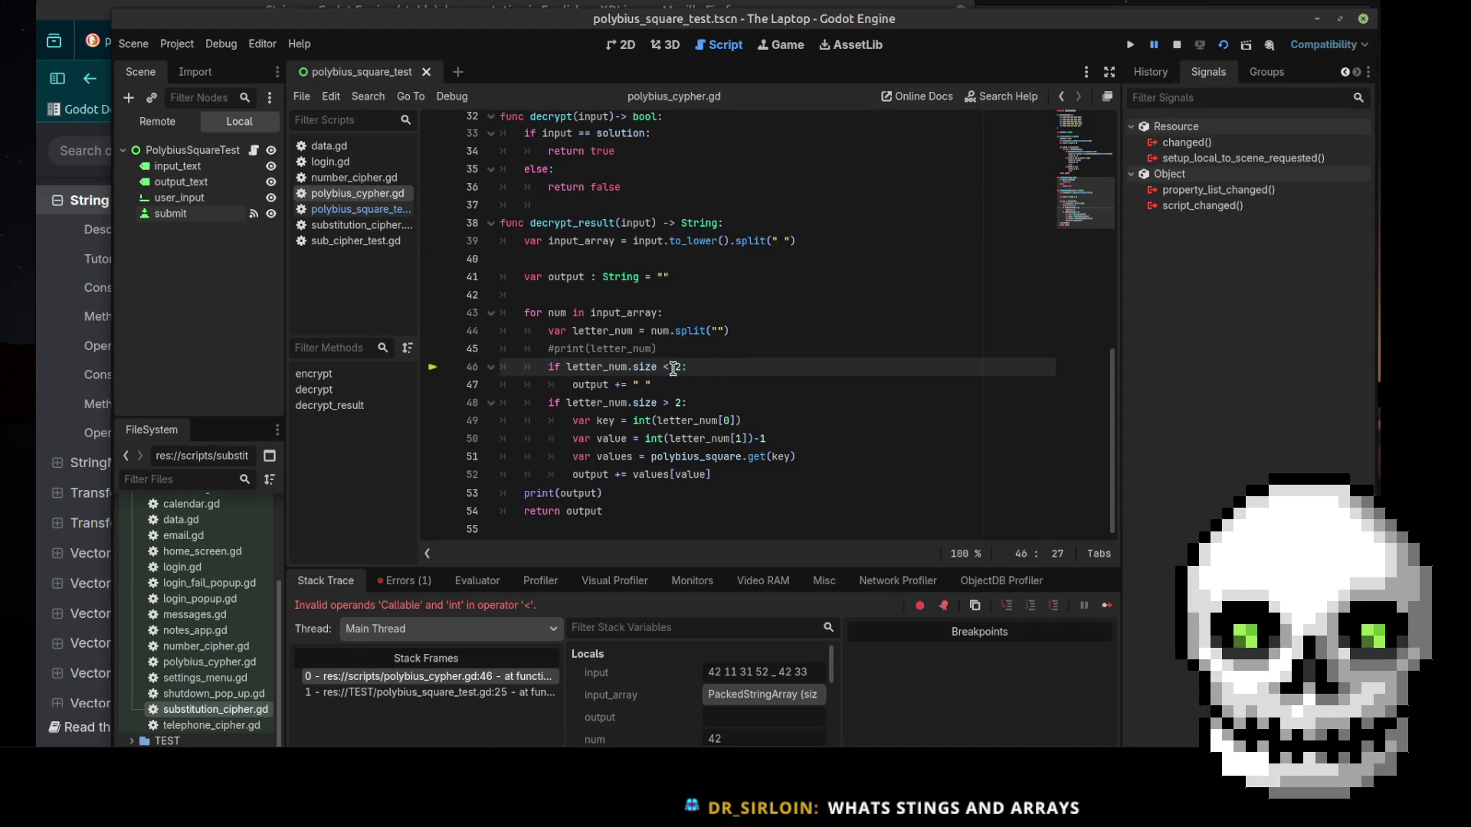
{"action": "left_click", "coordinate": [80, 156]}
Search the Godot docs for 'array', open the Array class page, and study its indexing example
{"action": "type", "text": "array"}
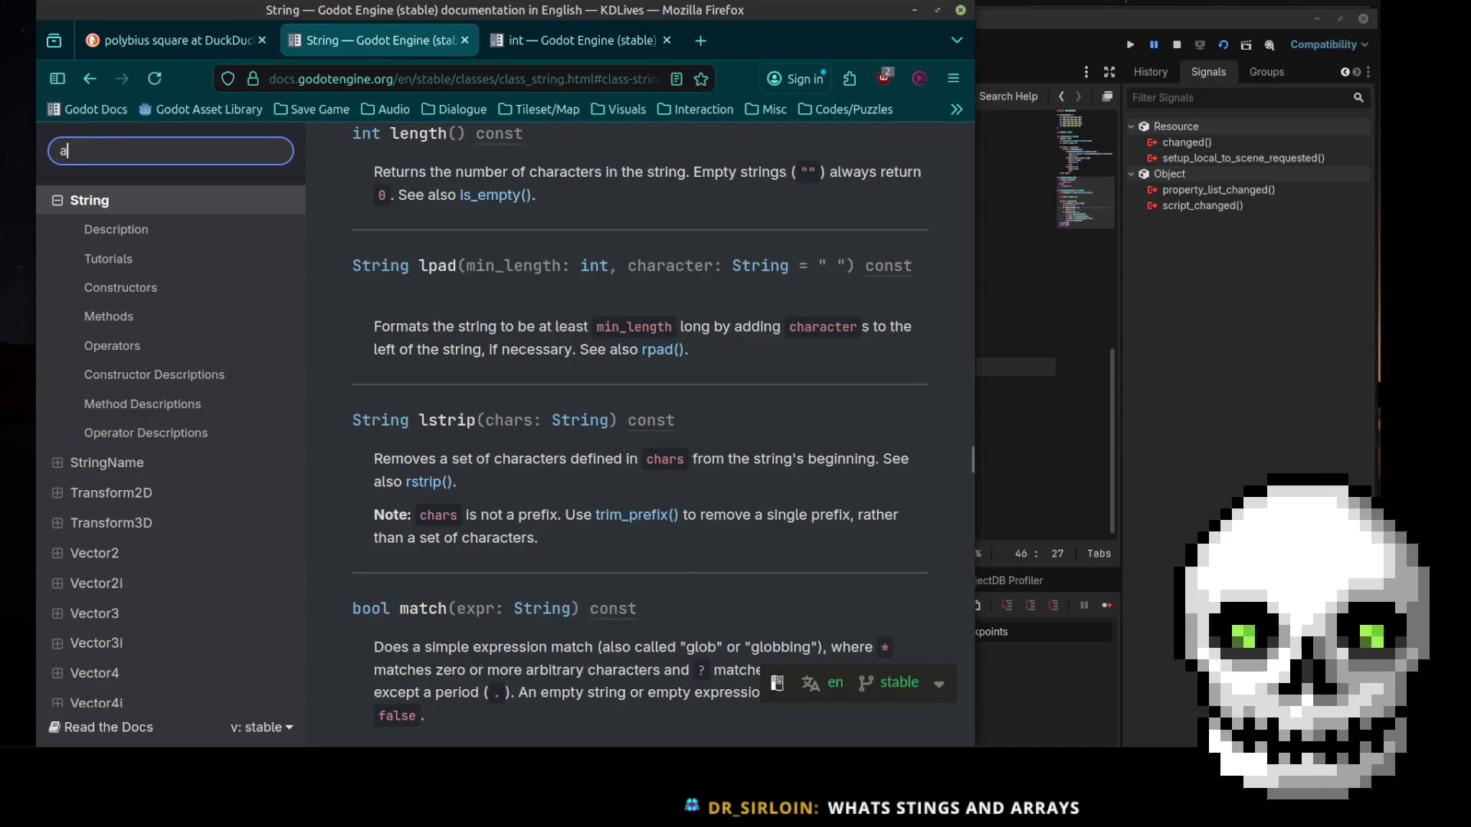
{"action": "key", "text": "Return"}
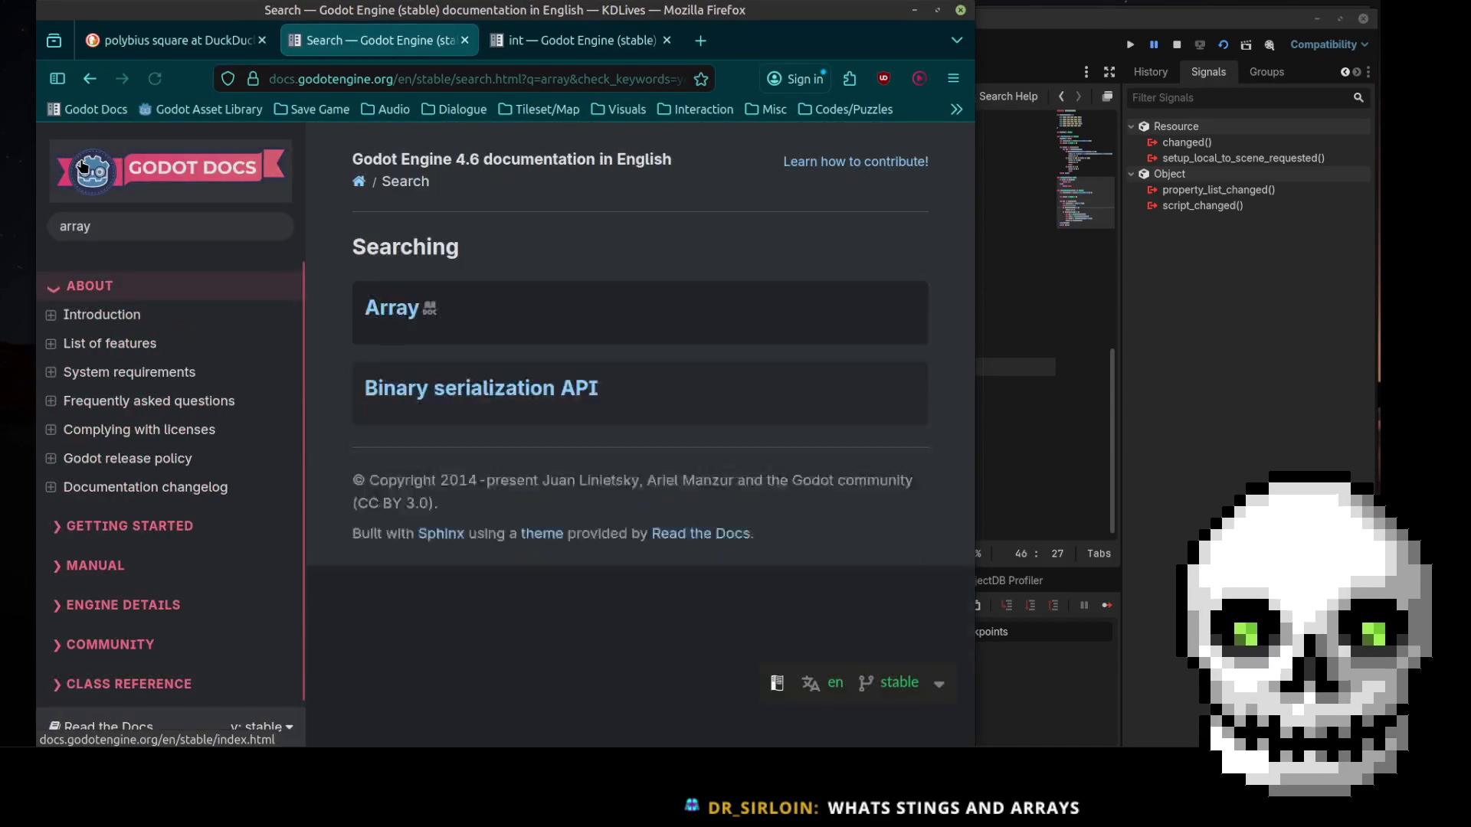
{"action": "left_click", "coordinate": [393, 308]}
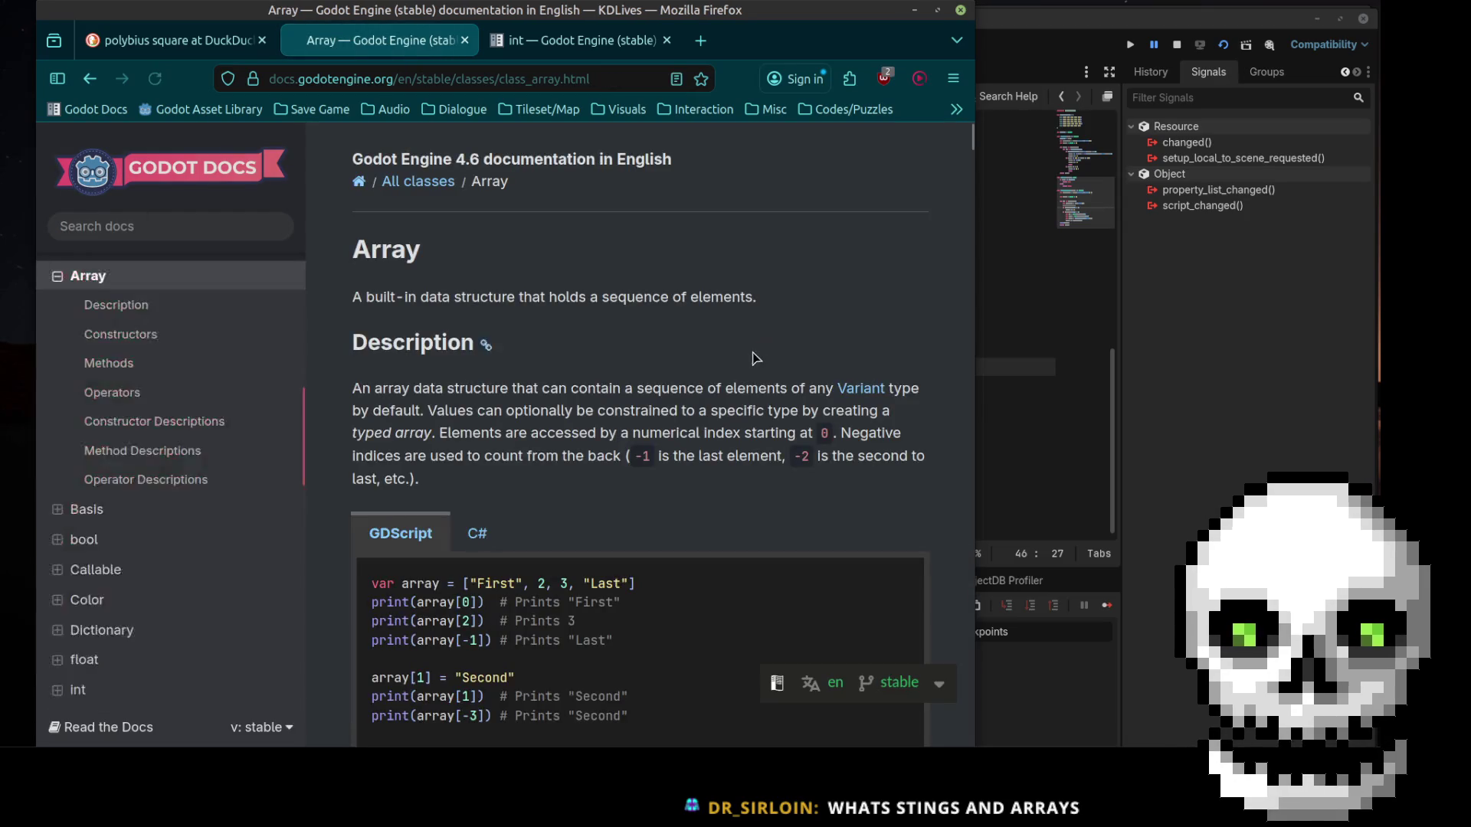
{"action": "scroll", "coordinate": [755, 337], "scroll_direction": "down", "scroll_amount": 3}
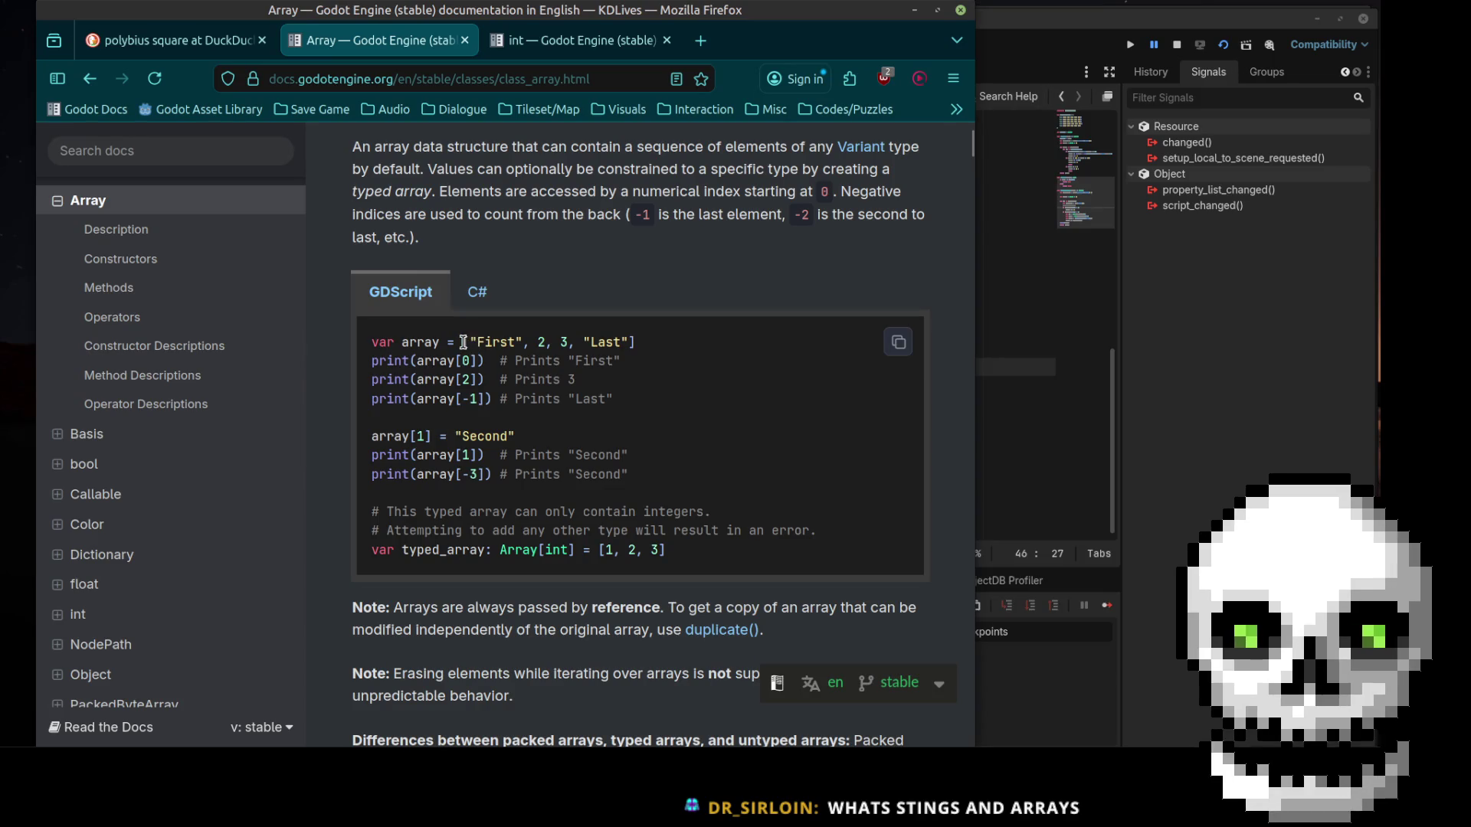
{"action": "left_click_drag", "start_coordinate": [469, 344], "coordinate": [524, 345]}
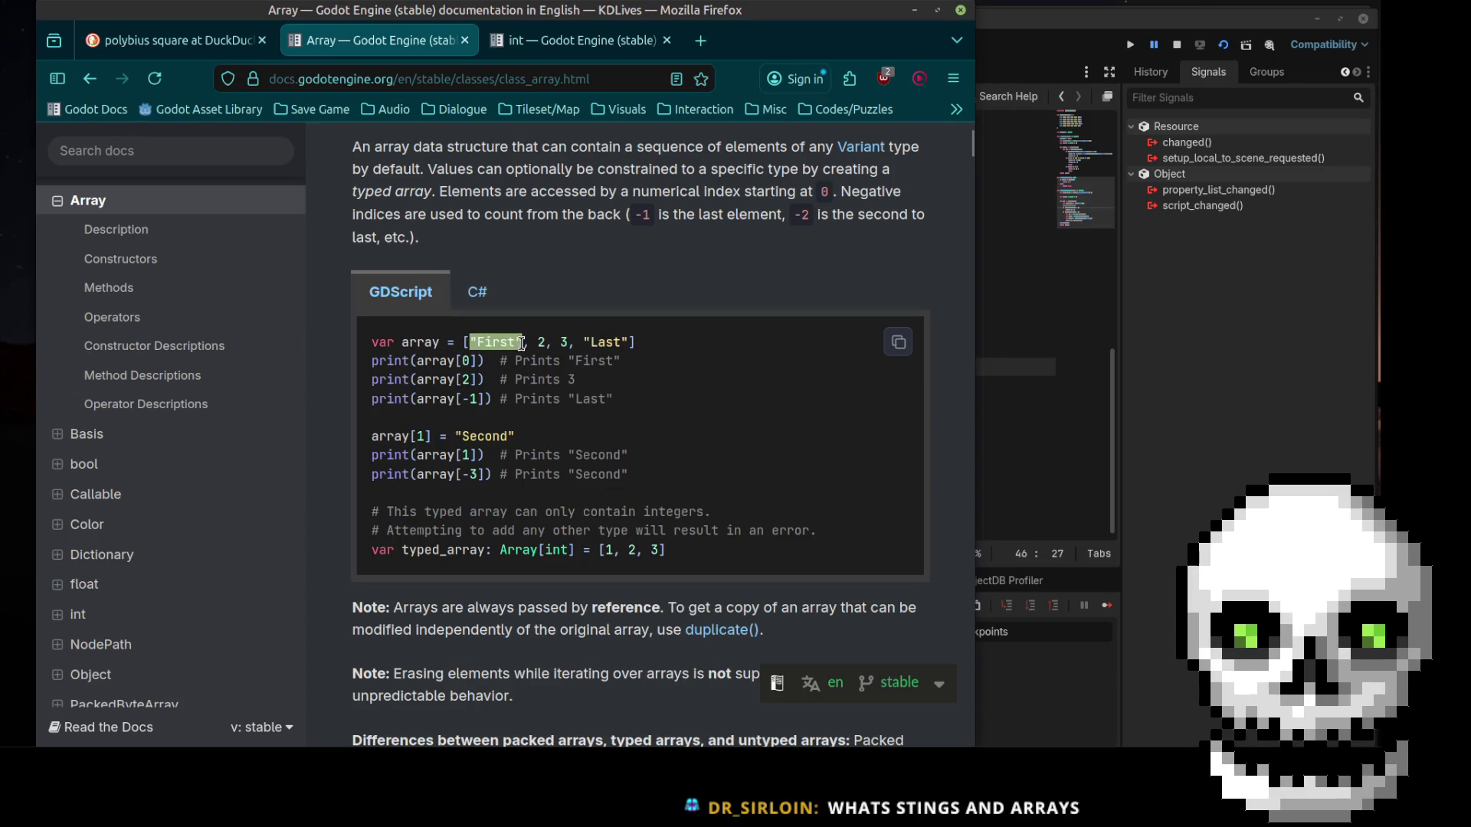
{"action": "left_click", "coordinate": [540, 343]}
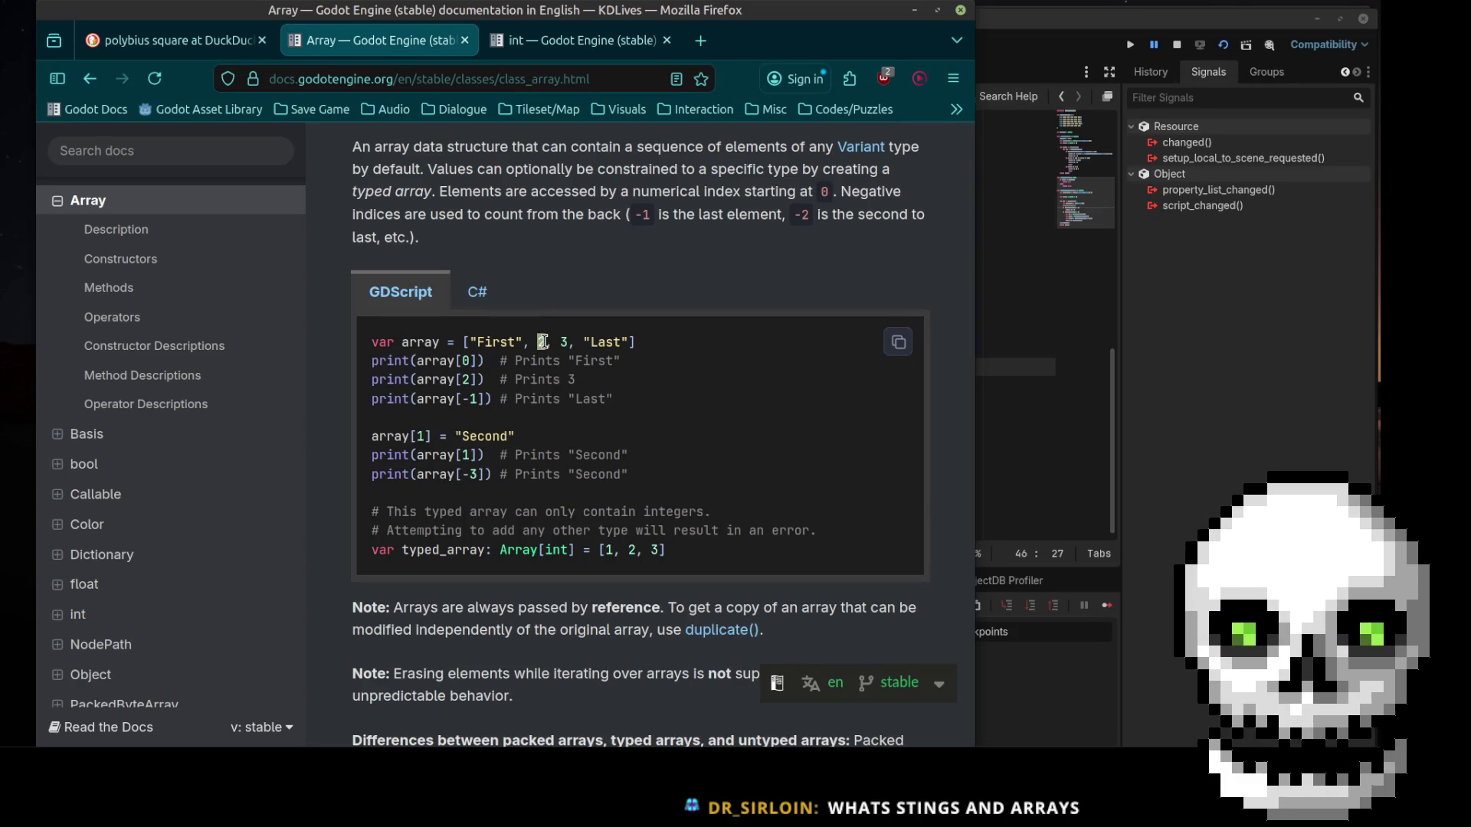
{"action": "double_click", "coordinate": [542, 343]}
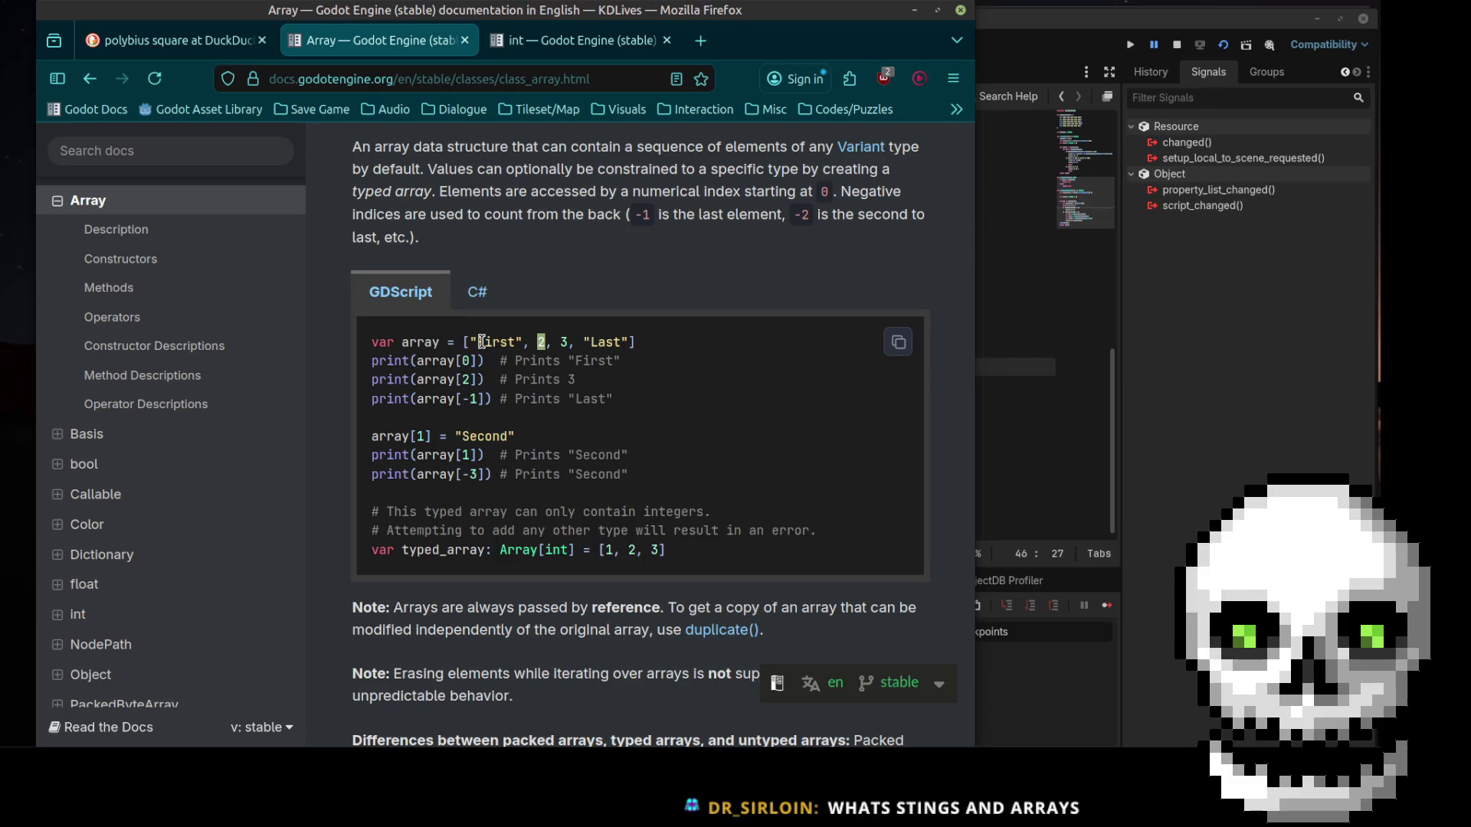
{"action": "left_click", "coordinate": [1004, 245]}
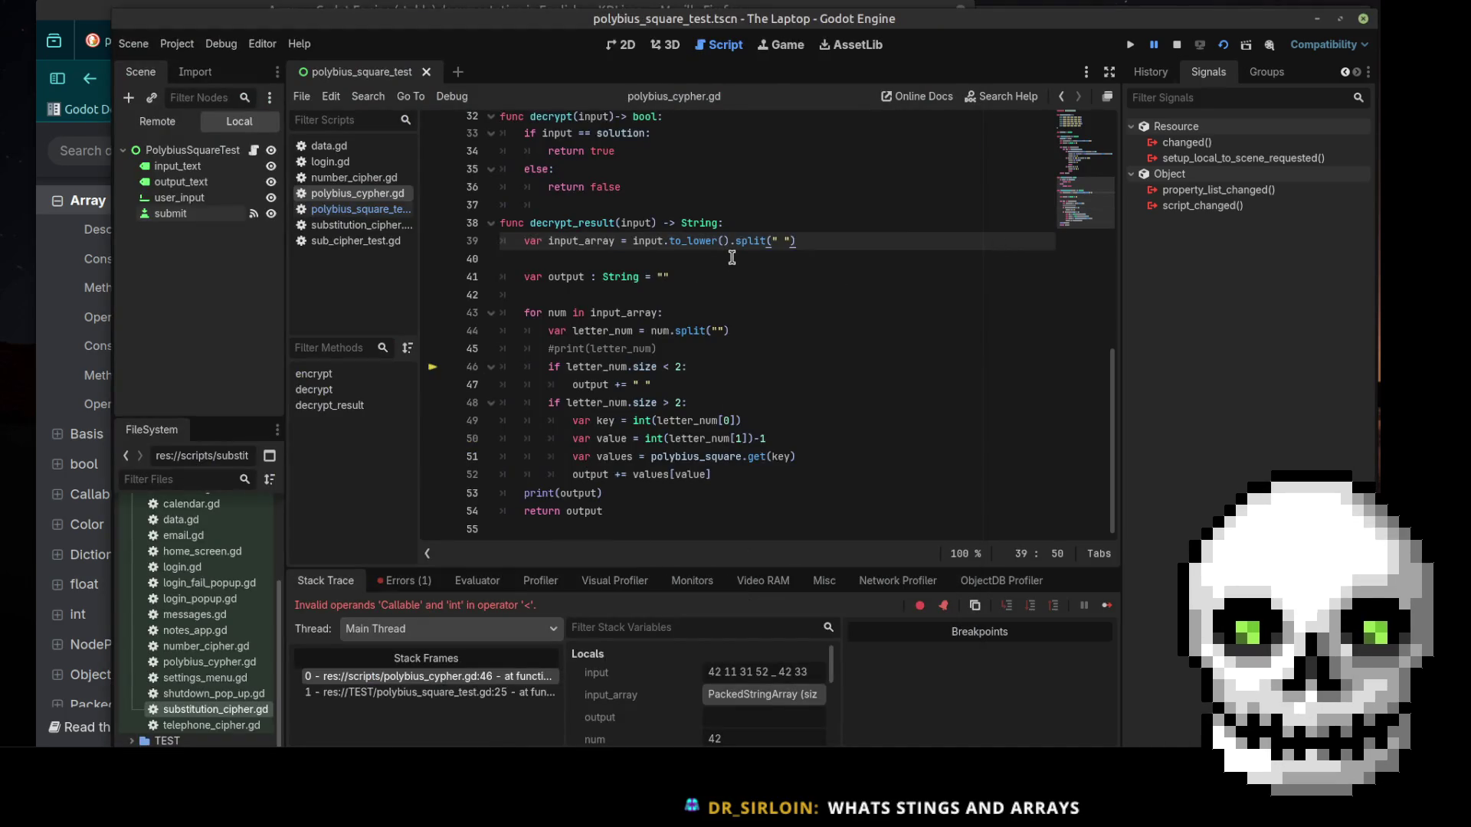
{"action": "left_click", "coordinate": [670, 259]}
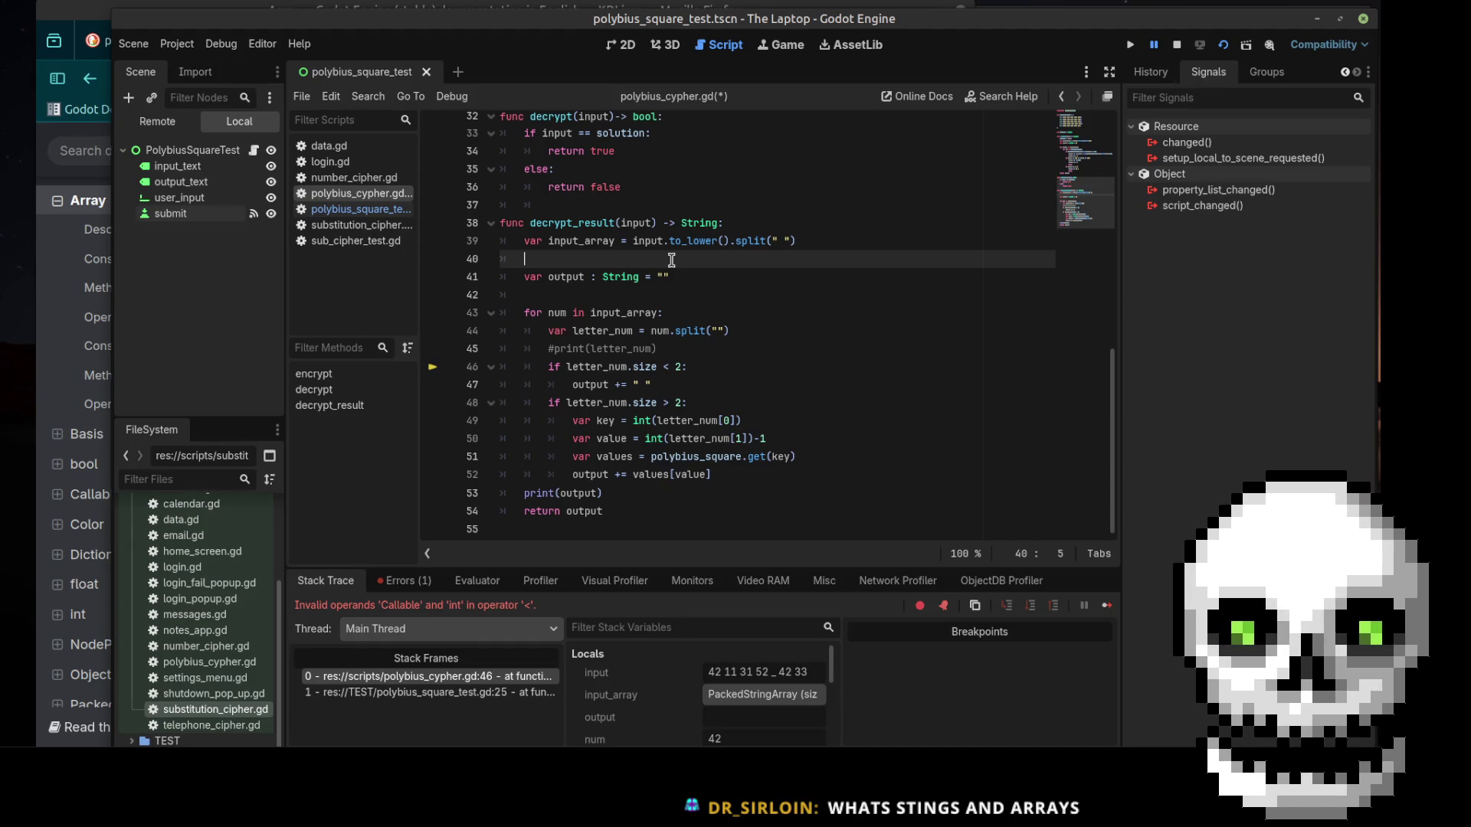
{"action": "type", "text": "var test = "}
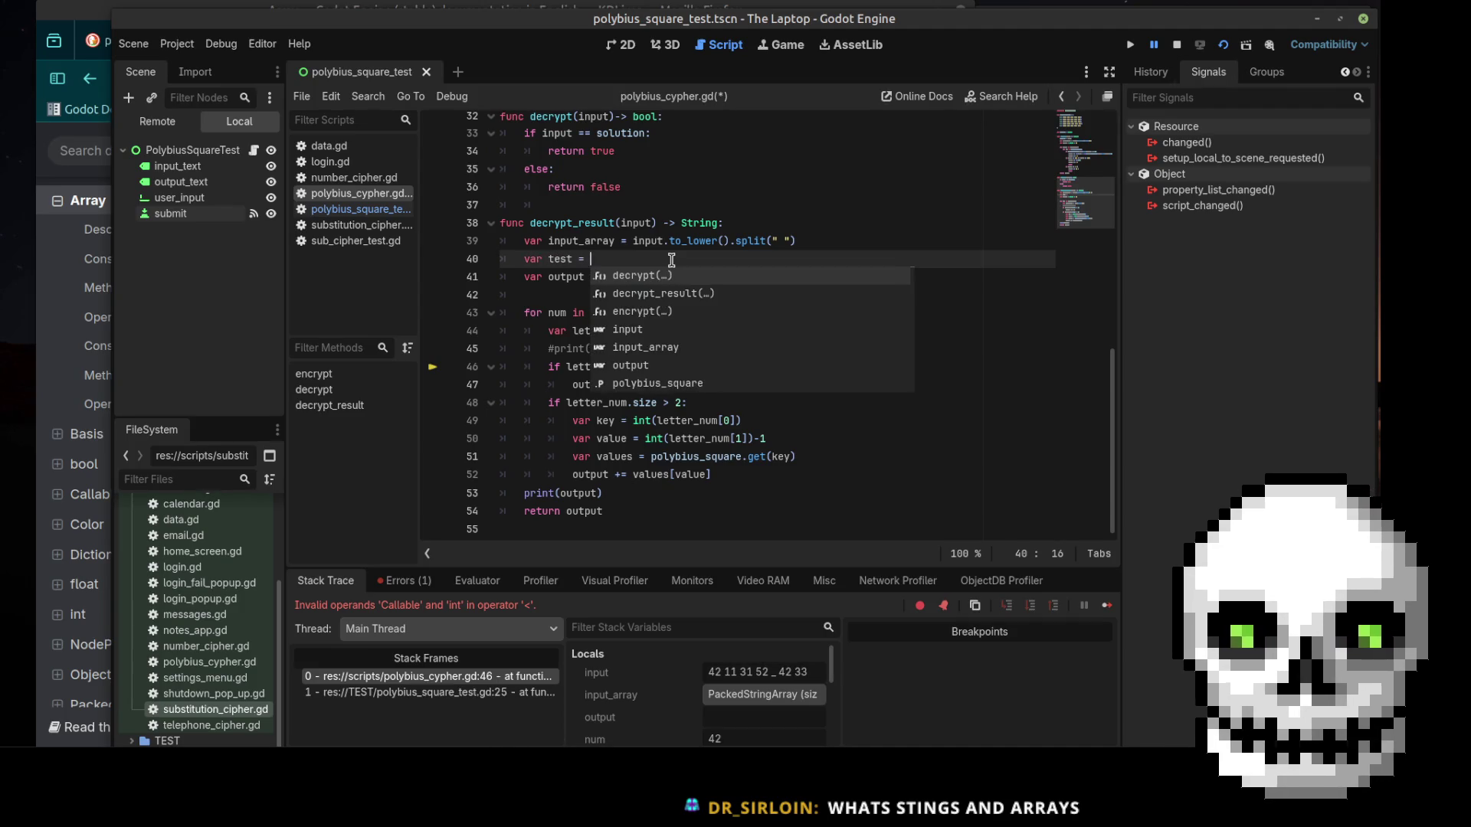
{"action": "type", "text": "\""}
{"action": "type", "text": "1234"}
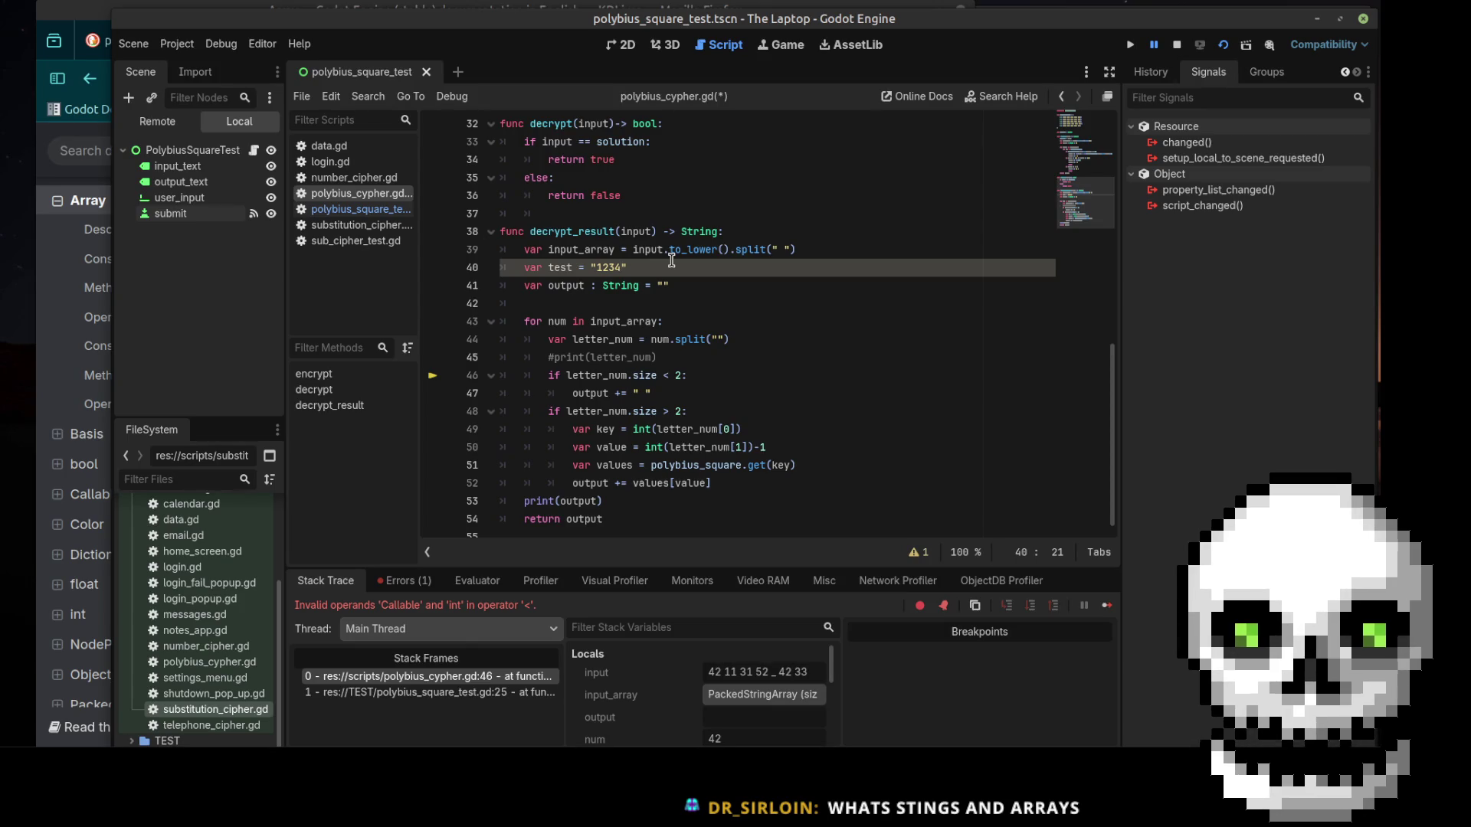
{"action": "left_click_drag", "start_coordinate": [627, 267], "coordinate": [511, 268]}
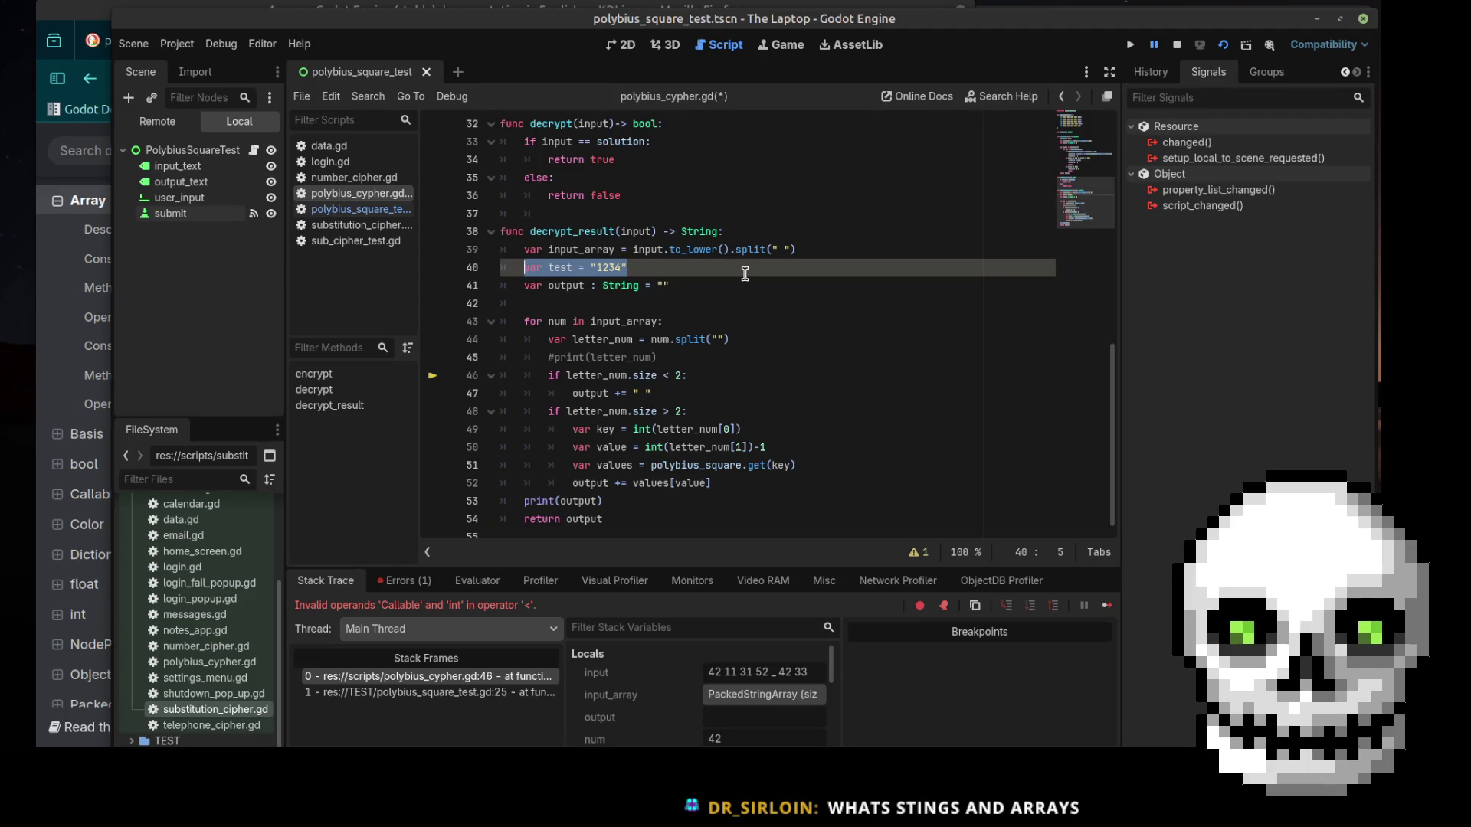
{"action": "key", "text": "BackSpace"}
{"action": "key", "text": "BackSpace"}
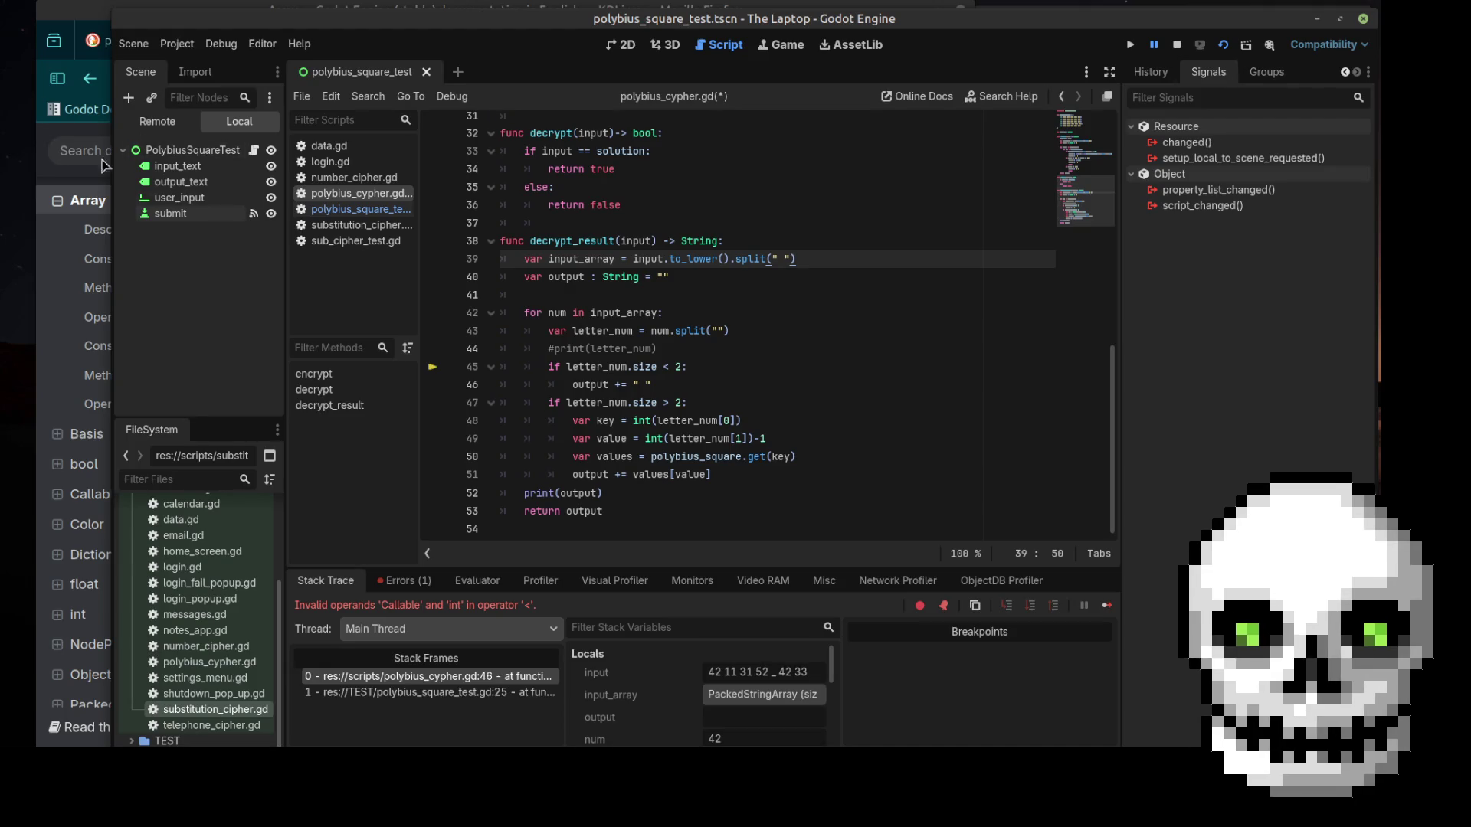
Scroll through the Array docs' methods list down to size(), then return to the Godot editor
{"action": "left_click", "coordinate": [76, 150]}
{"action": "scroll", "coordinate": [644, 357], "scroll_direction": "down", "scroll_amount": 10}
{"action": "scroll", "coordinate": [644, 356], "scroll_direction": "down", "scroll_amount": 3}
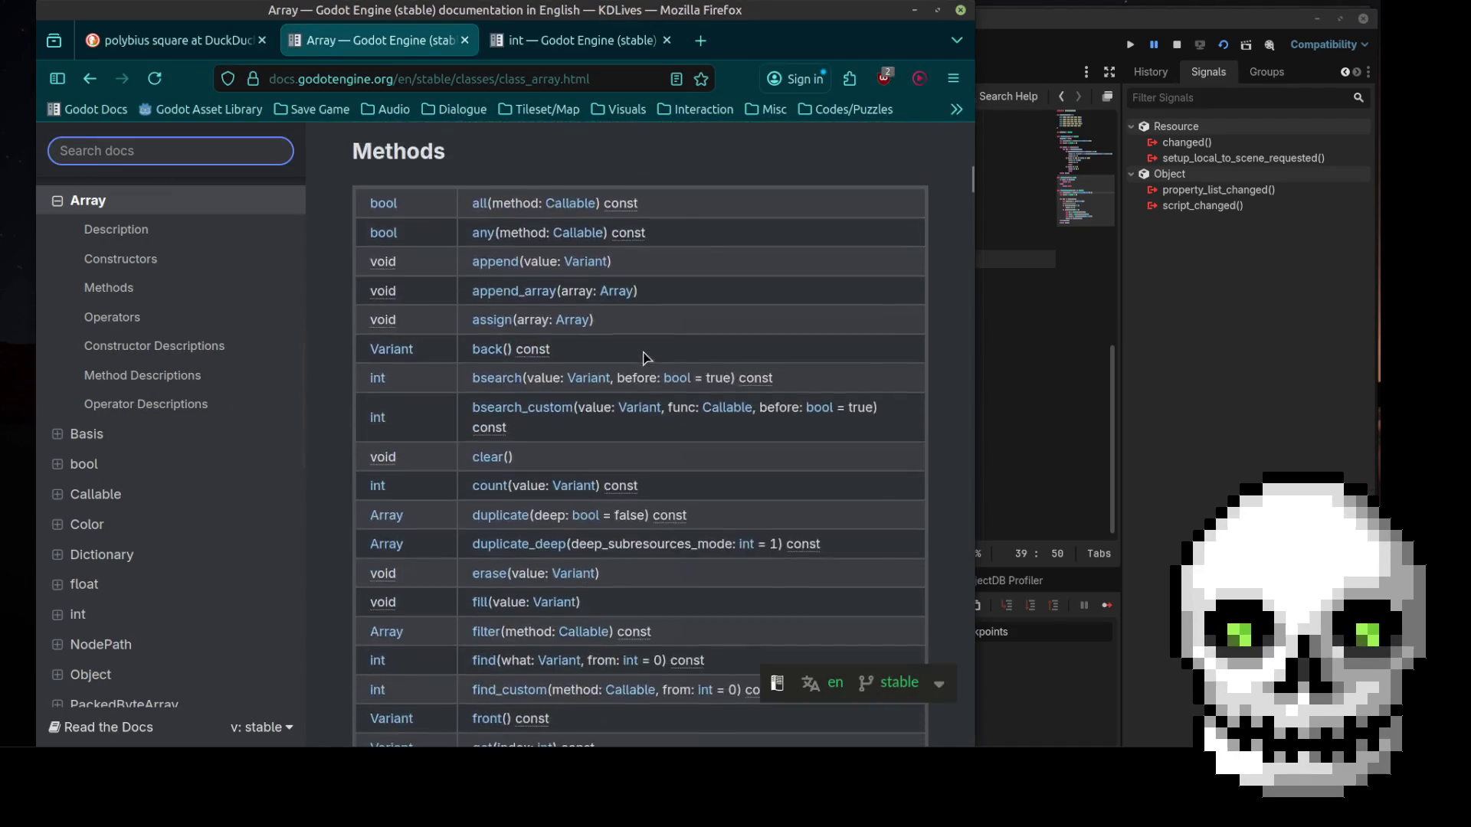
{"action": "scroll", "coordinate": [644, 356], "scroll_direction": "up", "scroll_amount": 5}
{"action": "scroll", "coordinate": [666, 473], "scroll_direction": "down", "scroll_amount": 6}
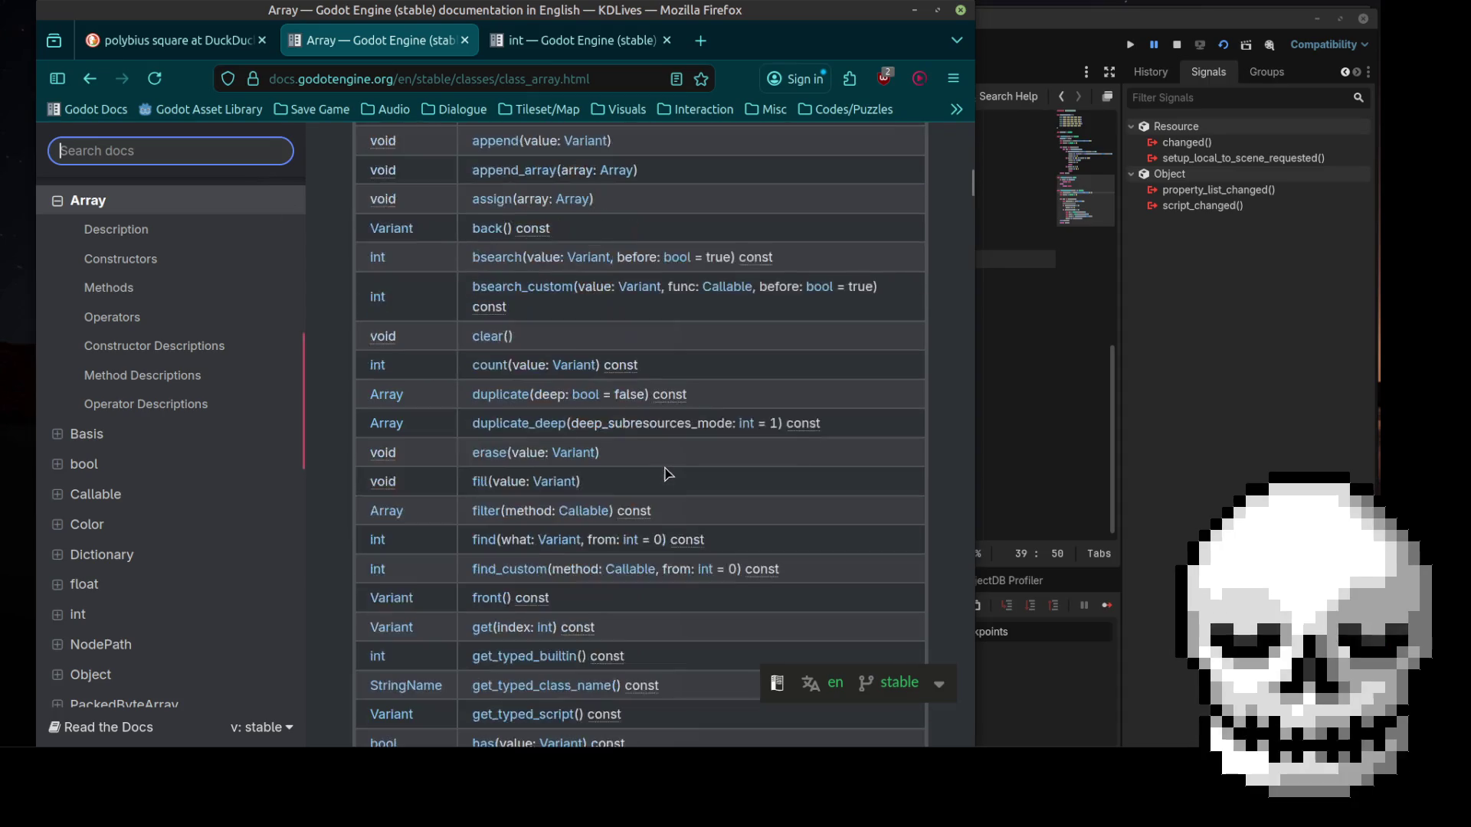
{"action": "scroll", "coordinate": [576, 333], "scroll_direction": "up", "scroll_amount": 2}
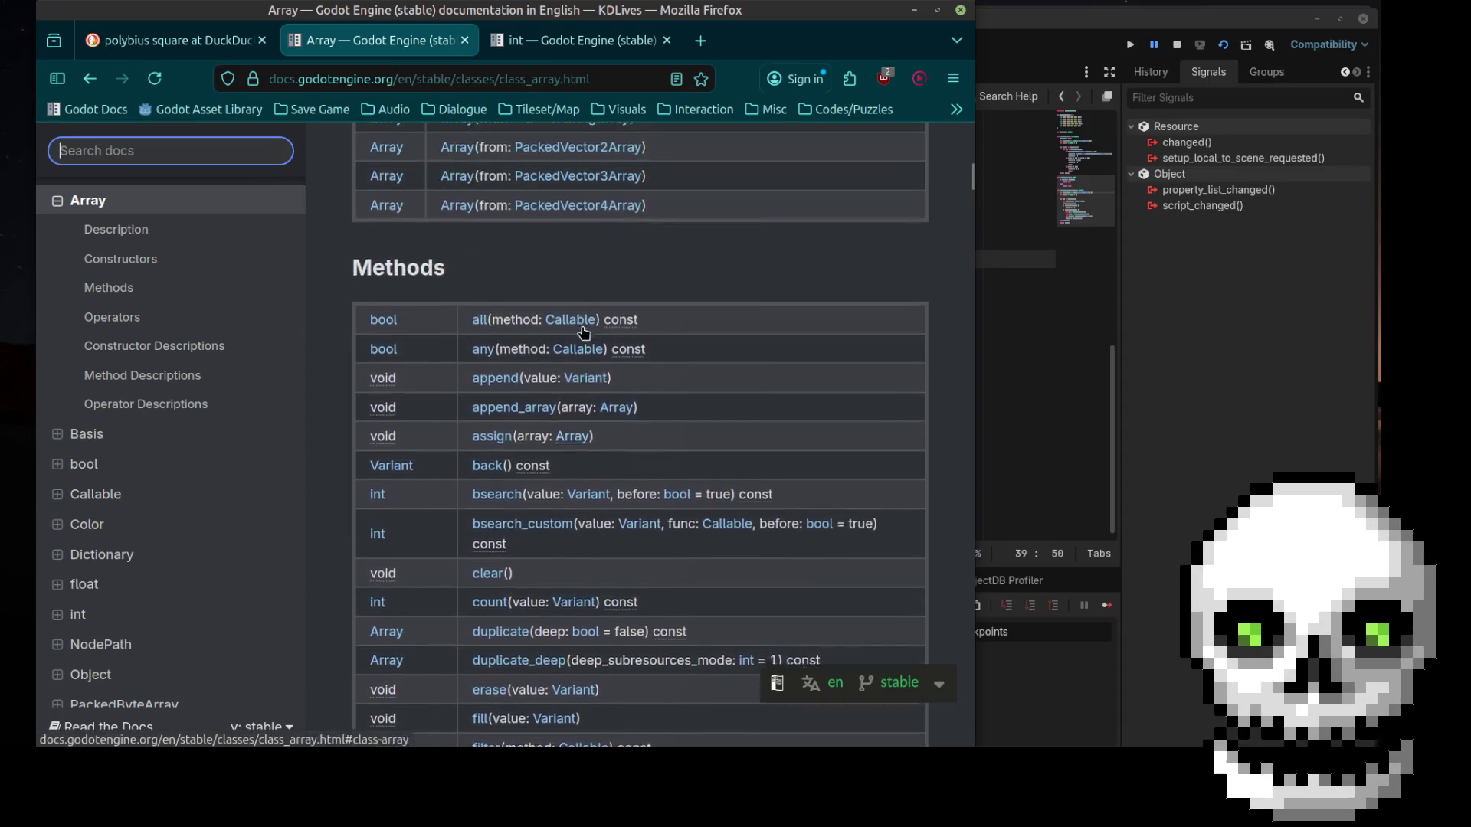
{"action": "scroll", "coordinate": [579, 332], "scroll_direction": "down", "scroll_amount": 8}
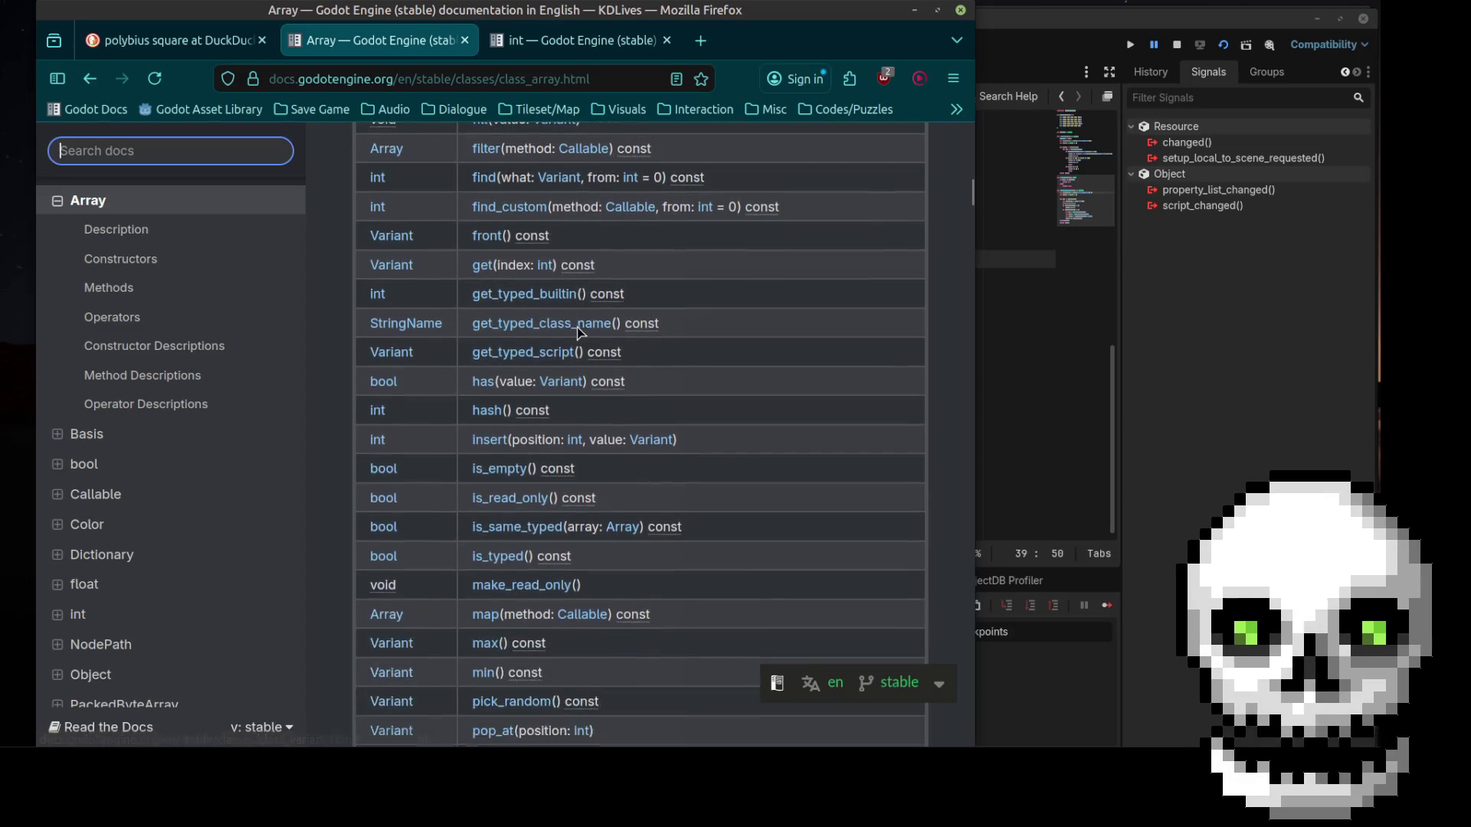
{"action": "scroll", "coordinate": [659, 450], "scroll_direction": "down", "scroll_amount": 3}
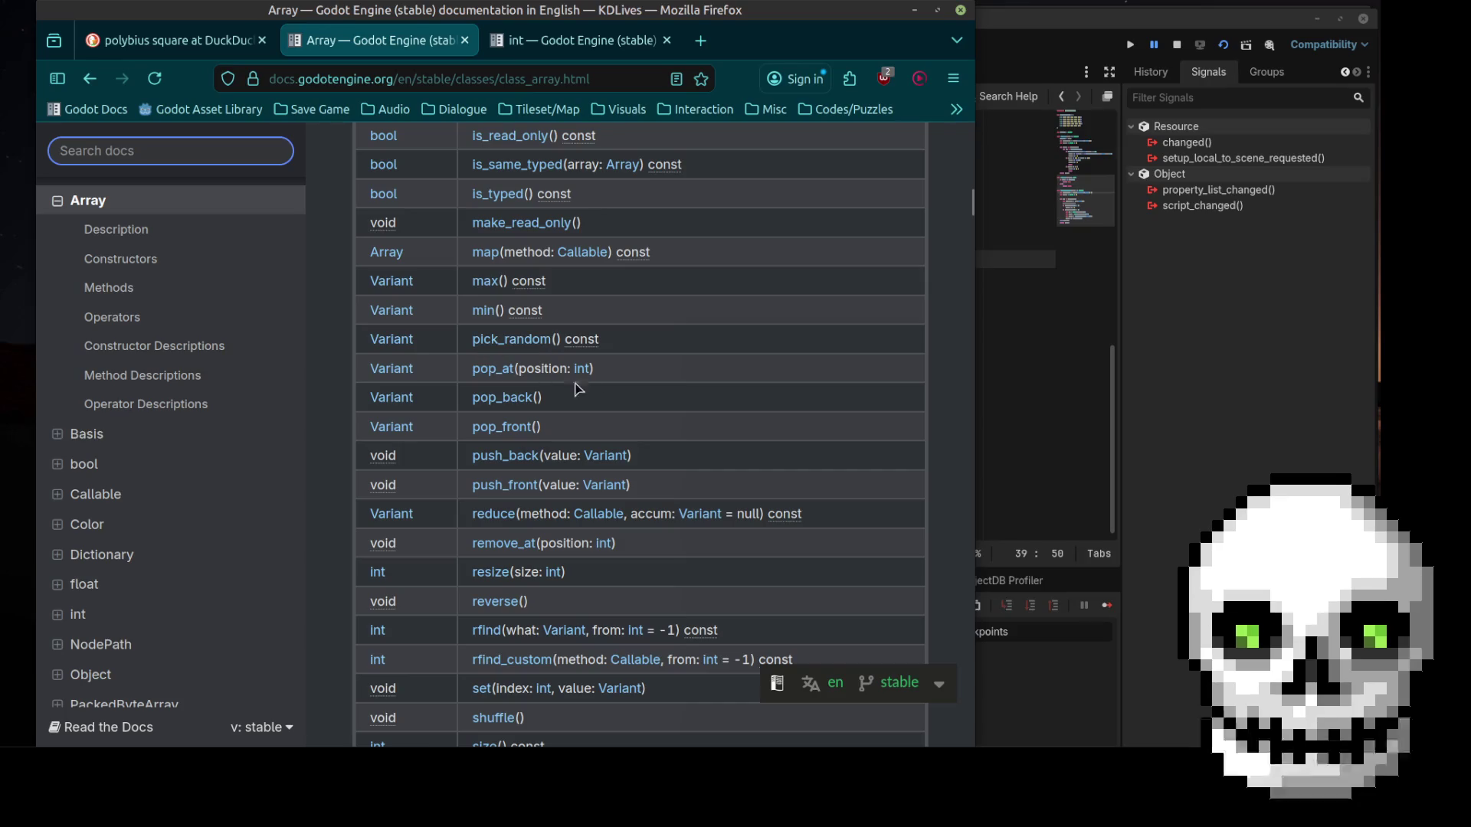
{"action": "scroll", "coordinate": [610, 397], "scroll_direction": "down", "scroll_amount": 2}
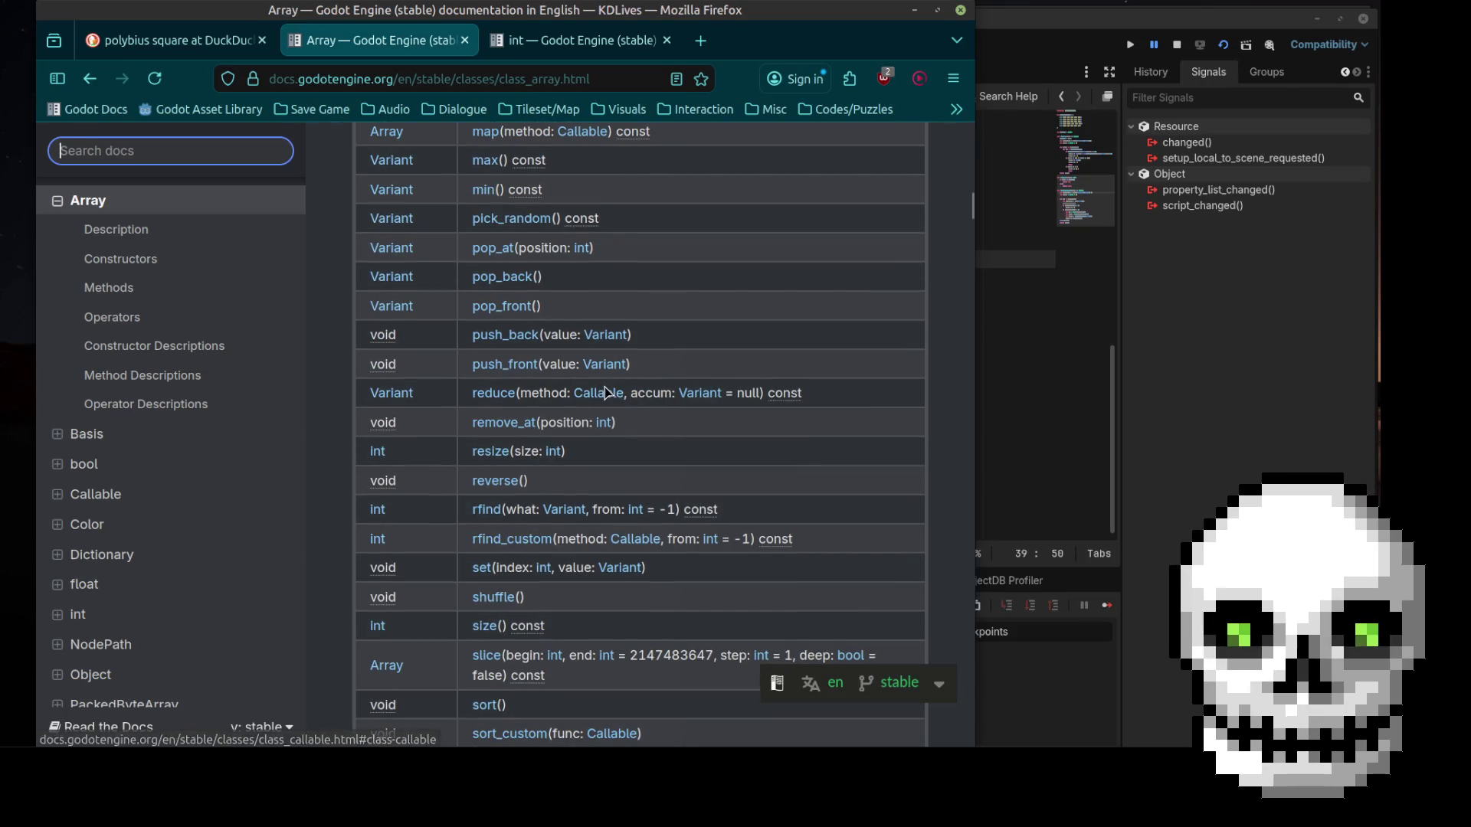
{"action": "scroll", "coordinate": [651, 454], "scroll_direction": "down", "scroll_amount": 2}
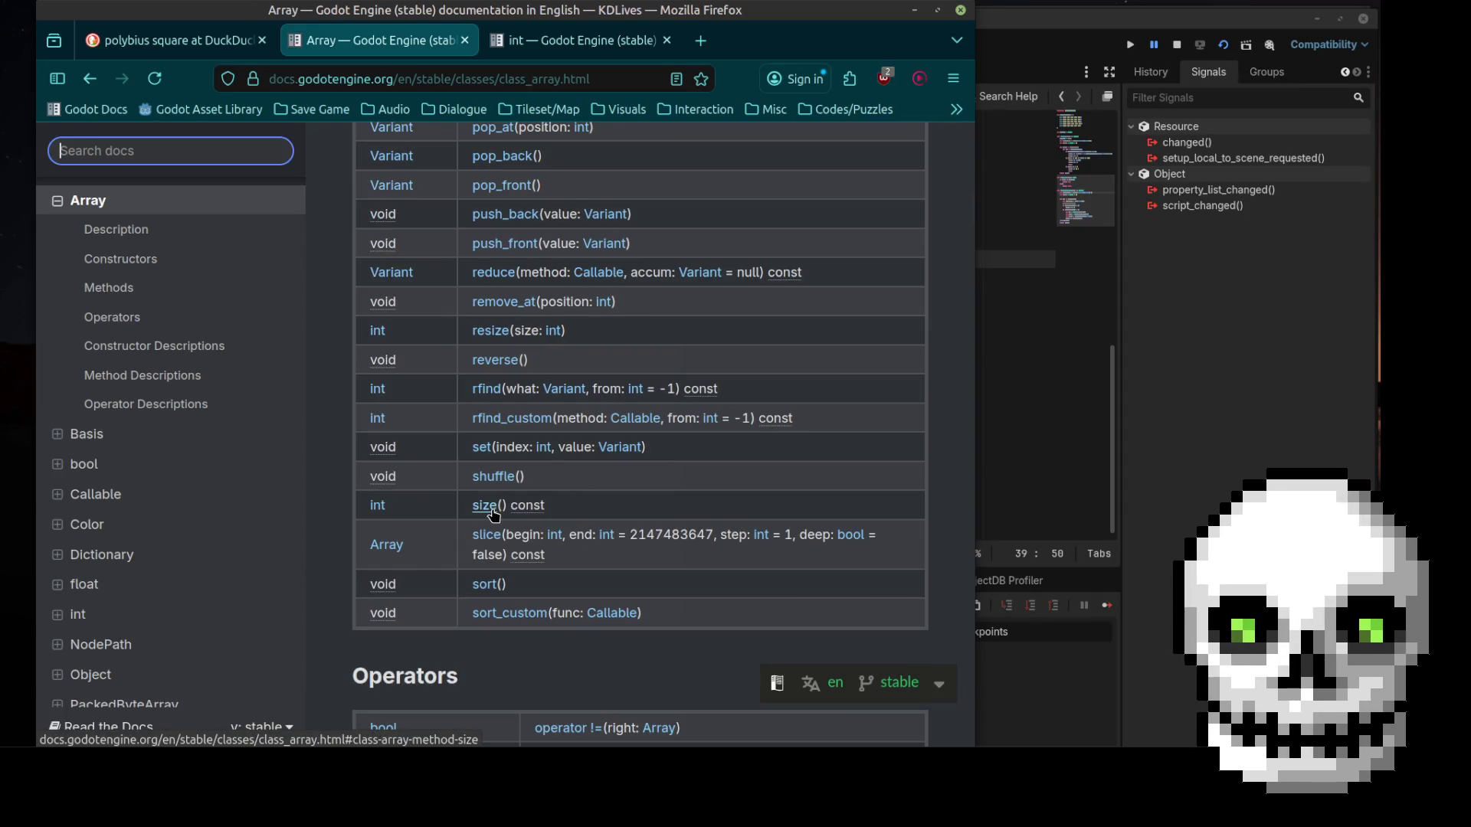
{"action": "key", "text": "alt+Tab"}
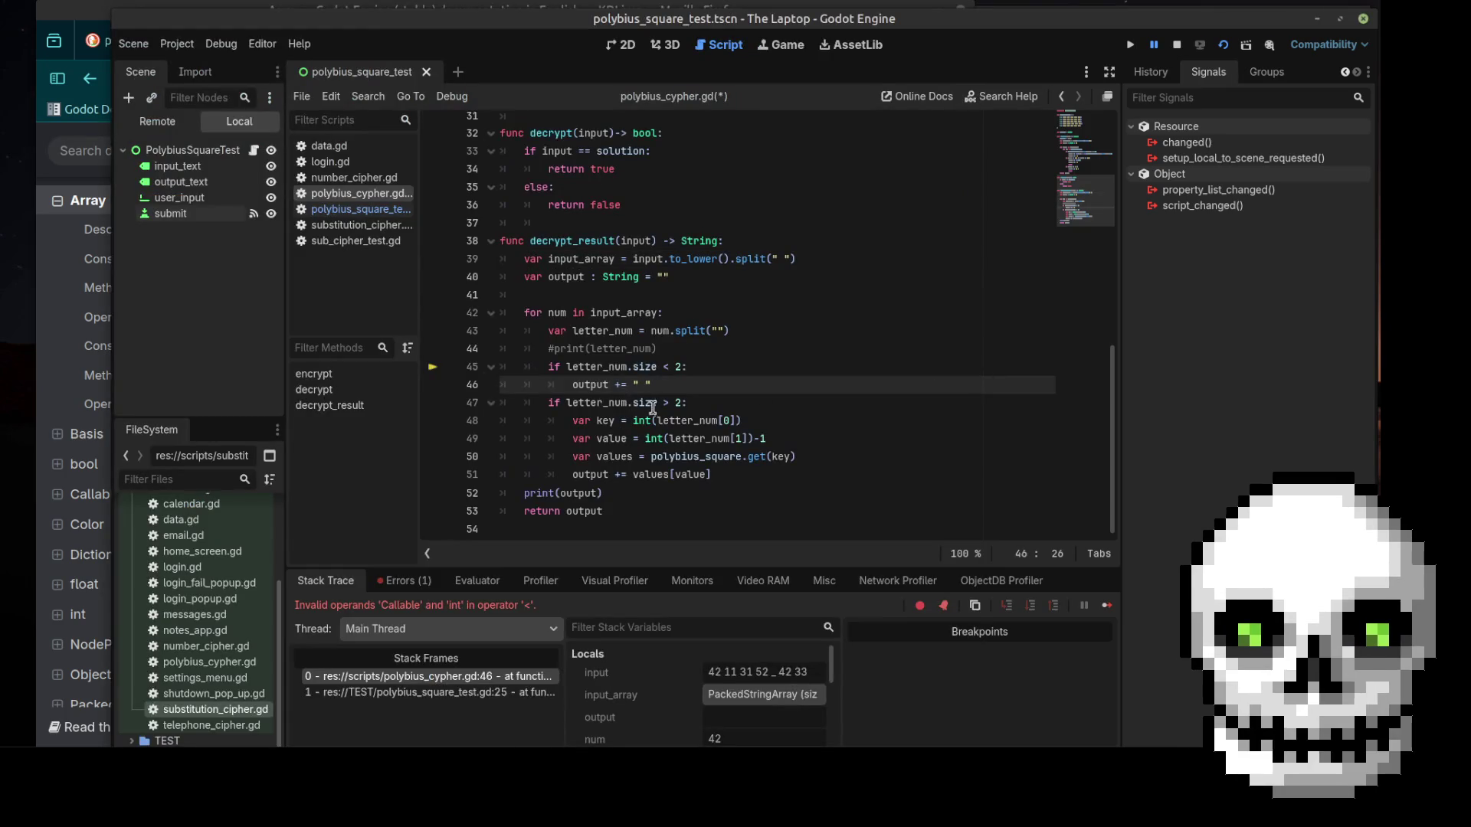
Add () after size in both letter_num checks on lines 45 and 47, and save polybius_cypher.gd
{"action": "left_click", "coordinate": [657, 366]}
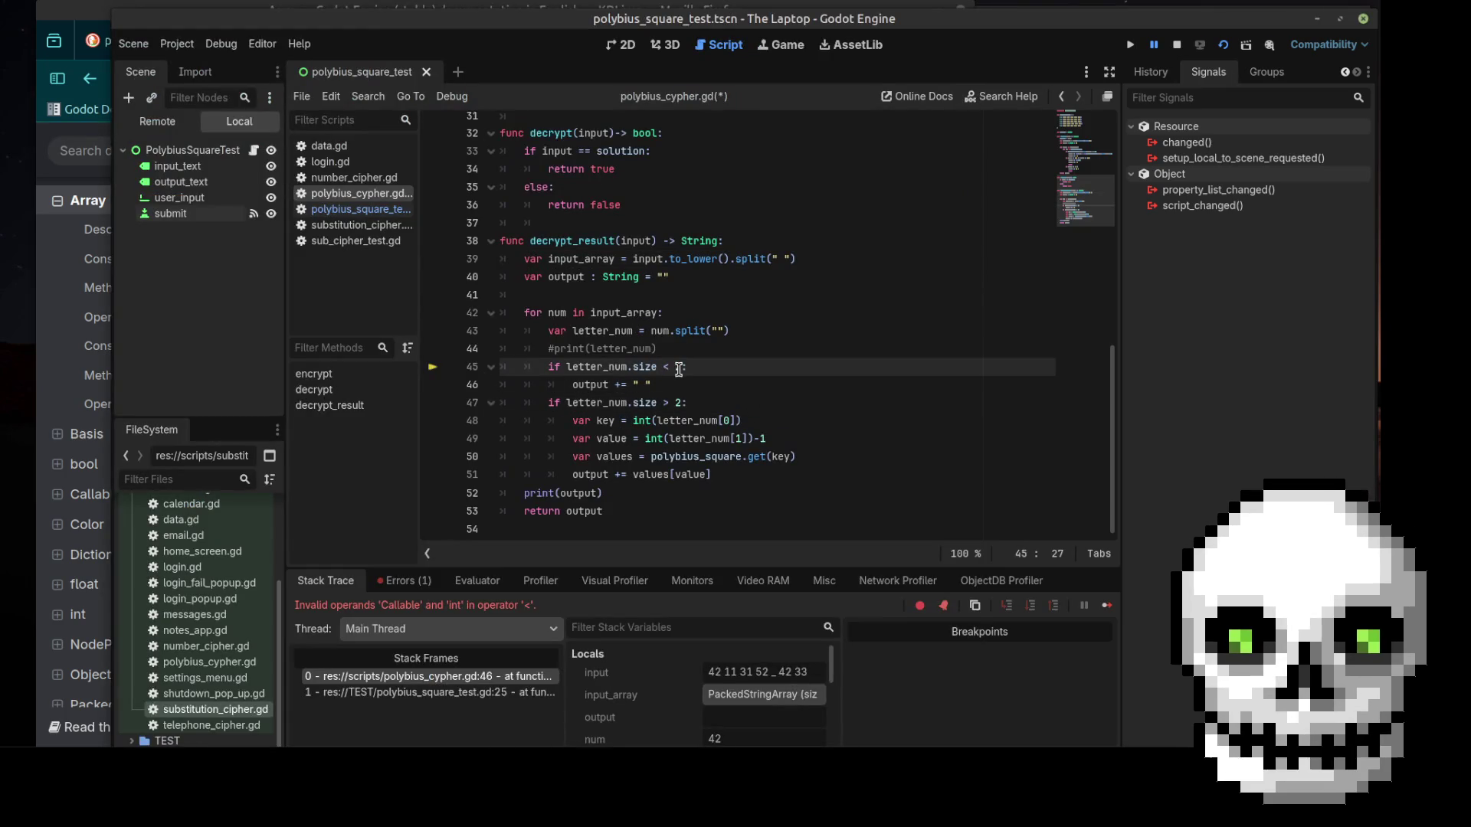
{"action": "type", "text": "()"}
{"action": "key", "text": "Down"}
{"action": "key", "text": "Down"}
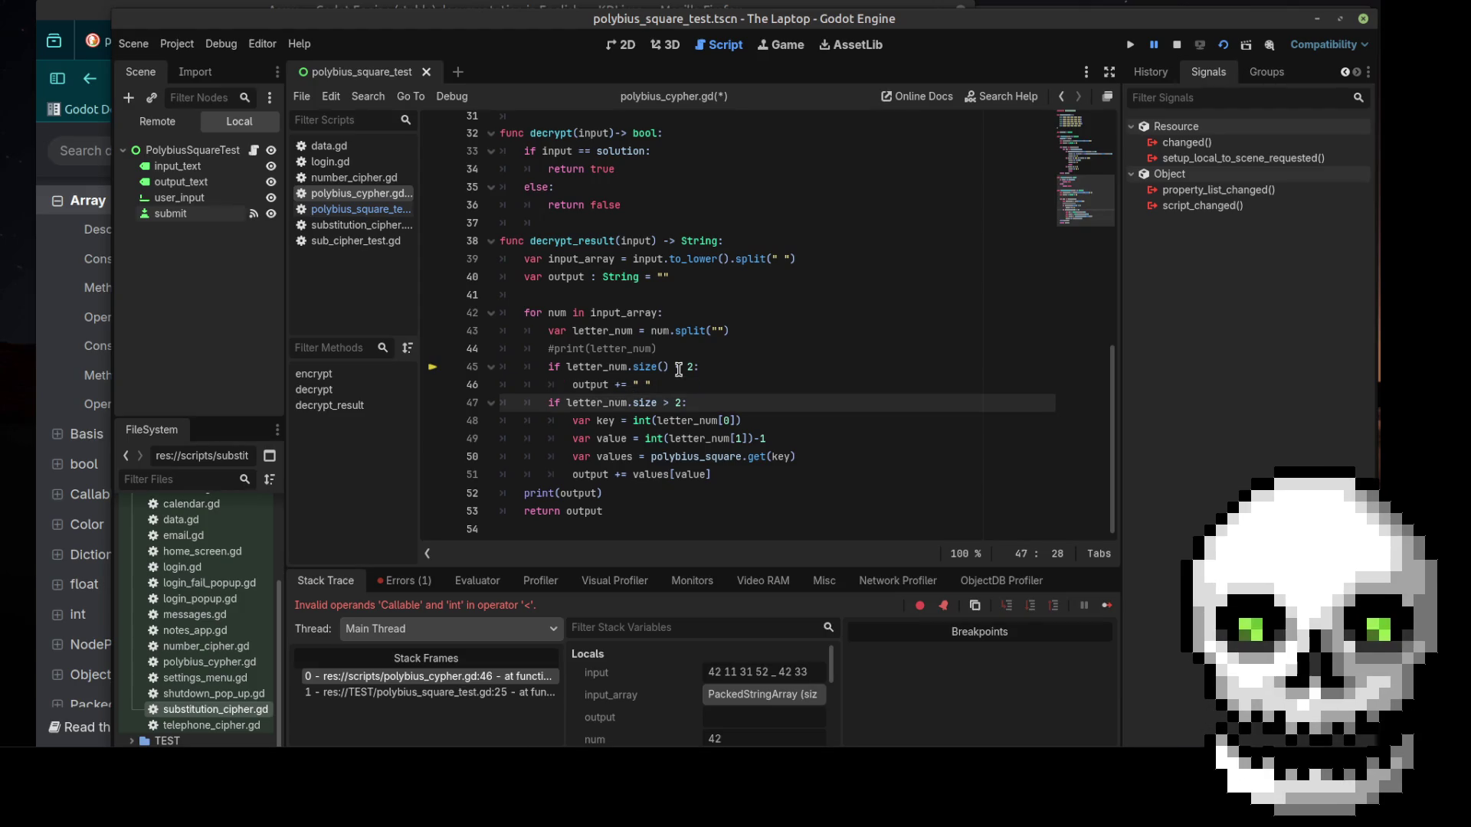
{"action": "type", "text": "()"}
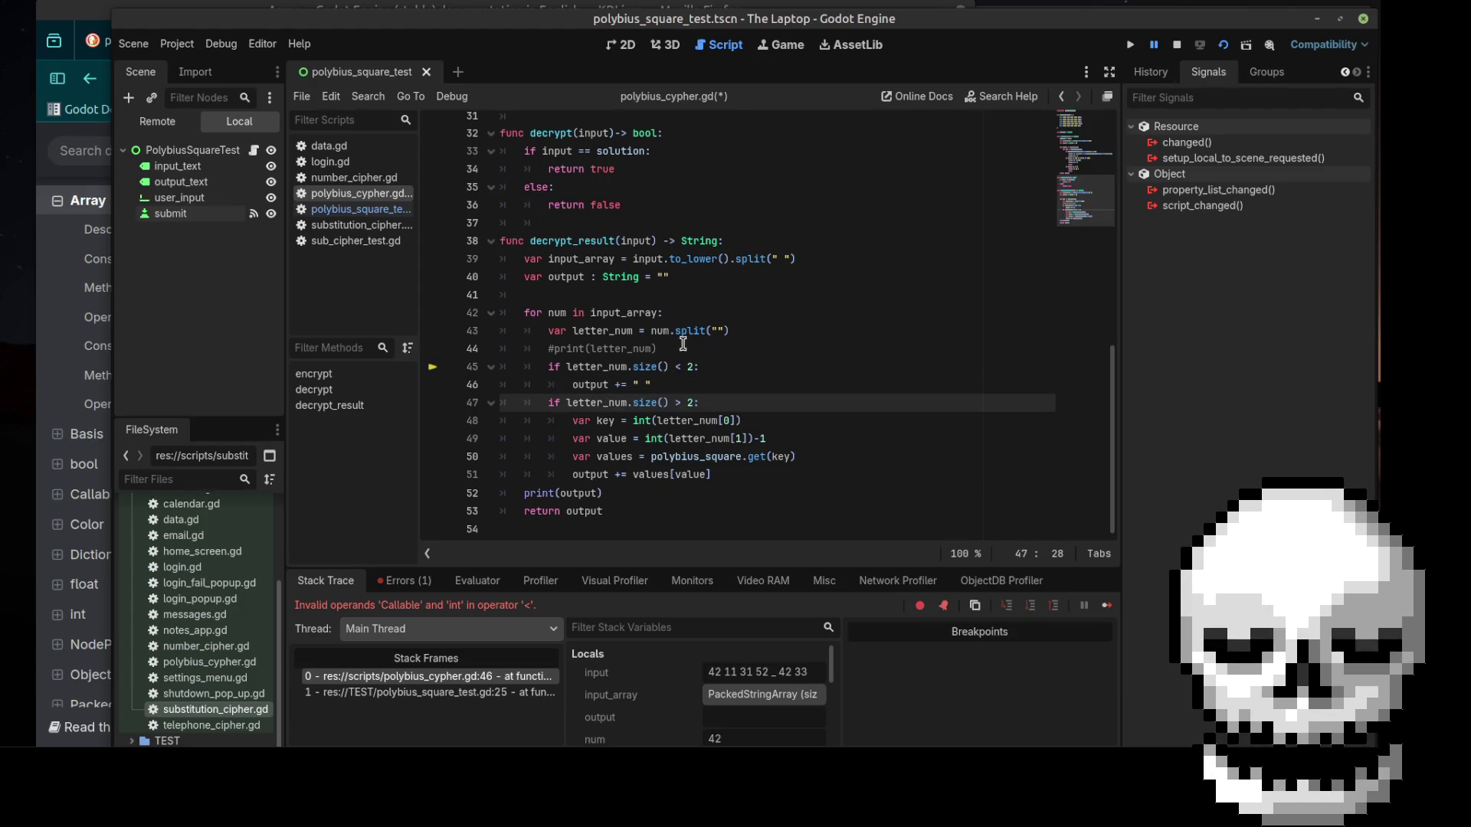
{"action": "left_click", "coordinate": [703, 346]}
{"action": "key", "text": "ctrl+s"}
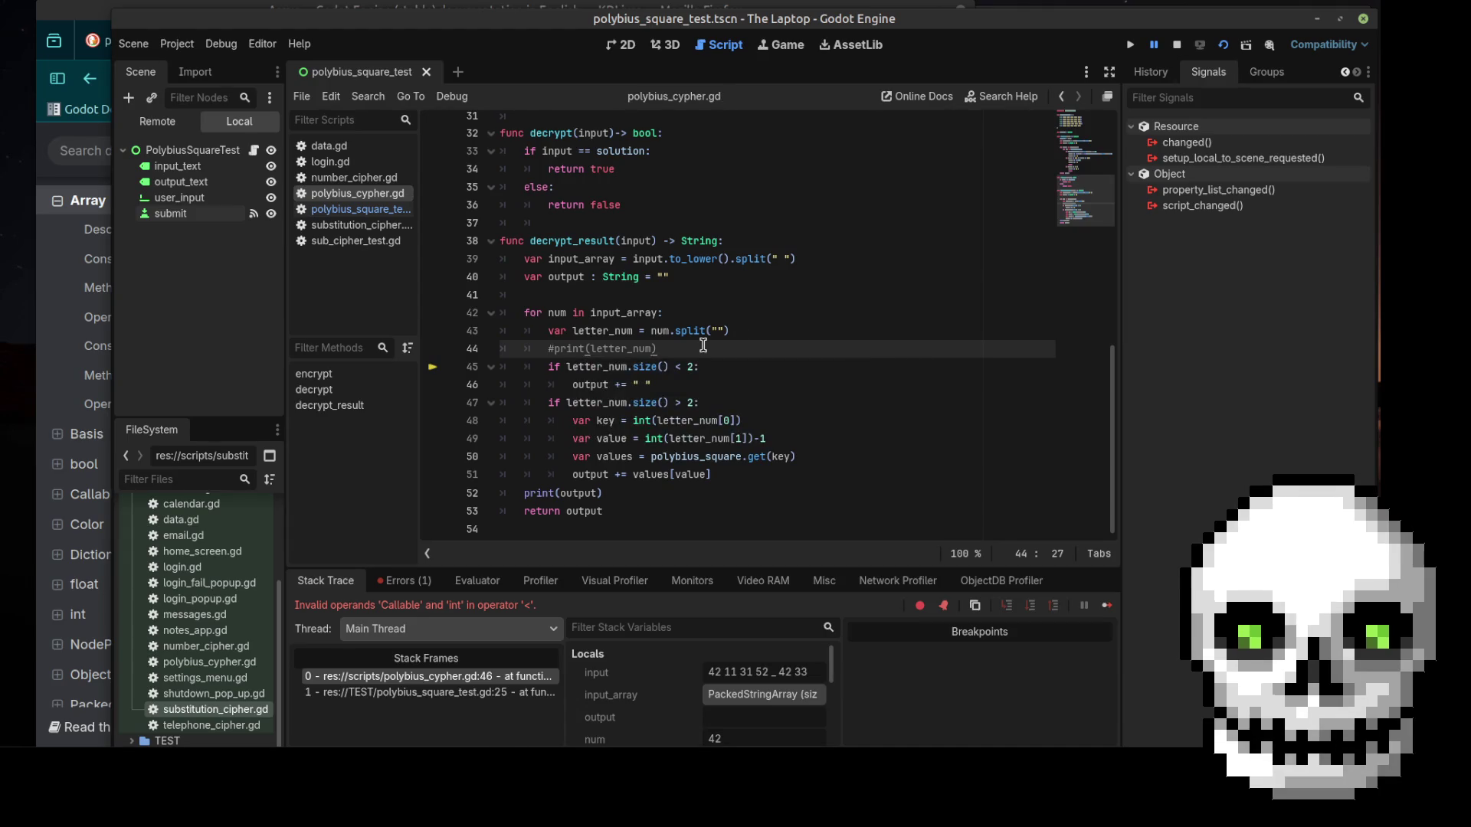
{"action": "left_click", "coordinate": [1221, 46]}
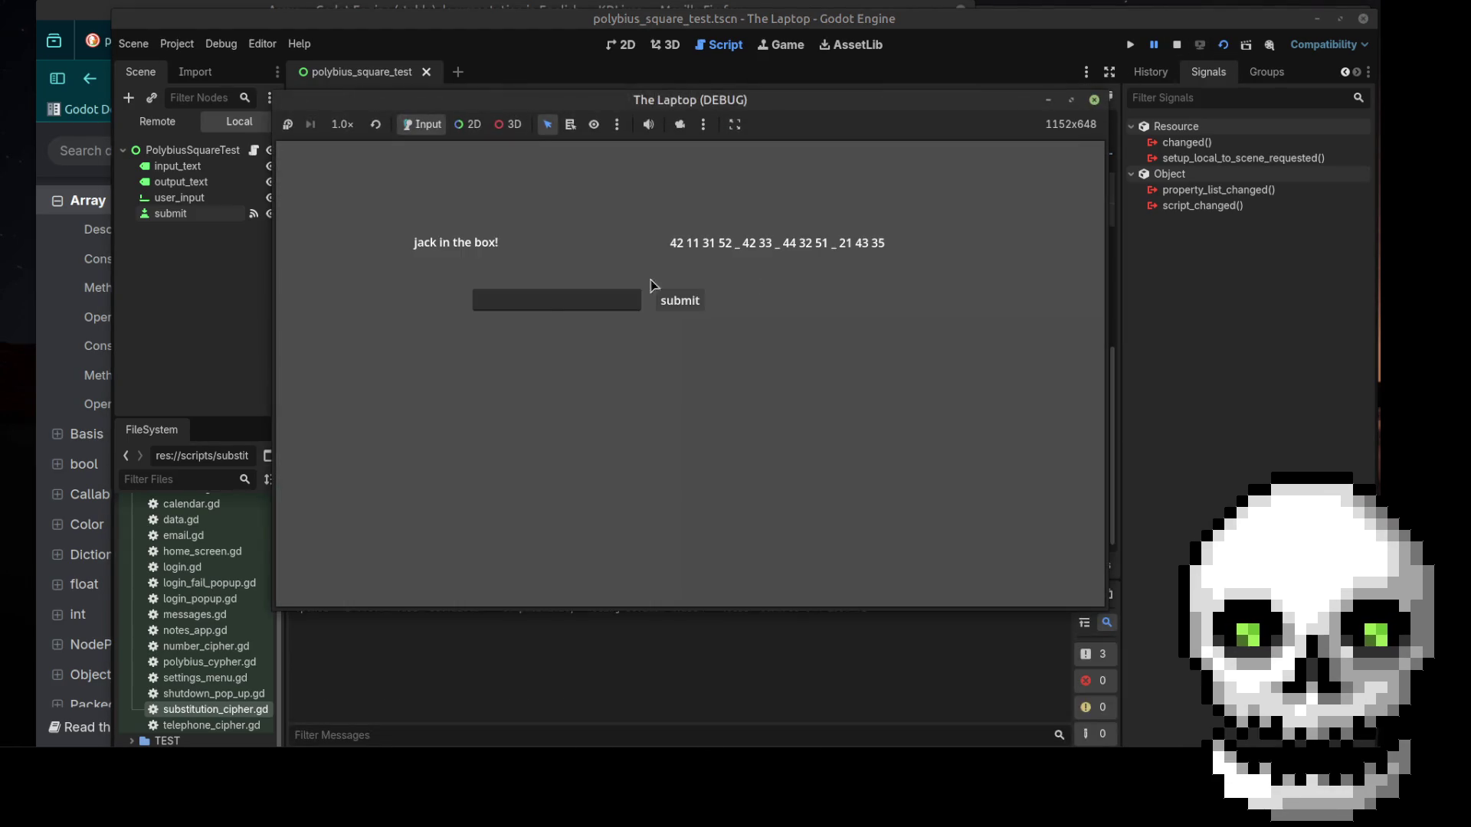
Submit 42 11 31 52 _ 42 33 in the game and move its window to view the output log
{"action": "left_click", "coordinate": [548, 299]}
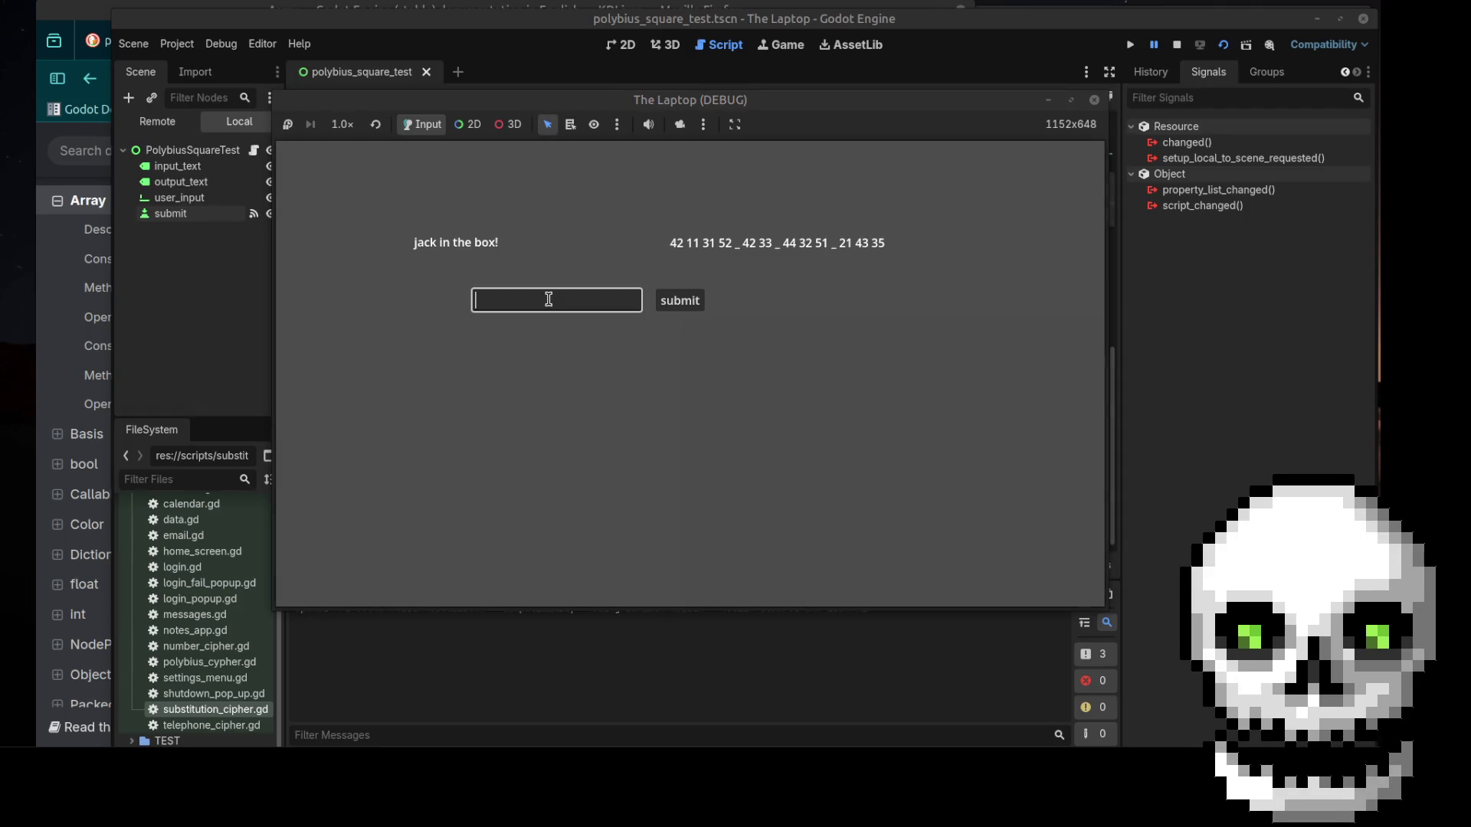
{"action": "type", "text": "42 33"}
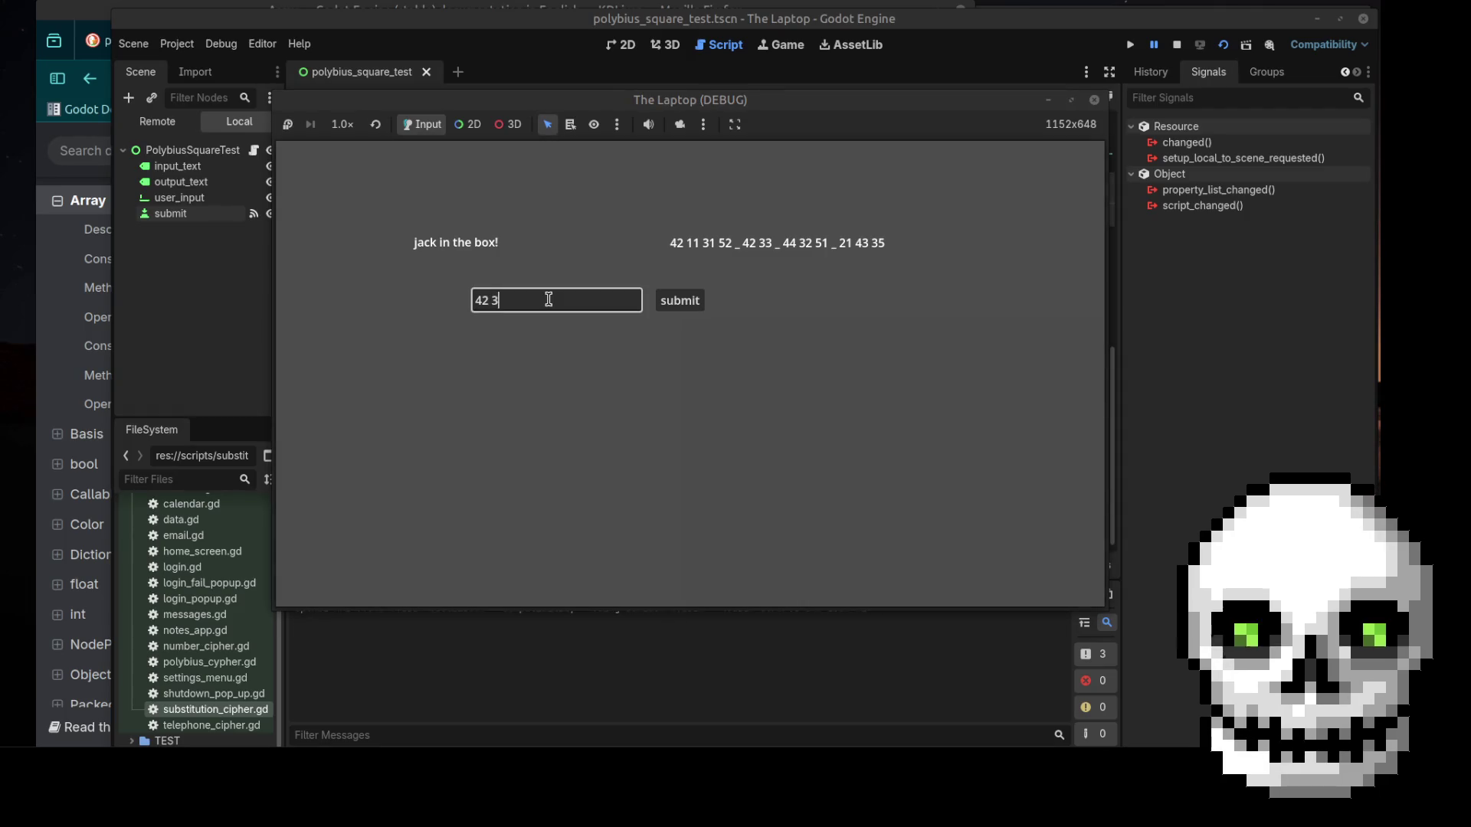
{"action": "key", "text": "BackSpace"}
{"action": "key", "text": "BackSpace"}
{"action": "key", "text": "BackSpace"}
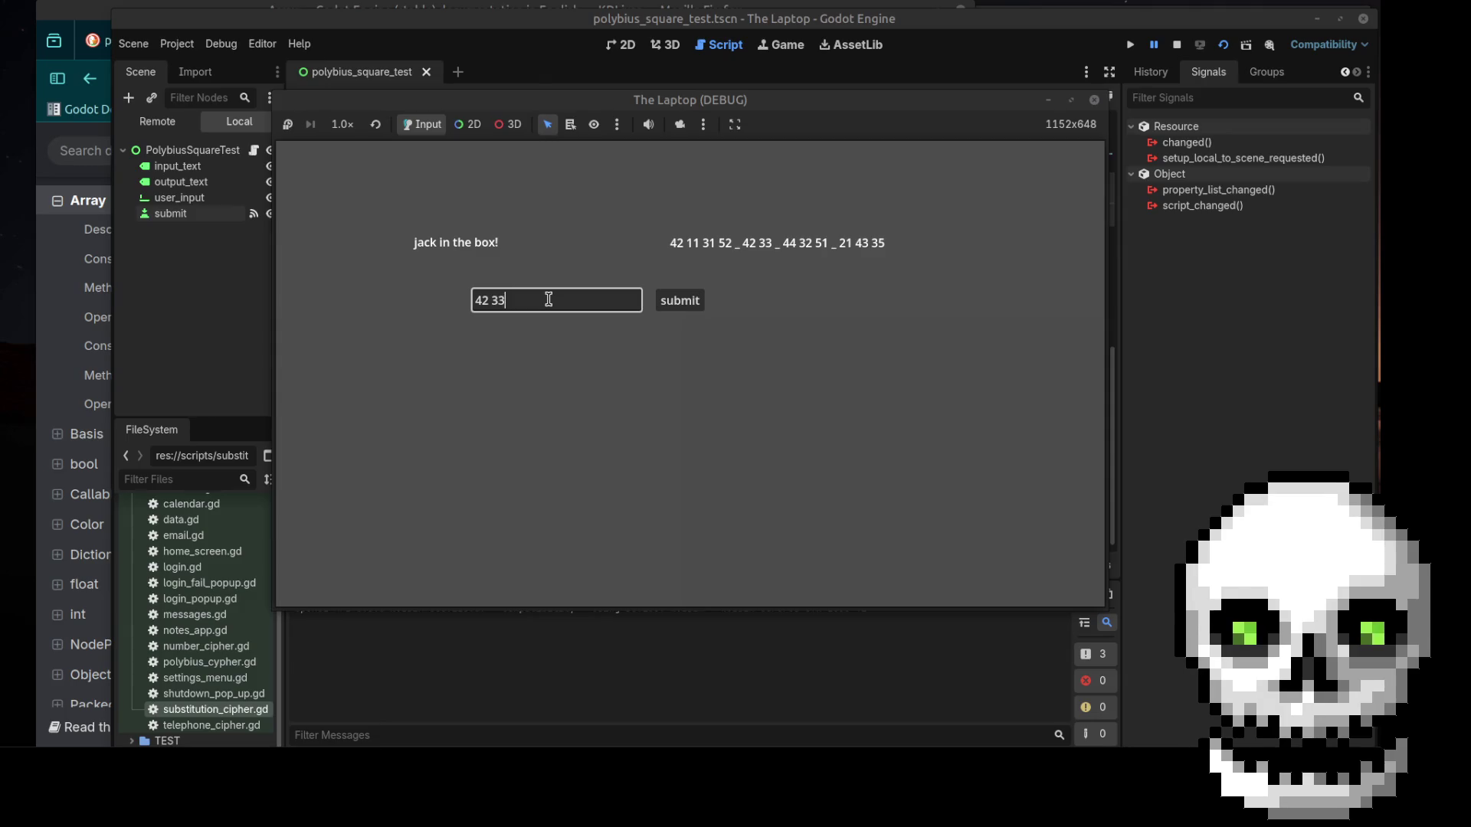
{"action": "type", "text": "11 31 52 _"}
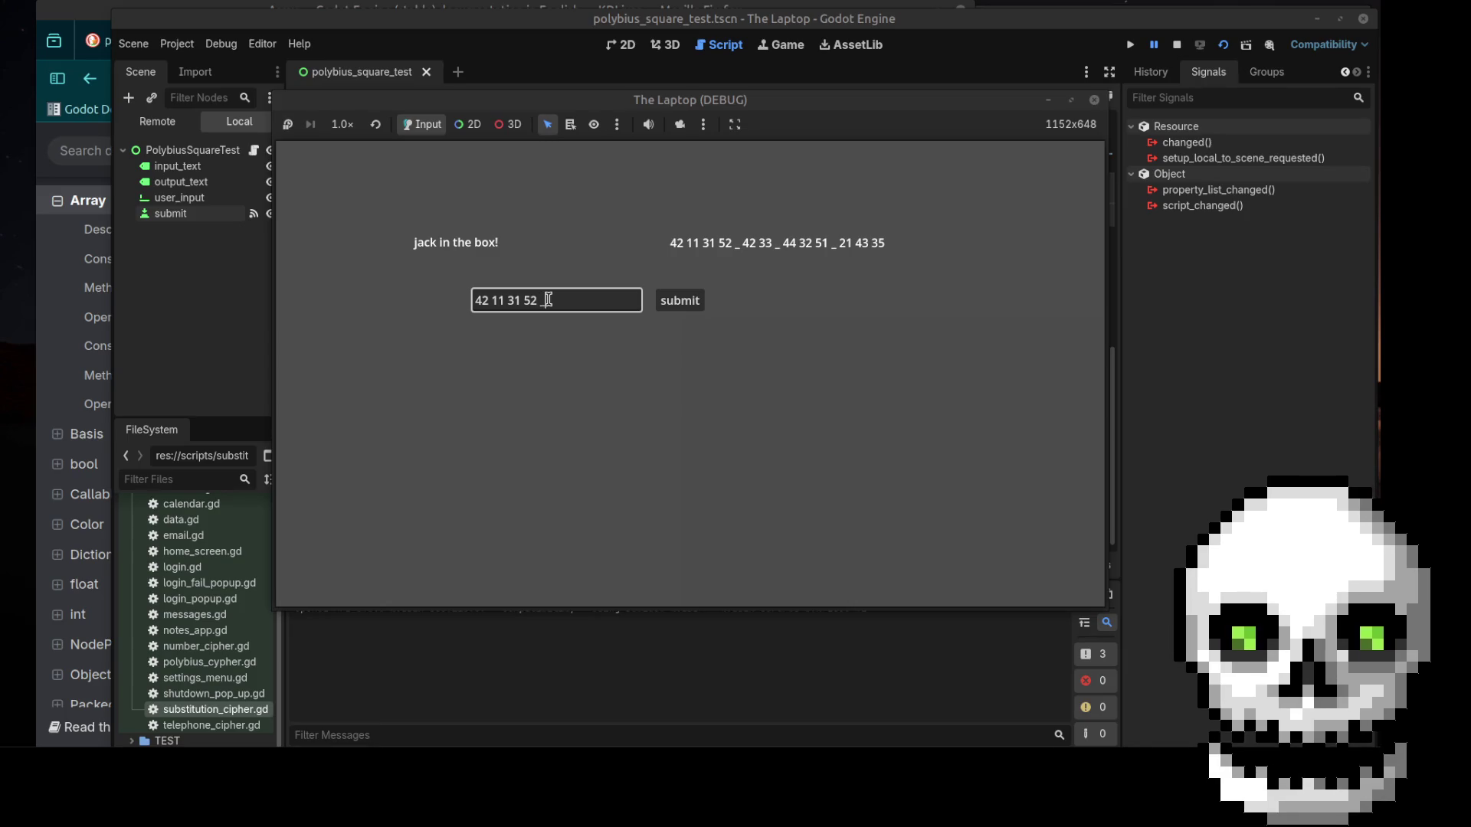
{"action": "type", "text": " 42 33"}
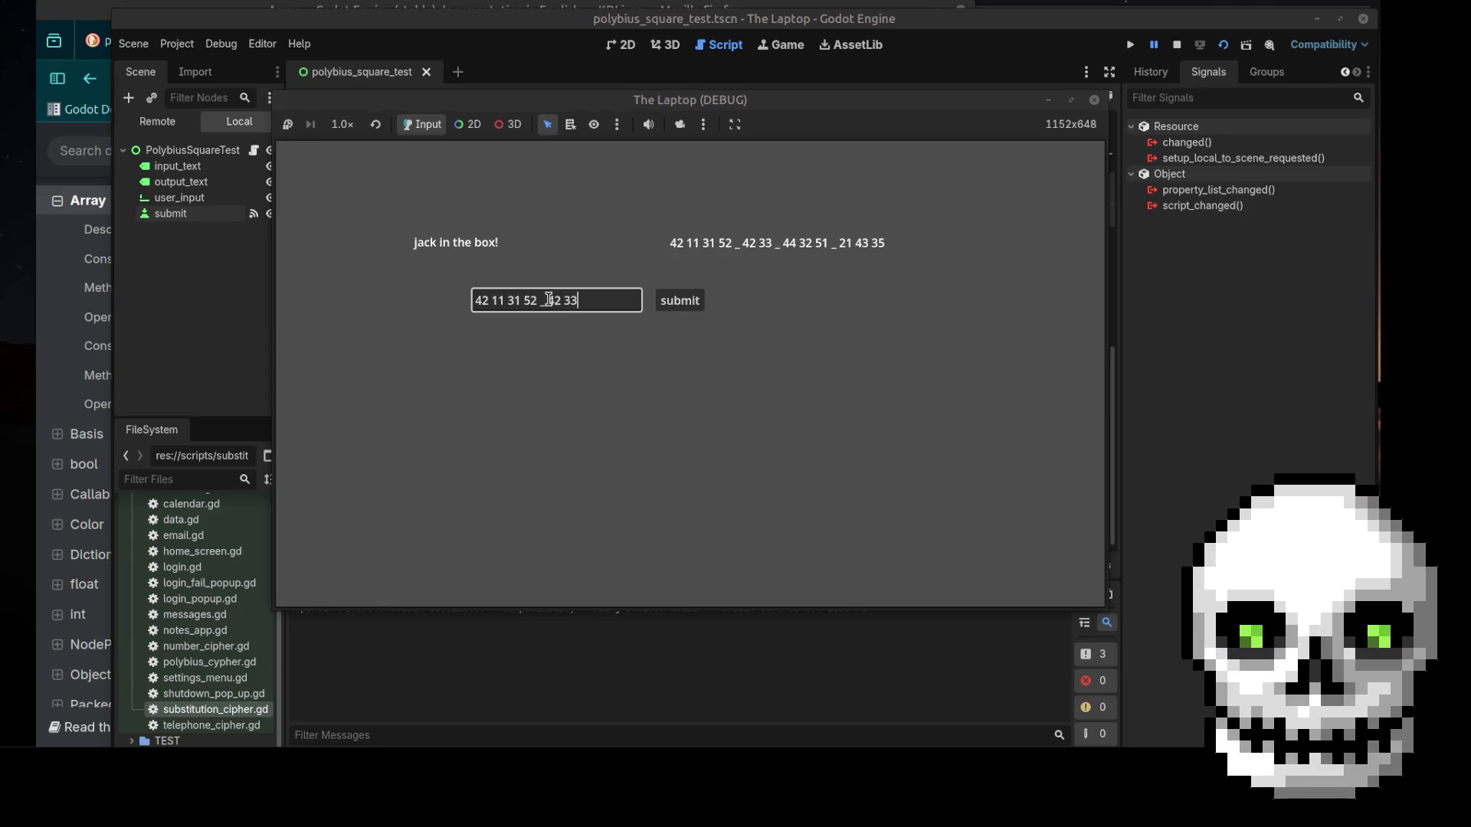
{"action": "left_click", "coordinate": [671, 303]}
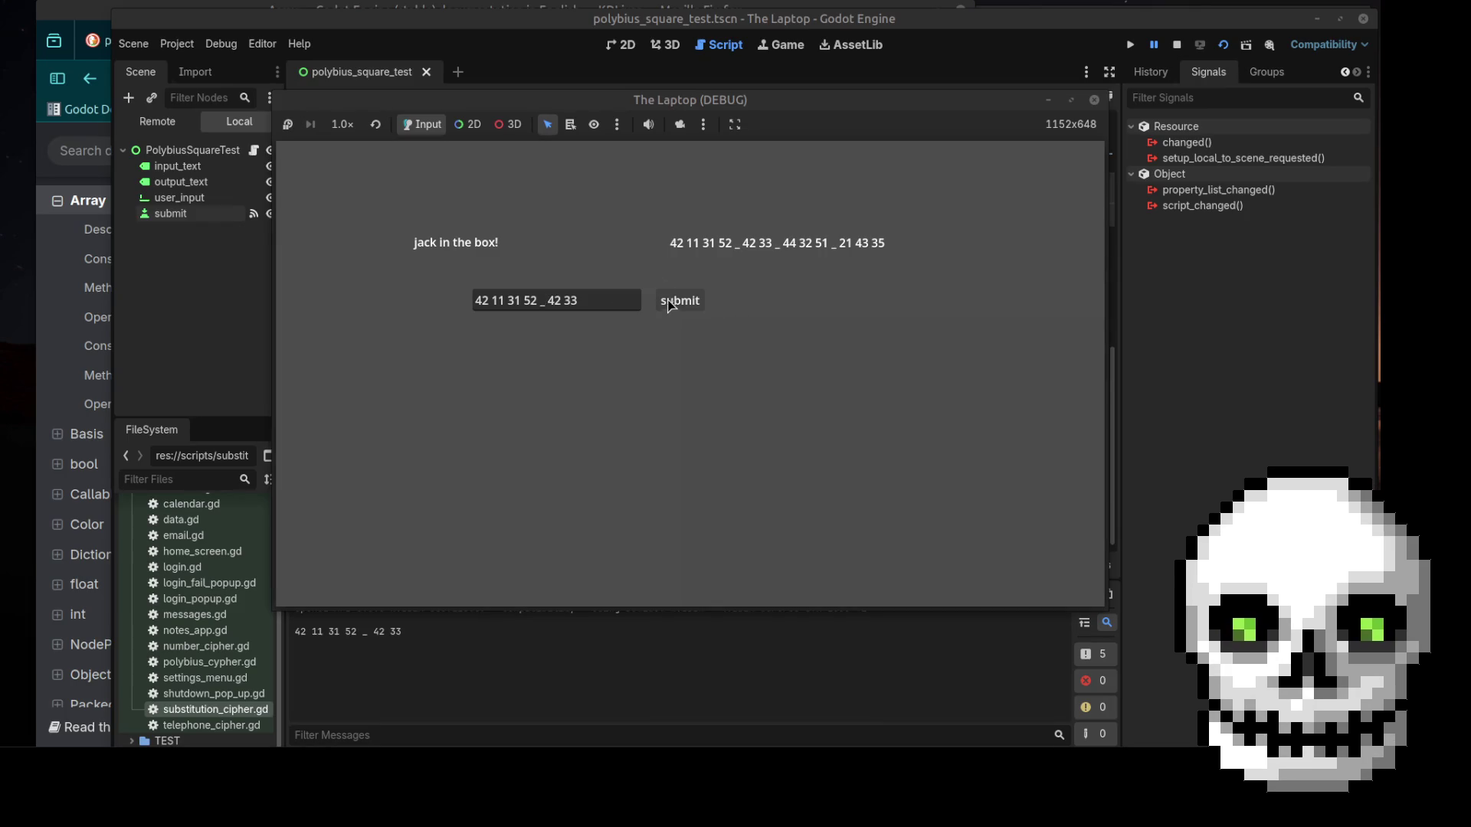
{"action": "left_click_drag", "start_coordinate": [571, 101], "coordinate": [554, 65]}
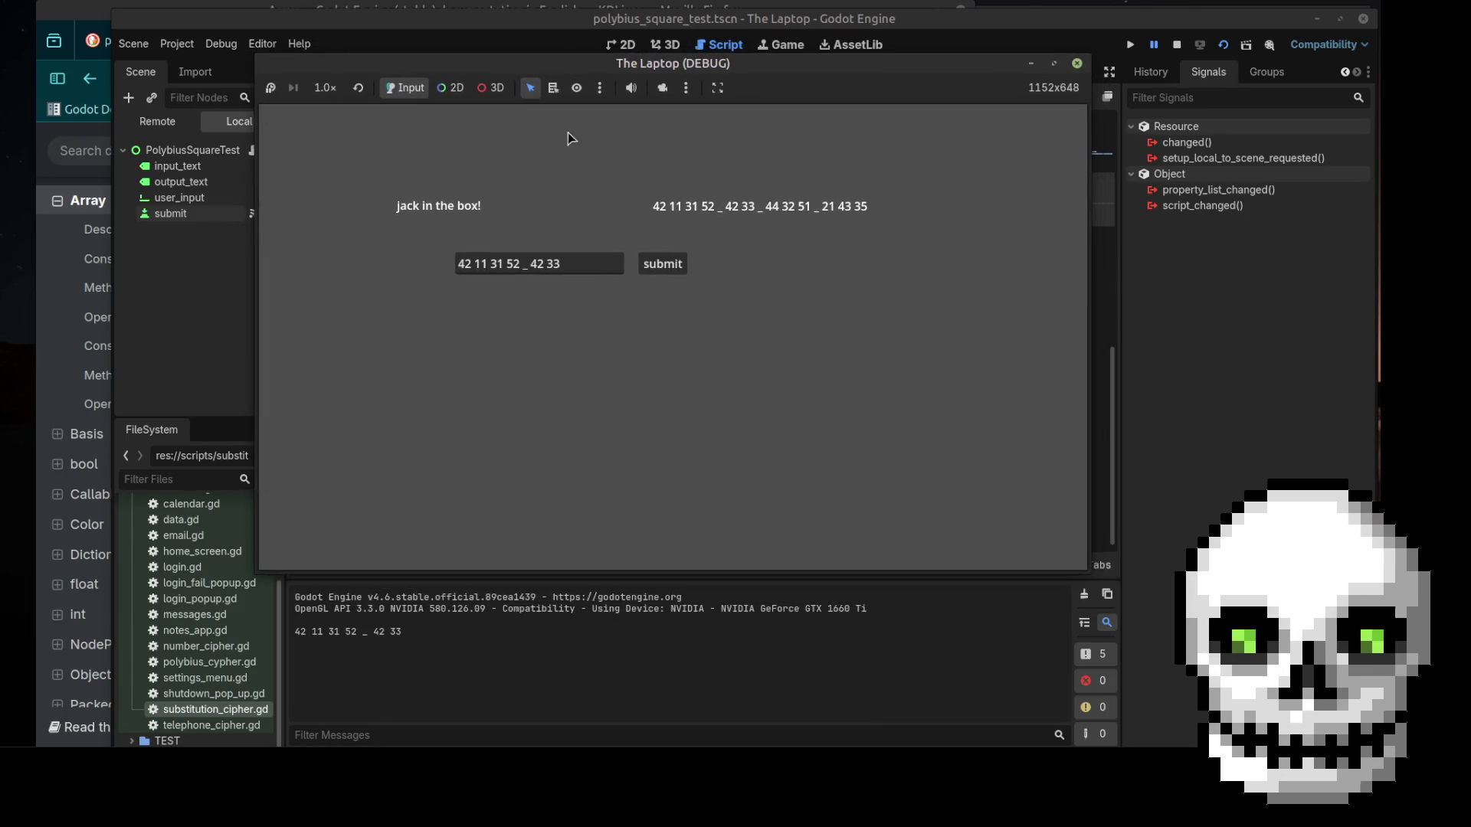
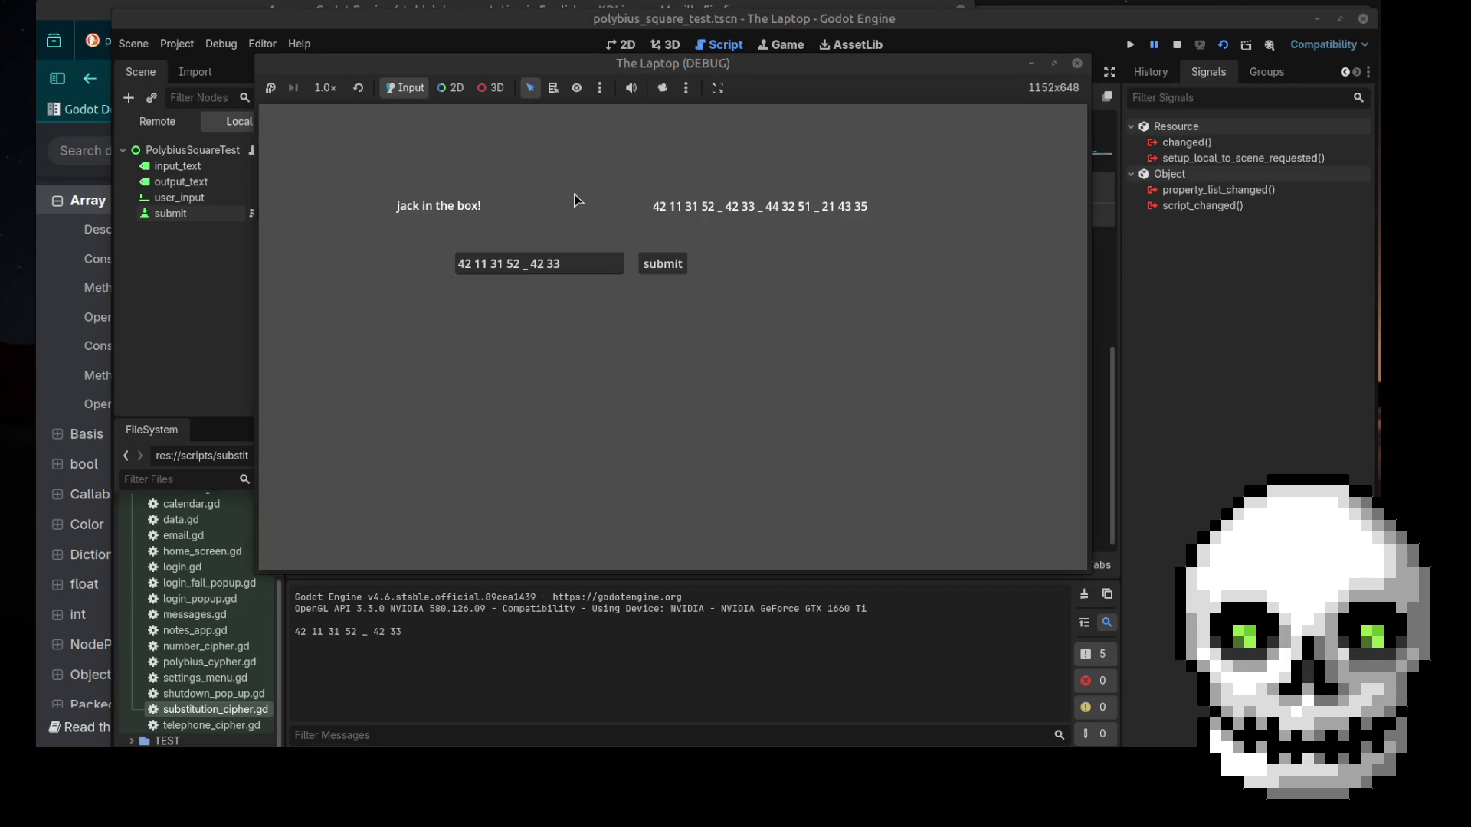
Close the running Laptop (DEBUG) game window to return to the polybius_cypher.gd script
{"action": "left_click", "coordinate": [1078, 65]}
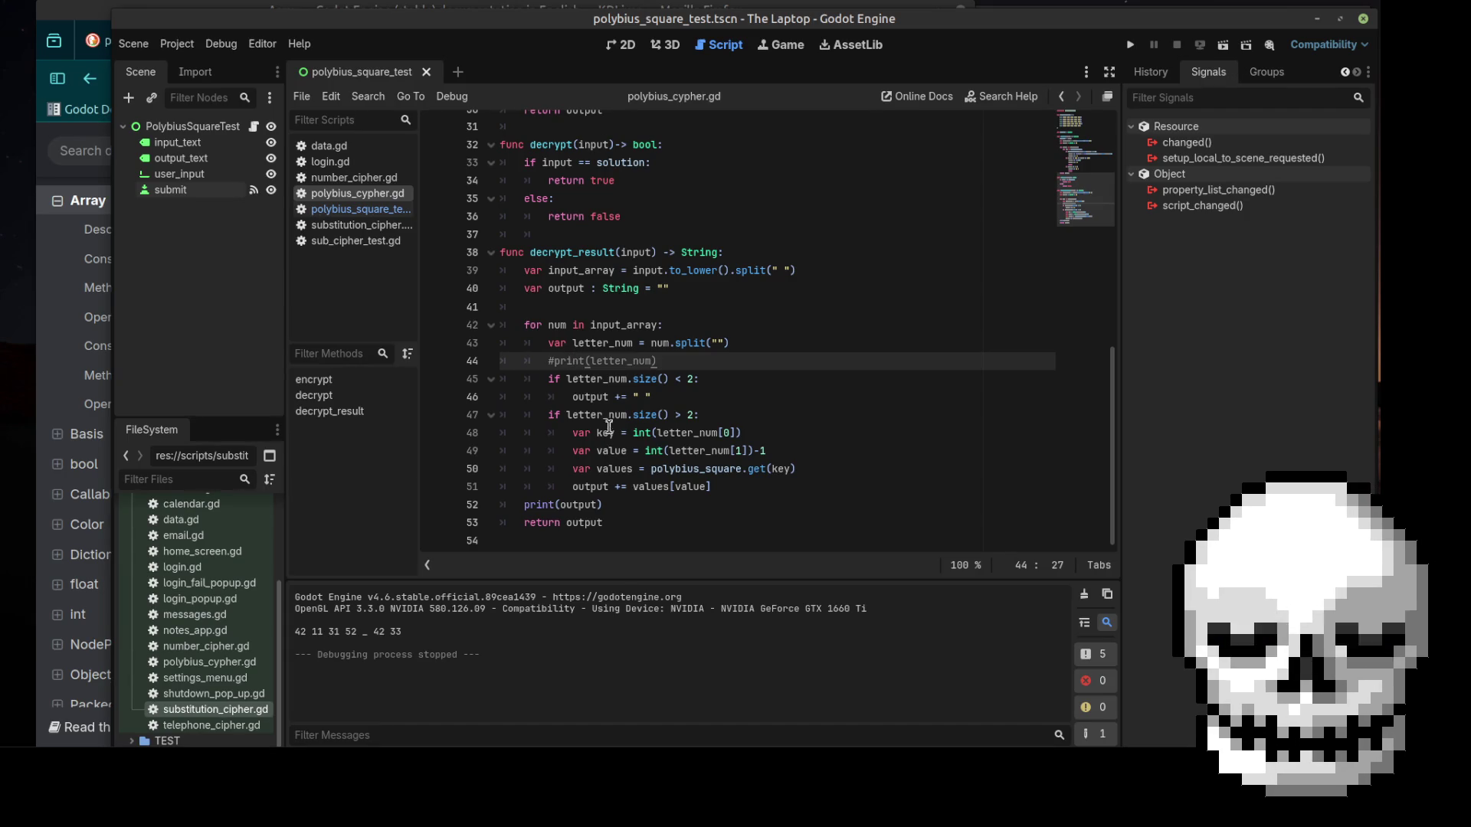
Delete the commented-out print on line 44 and add a print("size bigger than 2") line after the output append
{"action": "left_click", "coordinate": [687, 379]}
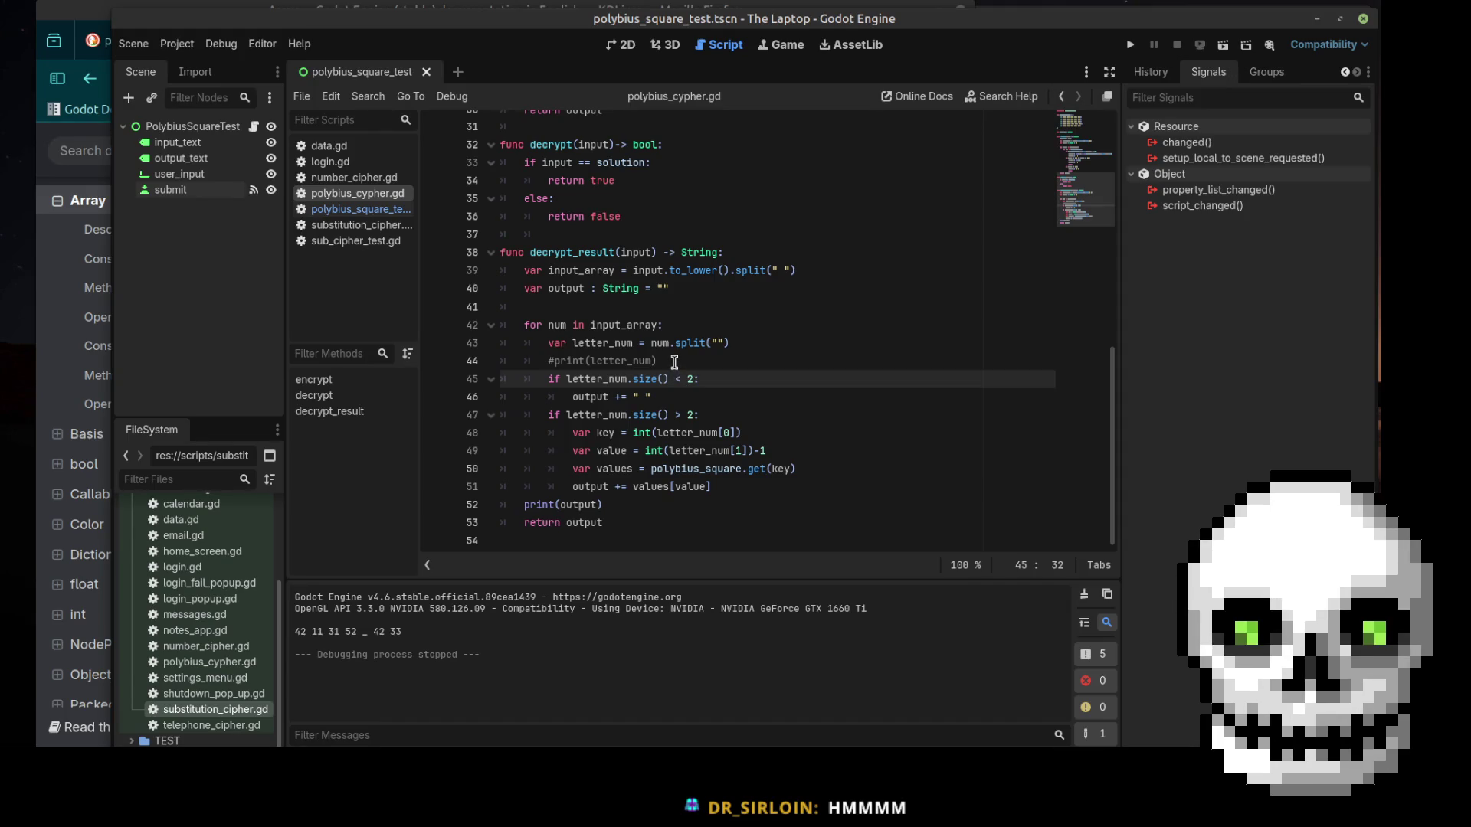
{"action": "left_click_drag", "start_coordinate": [674, 361], "coordinate": [531, 359]}
{"action": "key", "text": "BackSpace"}
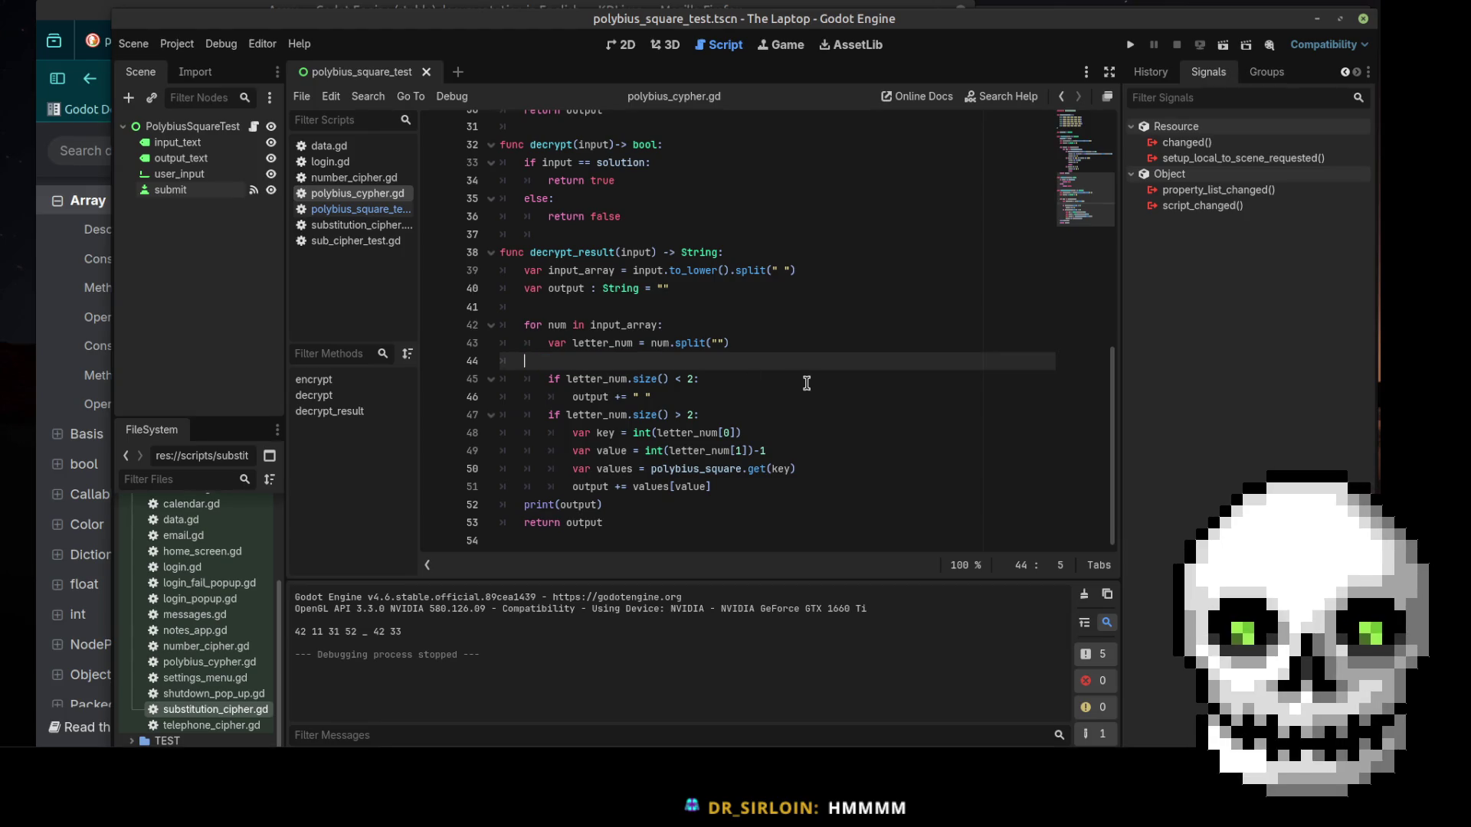
{"action": "left_click", "coordinate": [577, 386]}
{"action": "left_click", "coordinate": [603, 414]}
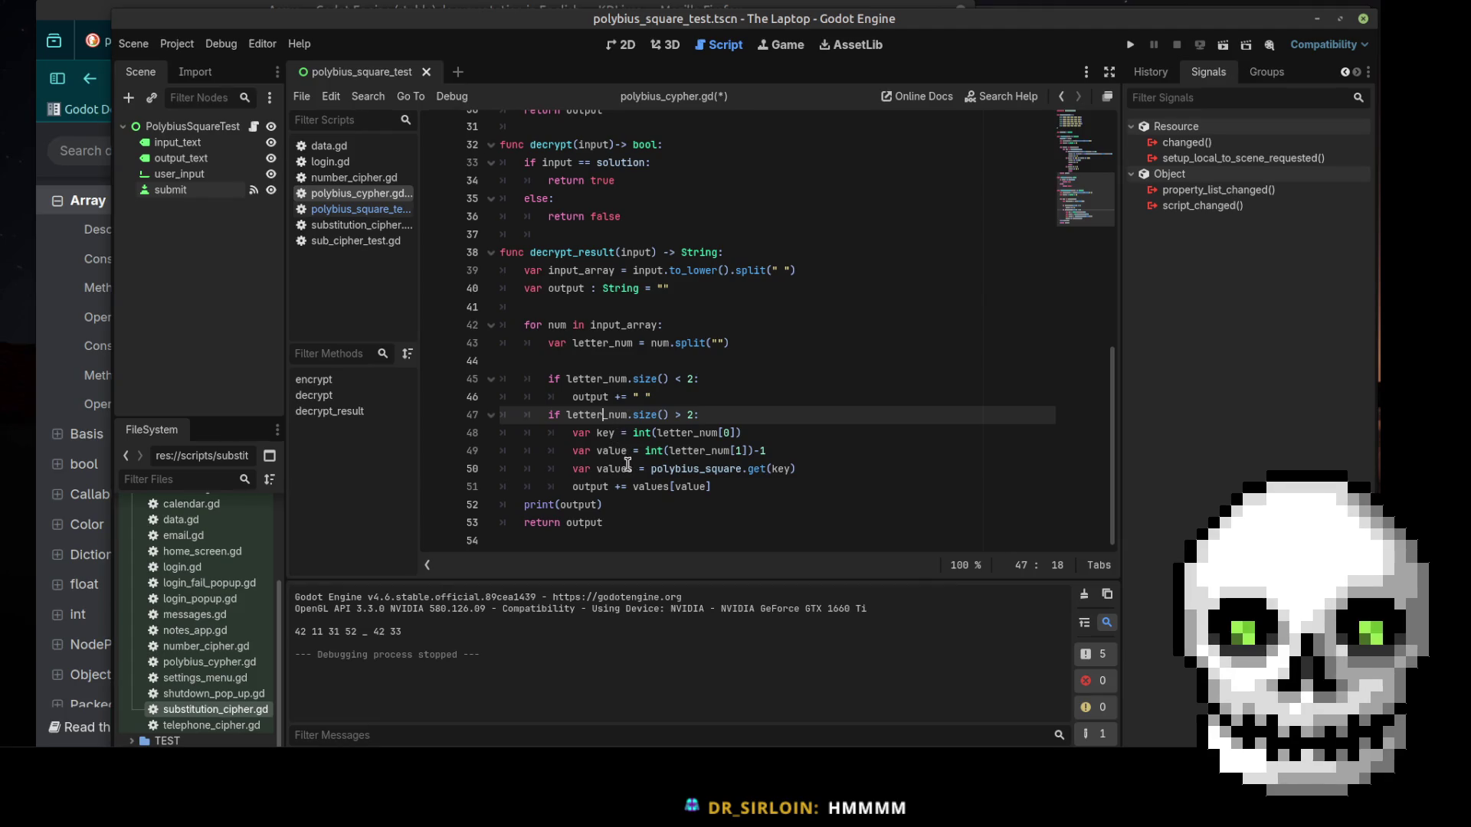
{"action": "left_click", "coordinate": [597, 487]}
{"action": "left_click", "coordinate": [752, 490]}
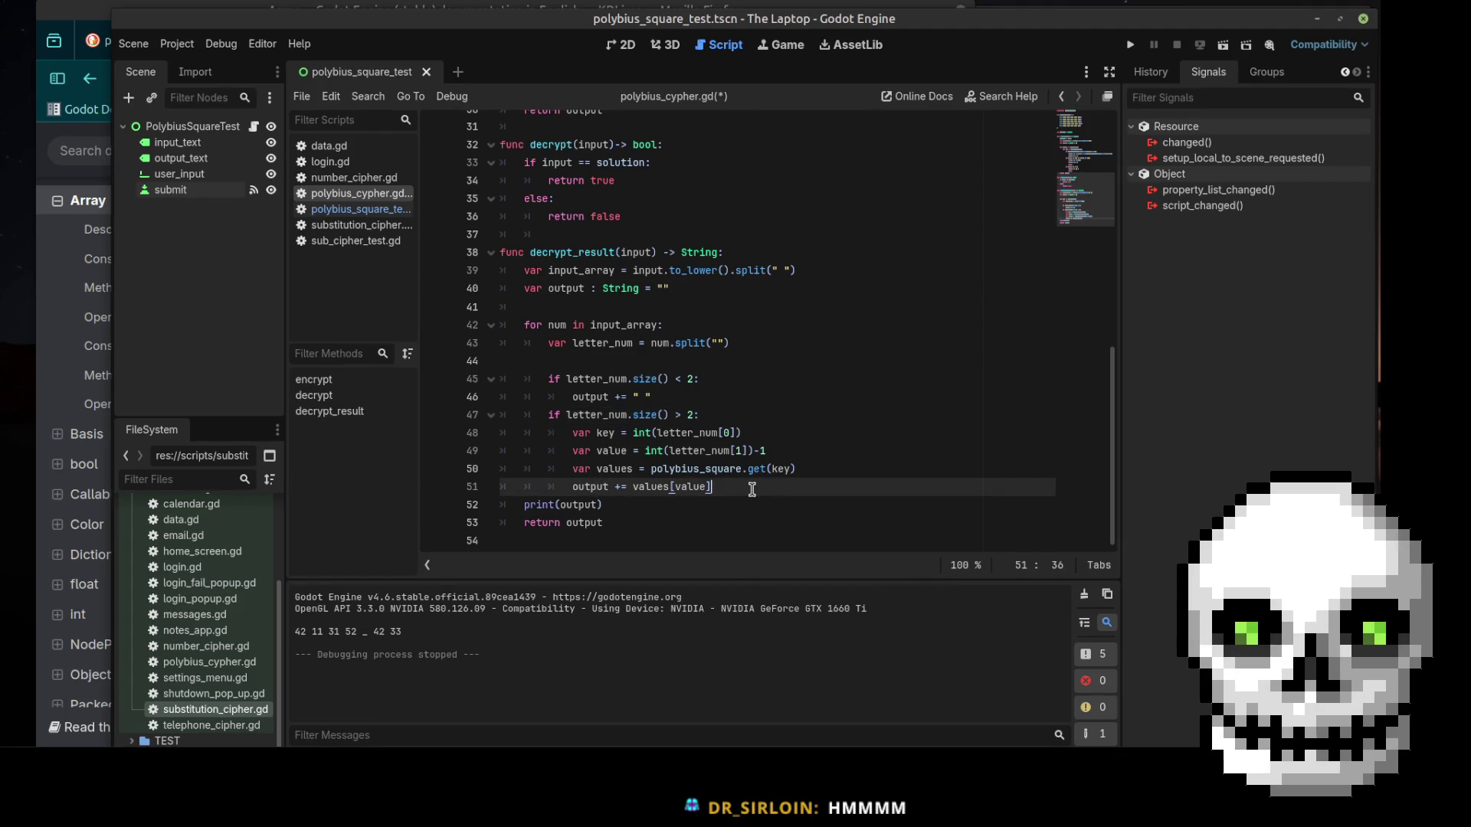
{"action": "key", "text": "Return"}
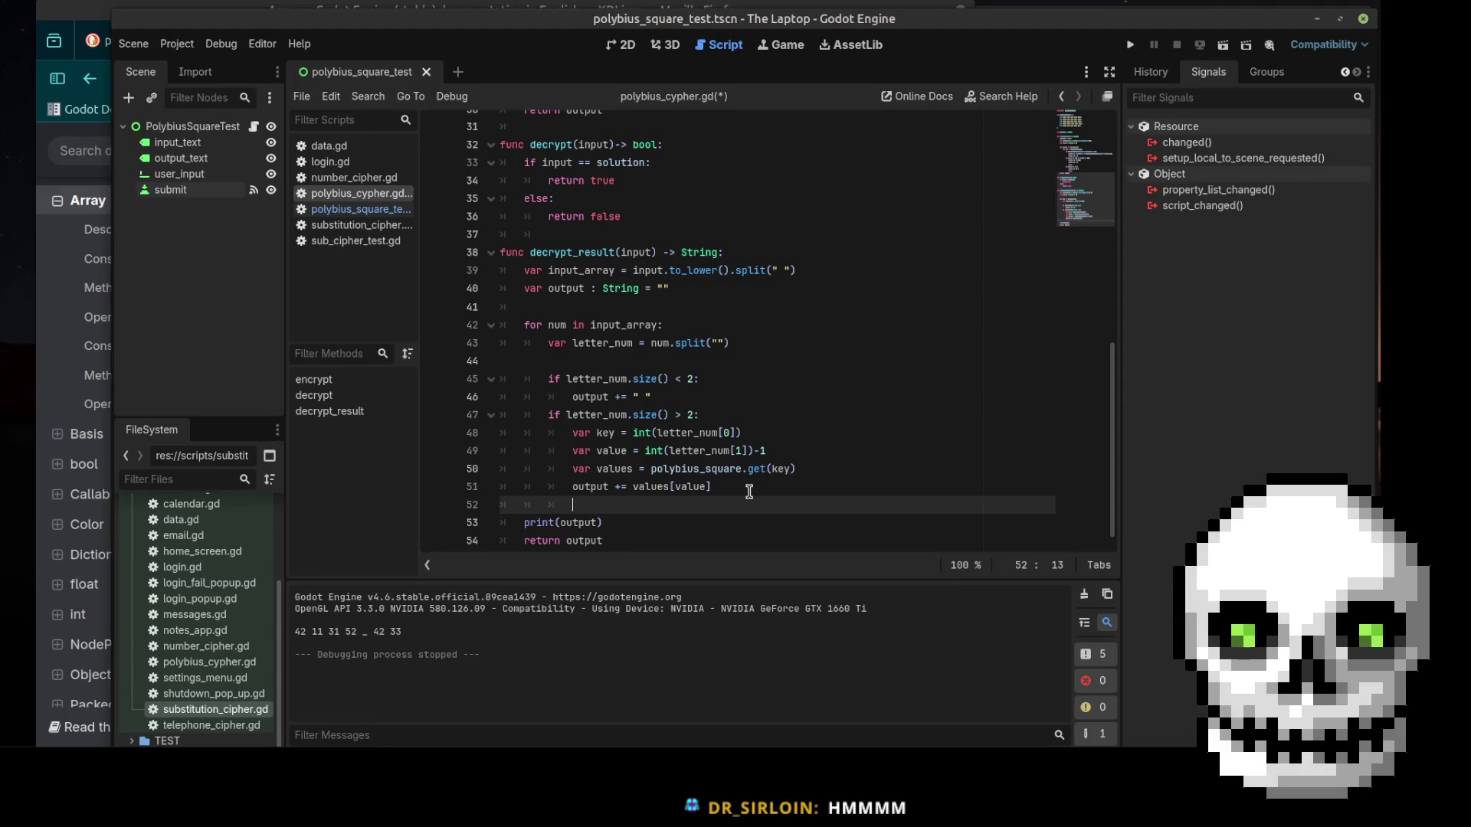
{"action": "type", "text": "print("}
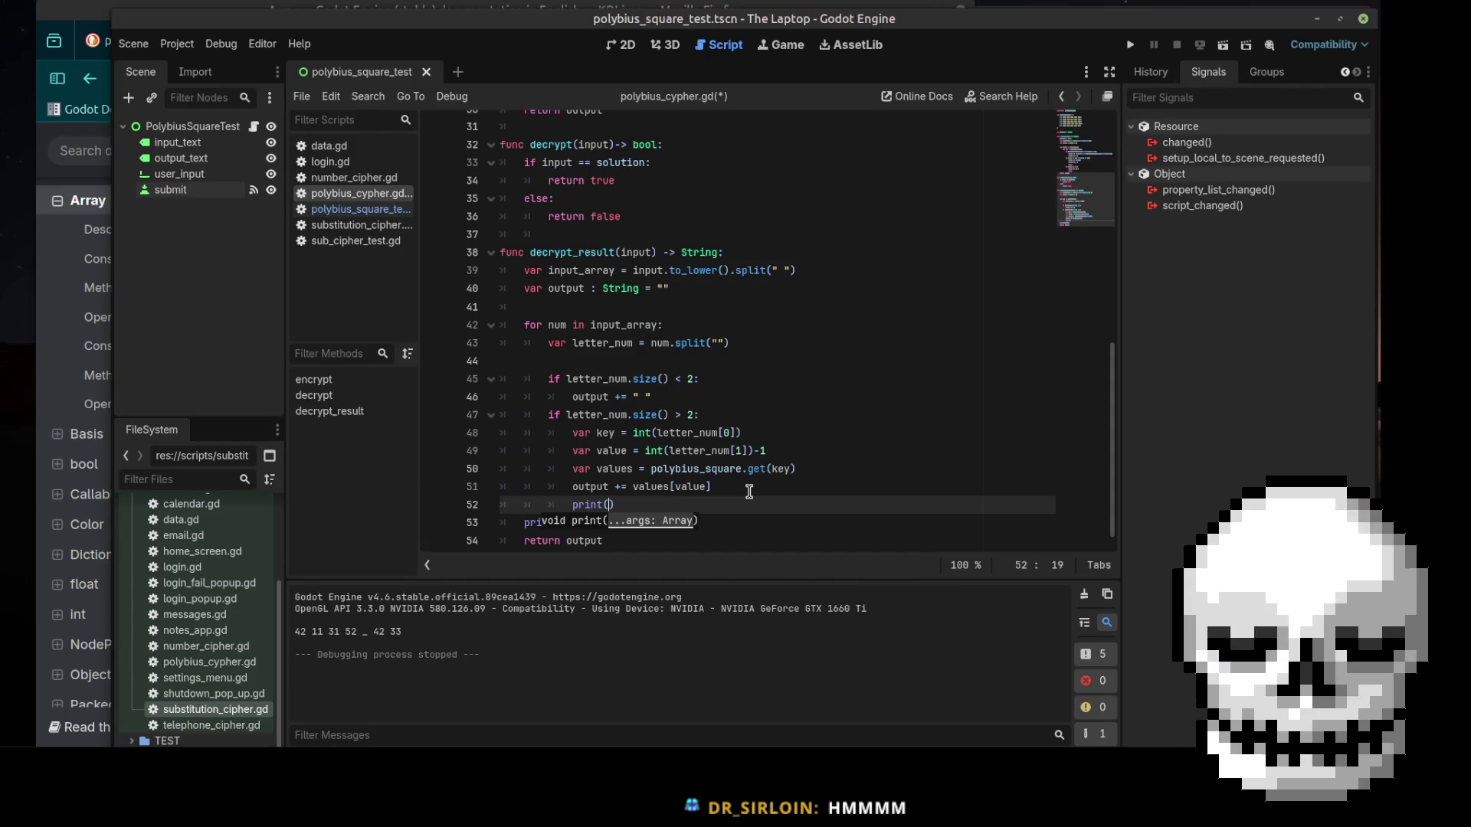
{"action": "type", "text": "\""}
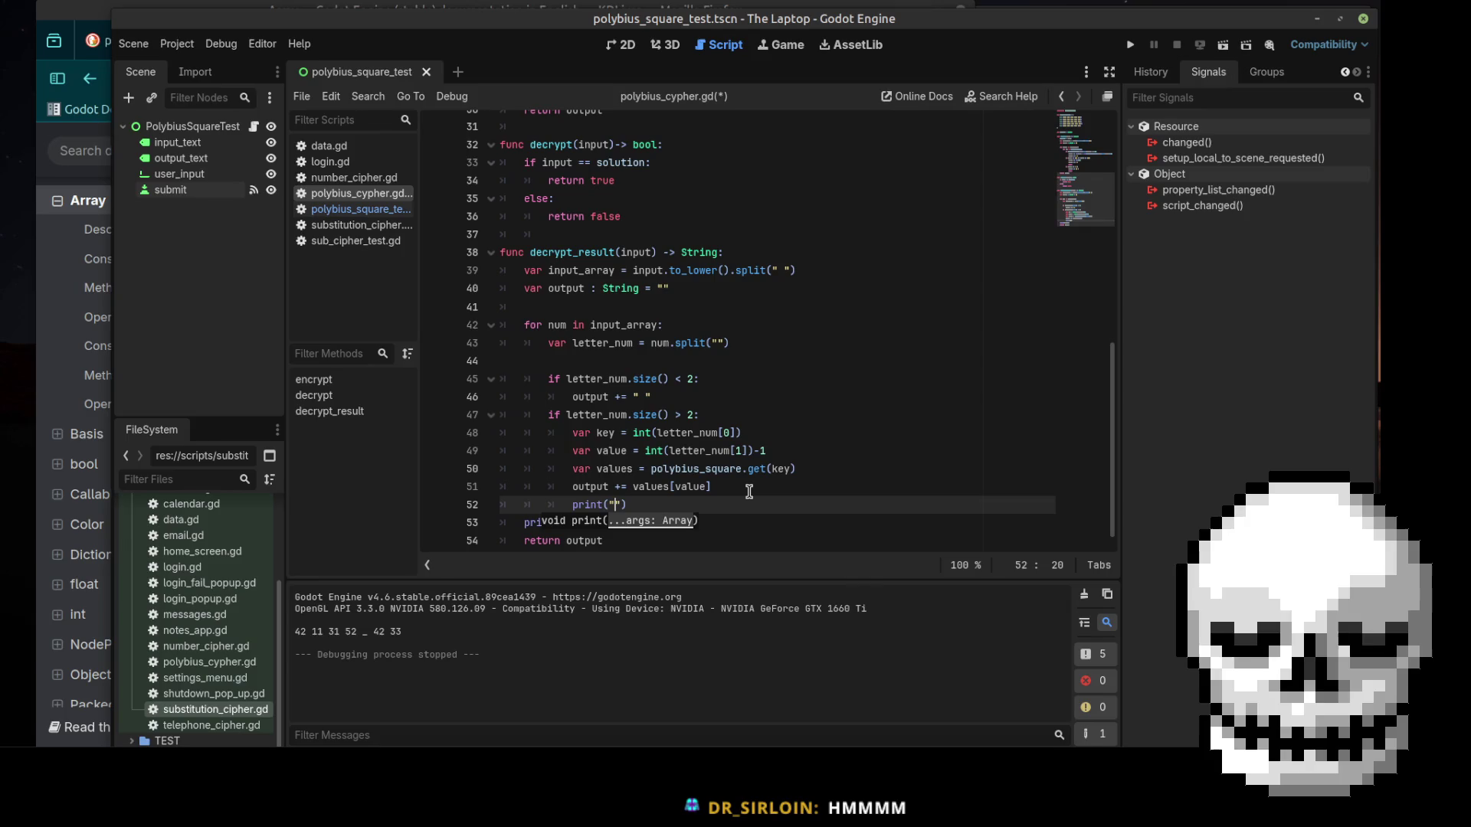
{"action": "type", "text": "size bigger than"}
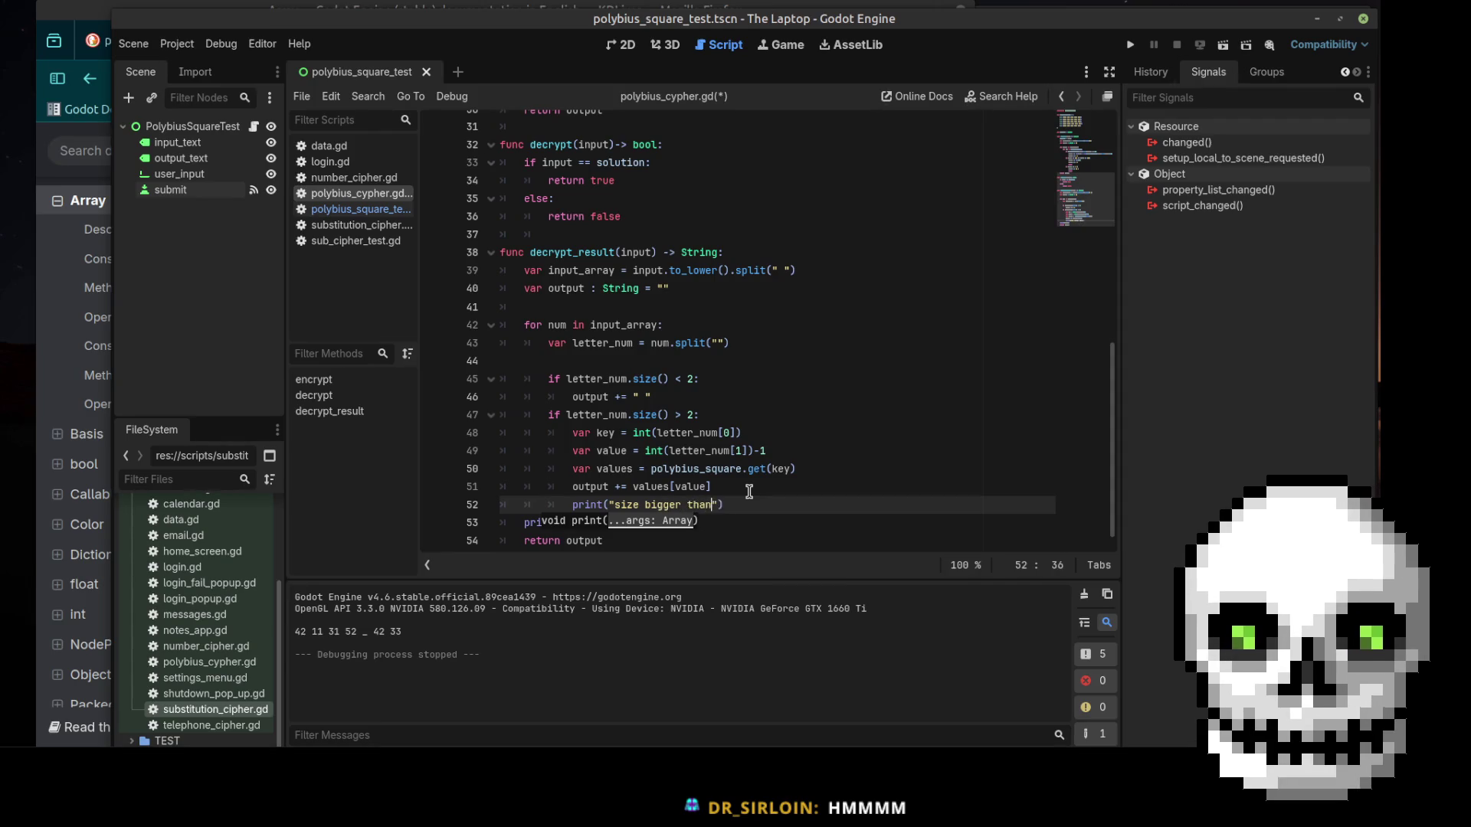
{"action": "type", "text": " 2"}
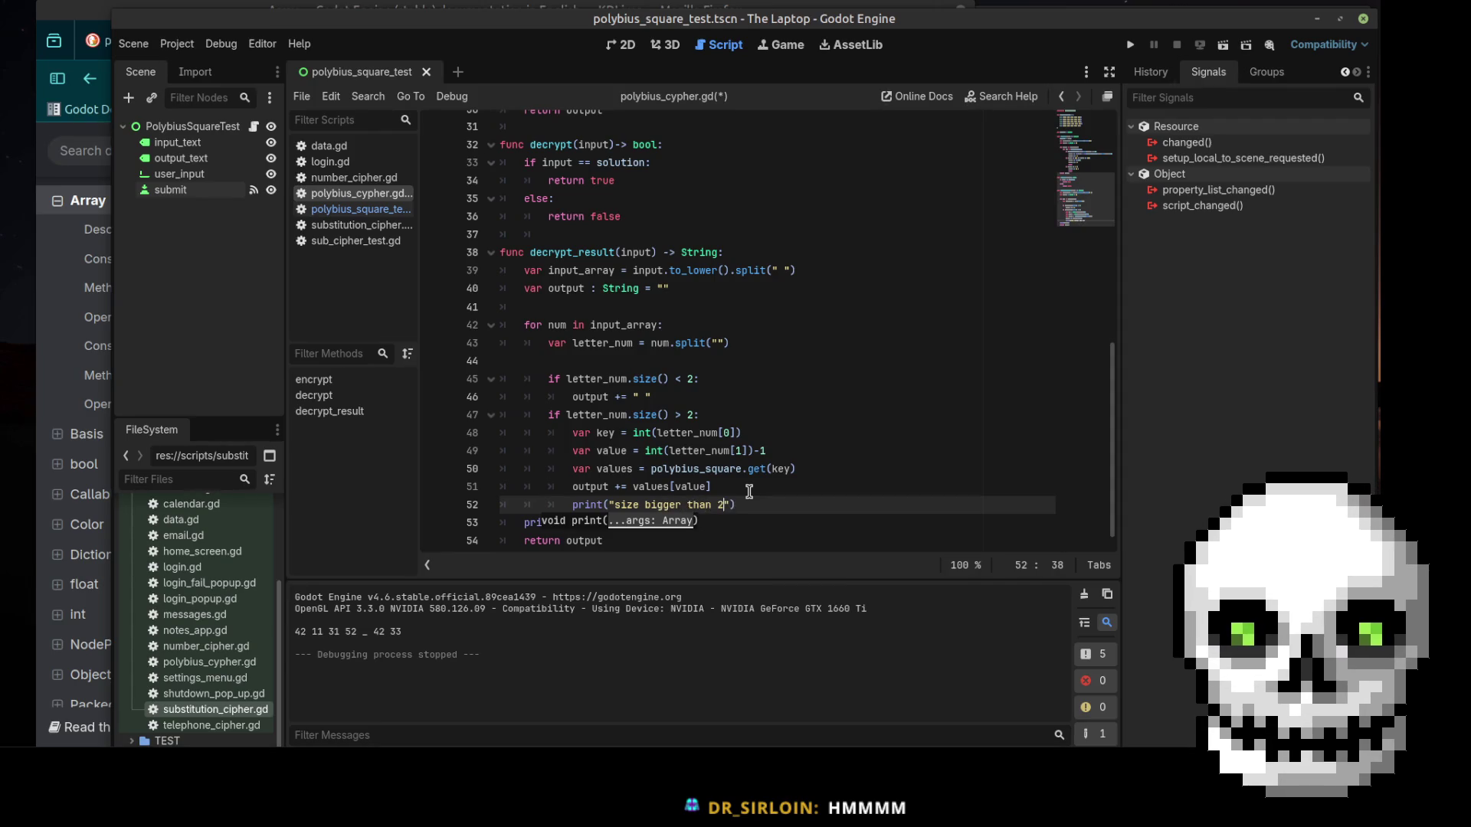
Change the line 45 size check to == 1 and replace the second size condition with else
{"action": "left_click", "coordinate": [692, 379]}
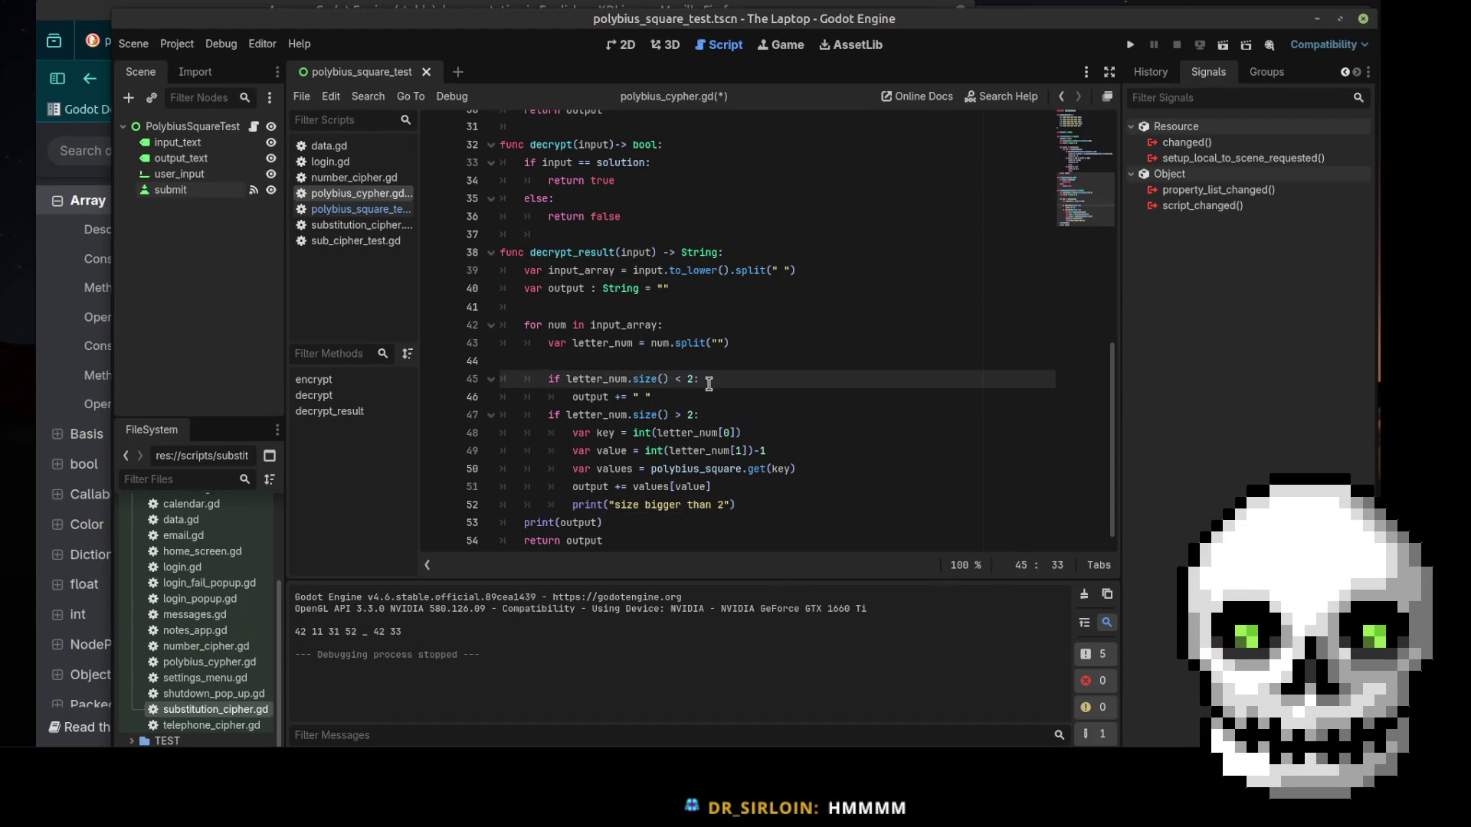
{"action": "key", "text": "BackSpace"}
{"action": "type", "text": "1"}
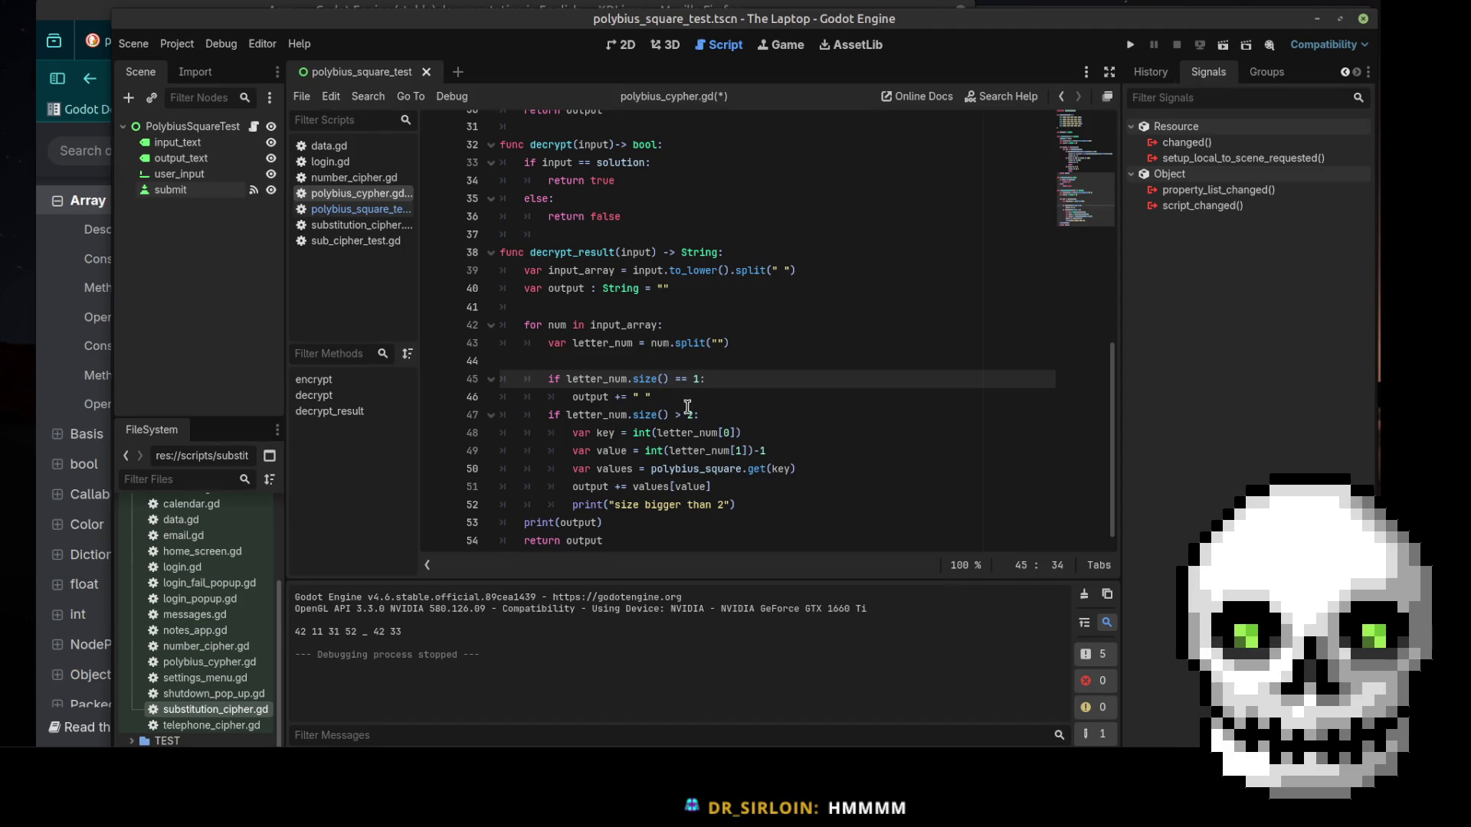
{"action": "left_click", "coordinate": [692, 414]}
{"action": "left_click_drag", "start_coordinate": [692, 414], "coordinate": [549, 415]}
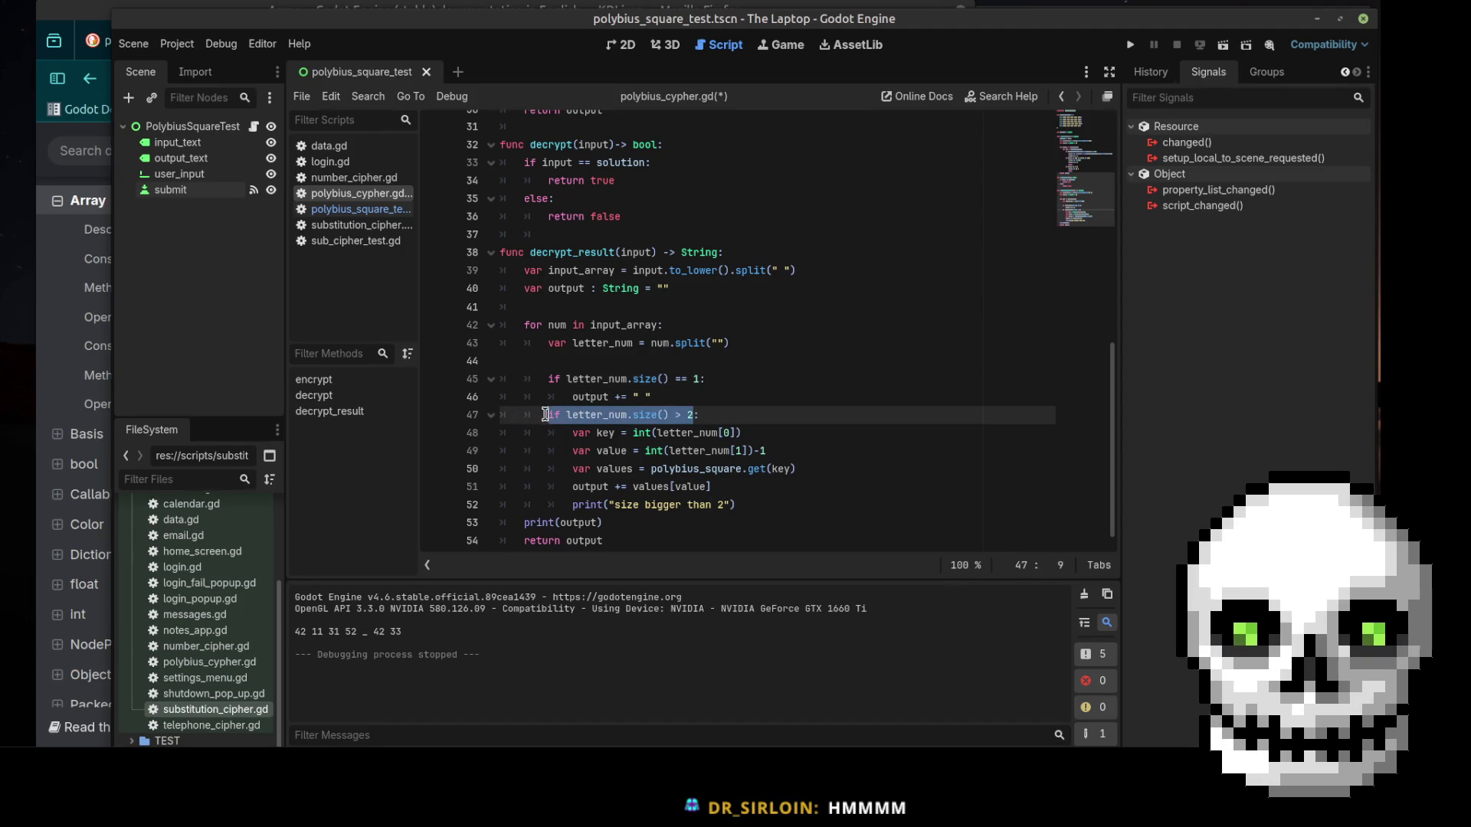
{"action": "type", "text": "else:"}
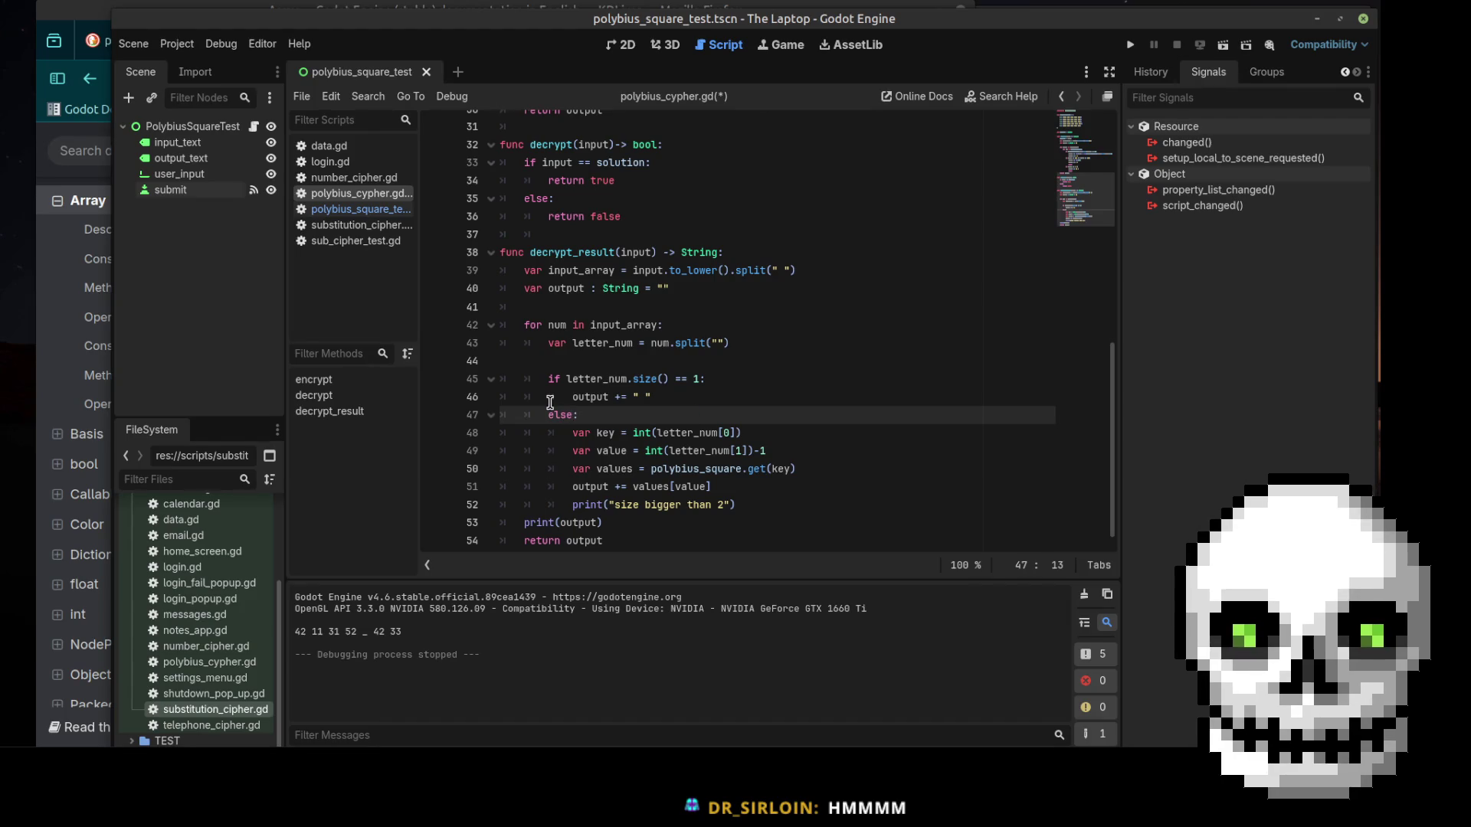
Change the debug message to 'size bigger than 1' and run the current scene
{"action": "left_click", "coordinate": [762, 504]}
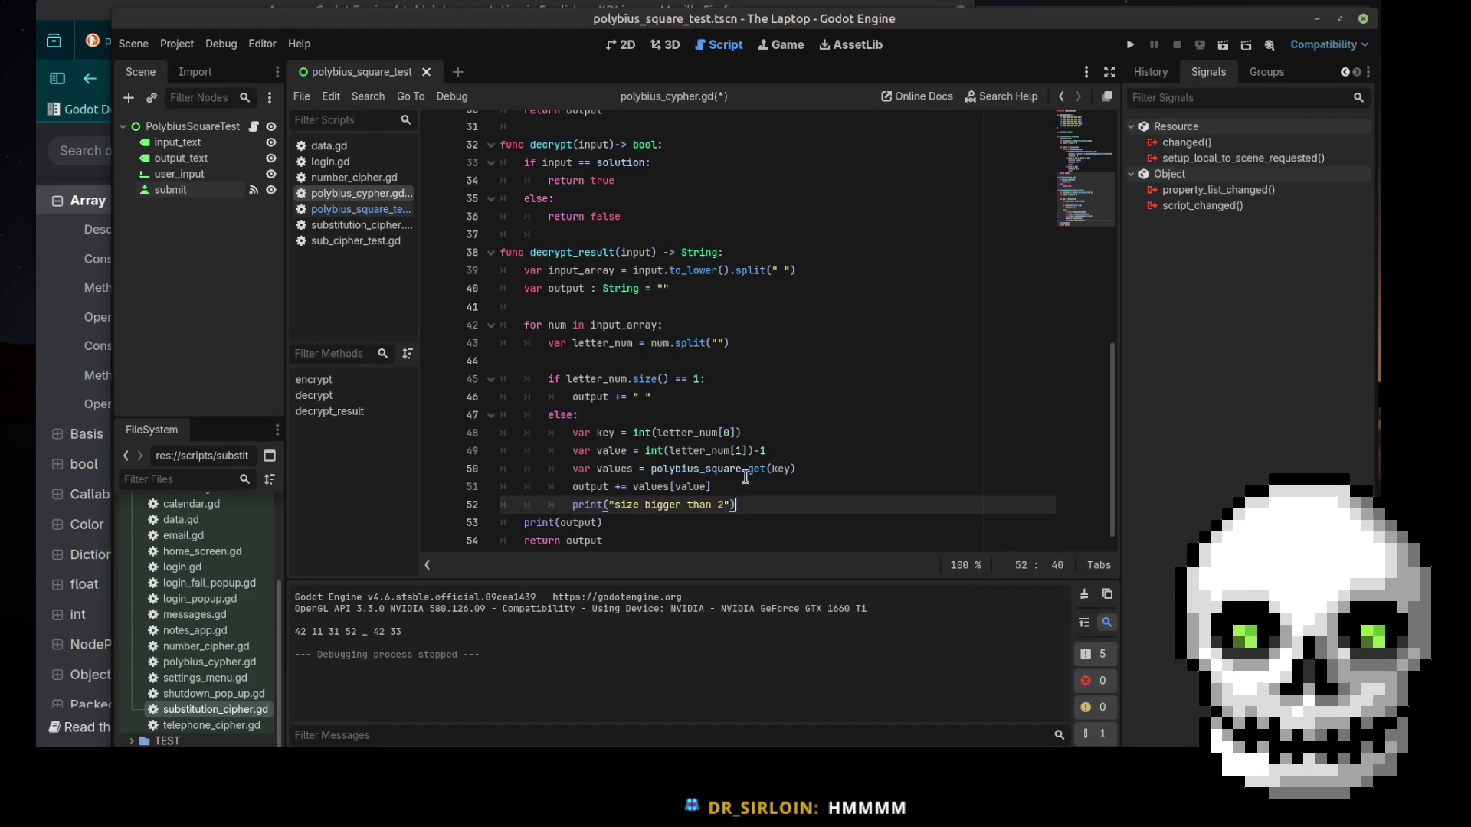
{"action": "left_click", "coordinate": [723, 504]}
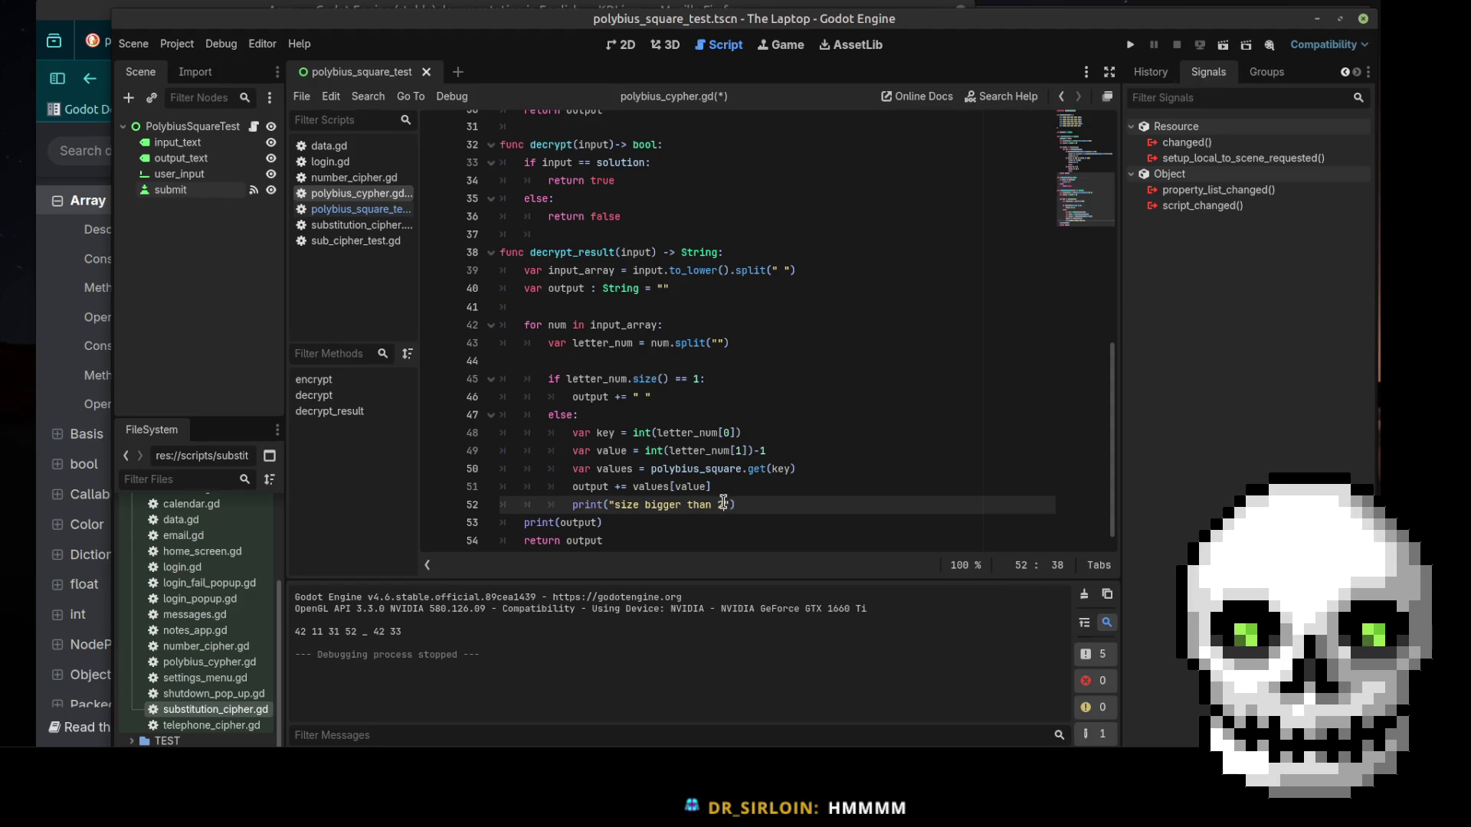
{"action": "key", "text": "BackSpace"}
{"action": "type", "text": "1"}
{"action": "left_click", "coordinate": [732, 484]}
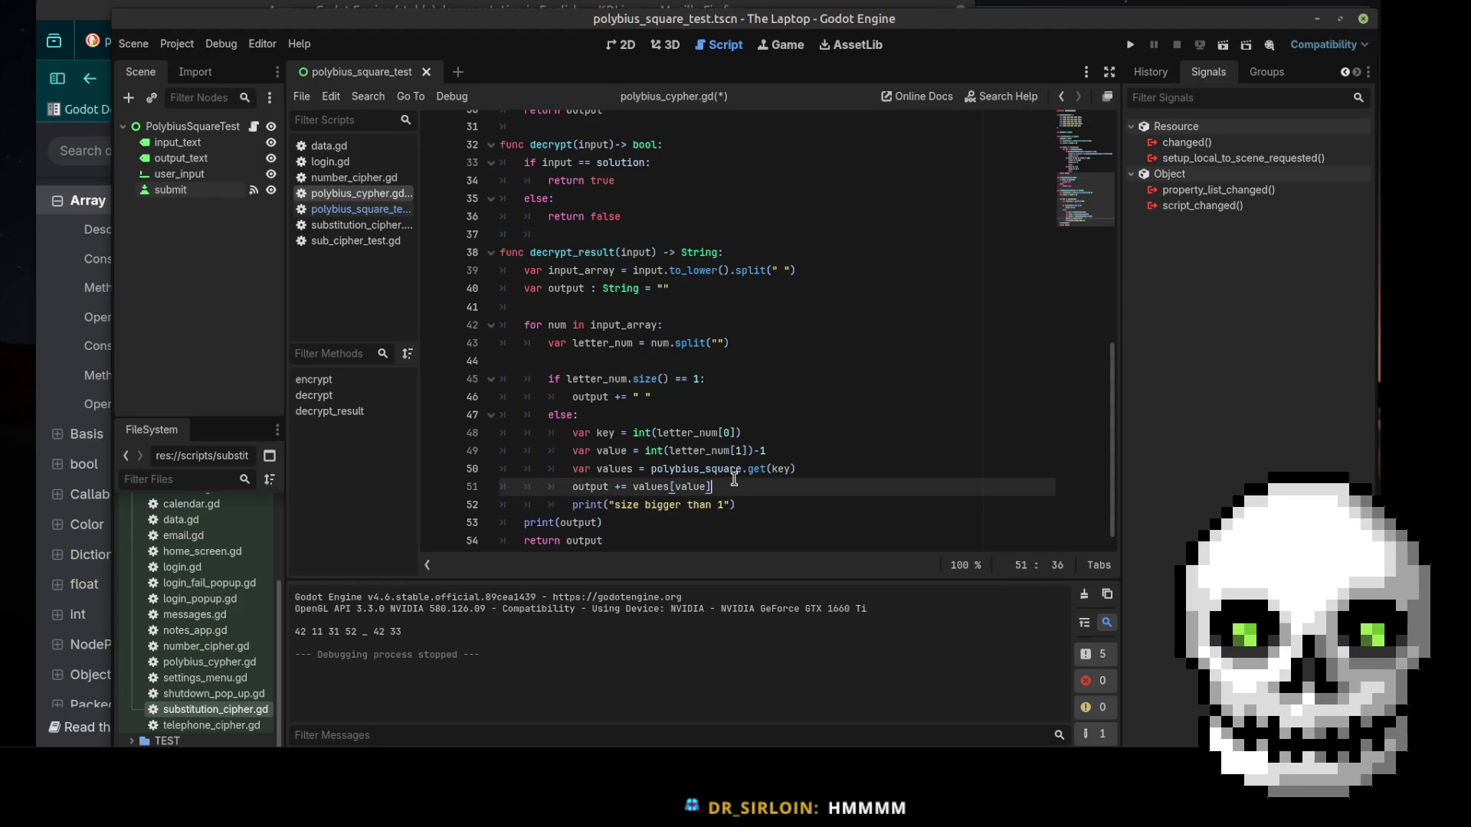
{"action": "left_click", "coordinate": [1223, 46]}
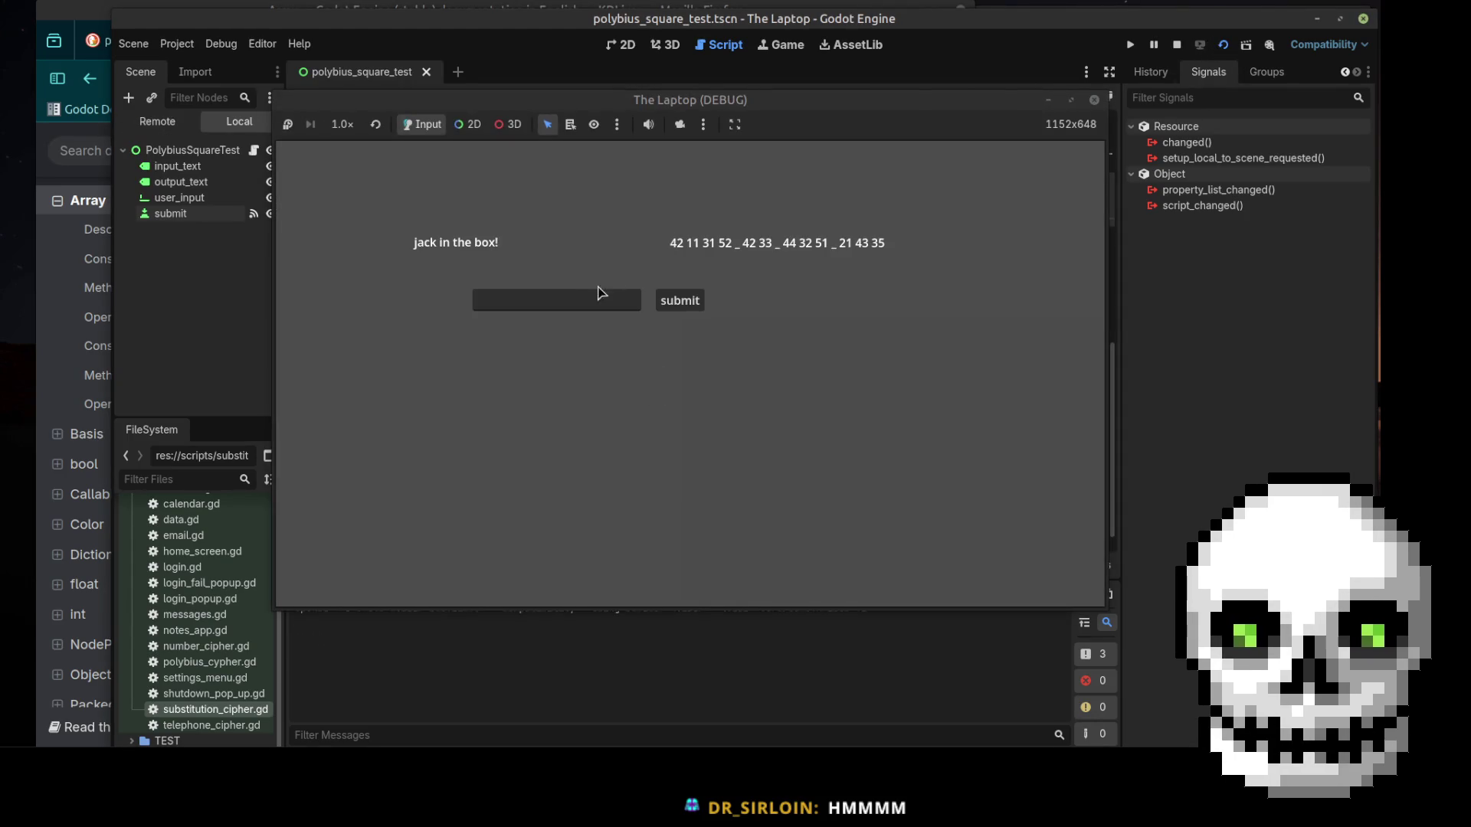
Submit the code 42 11 31 52 _ 42 in the game, check it decodes to 'ijack ij', then close it
{"action": "left_click", "coordinate": [584, 302]}
{"action": "type", "text": "42 11 31 52 _ "}
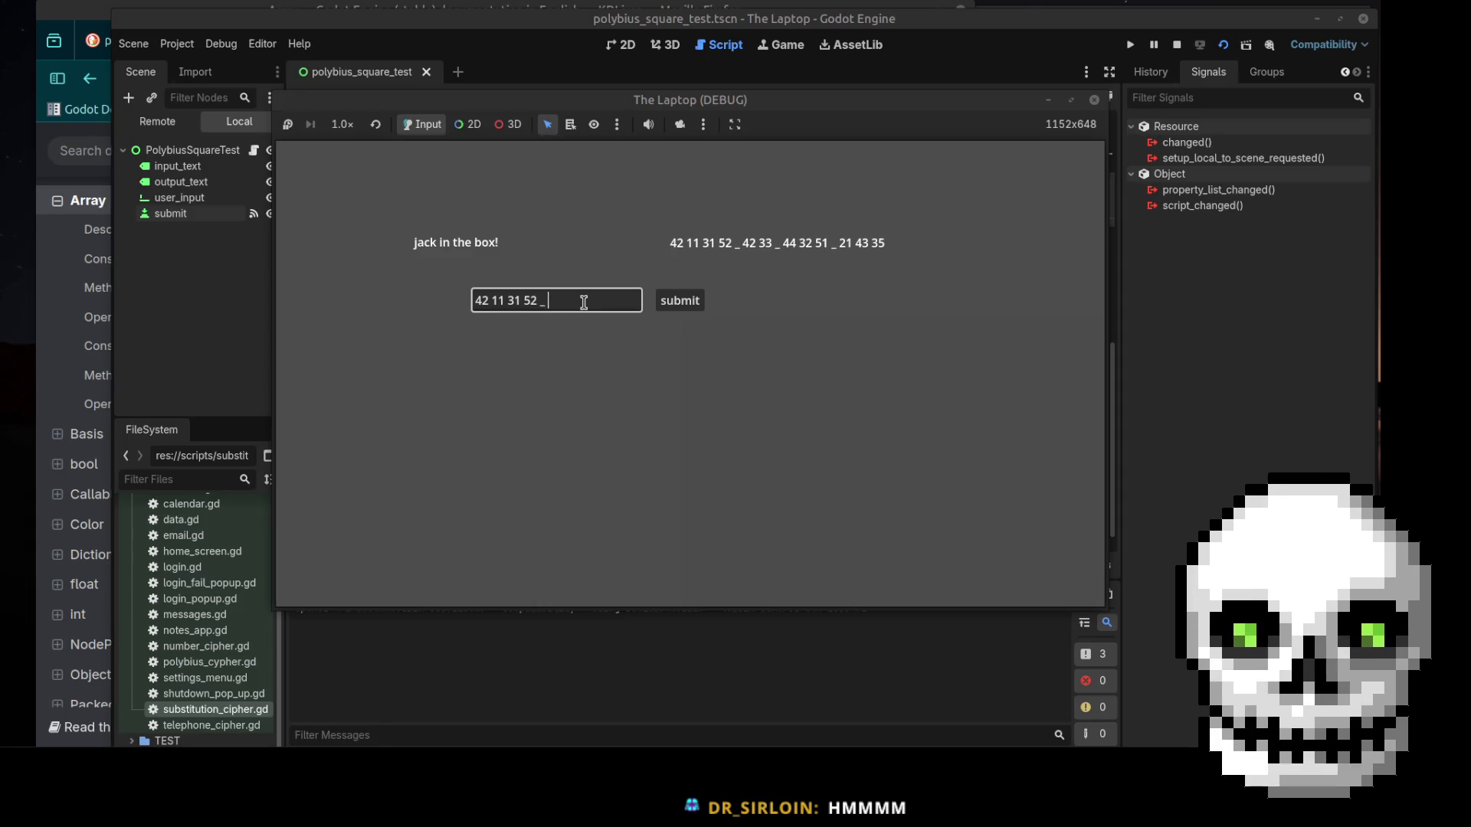
{"action": "type", "text": "42"}
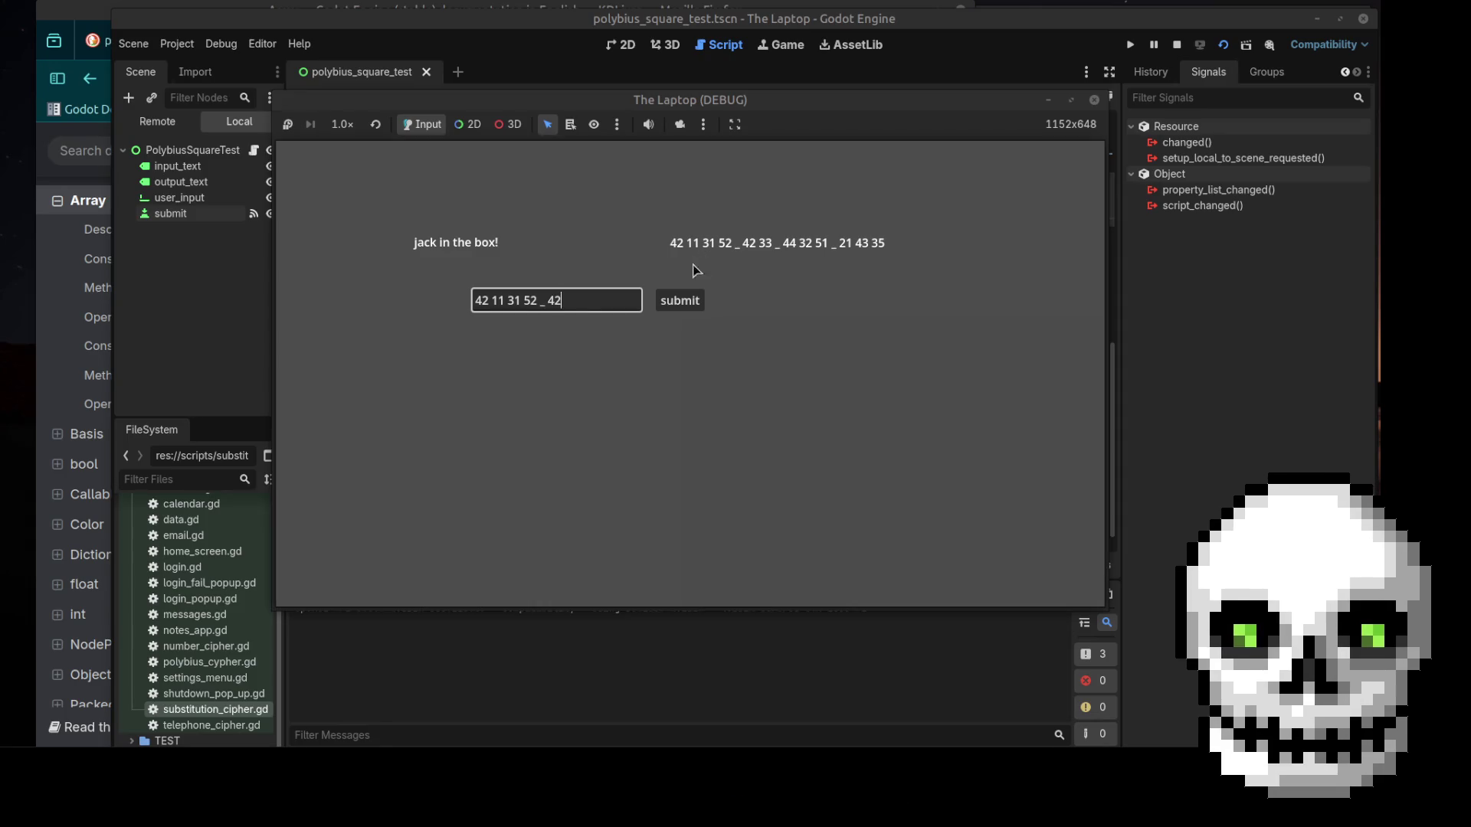
{"action": "left_click", "coordinate": [687, 307]}
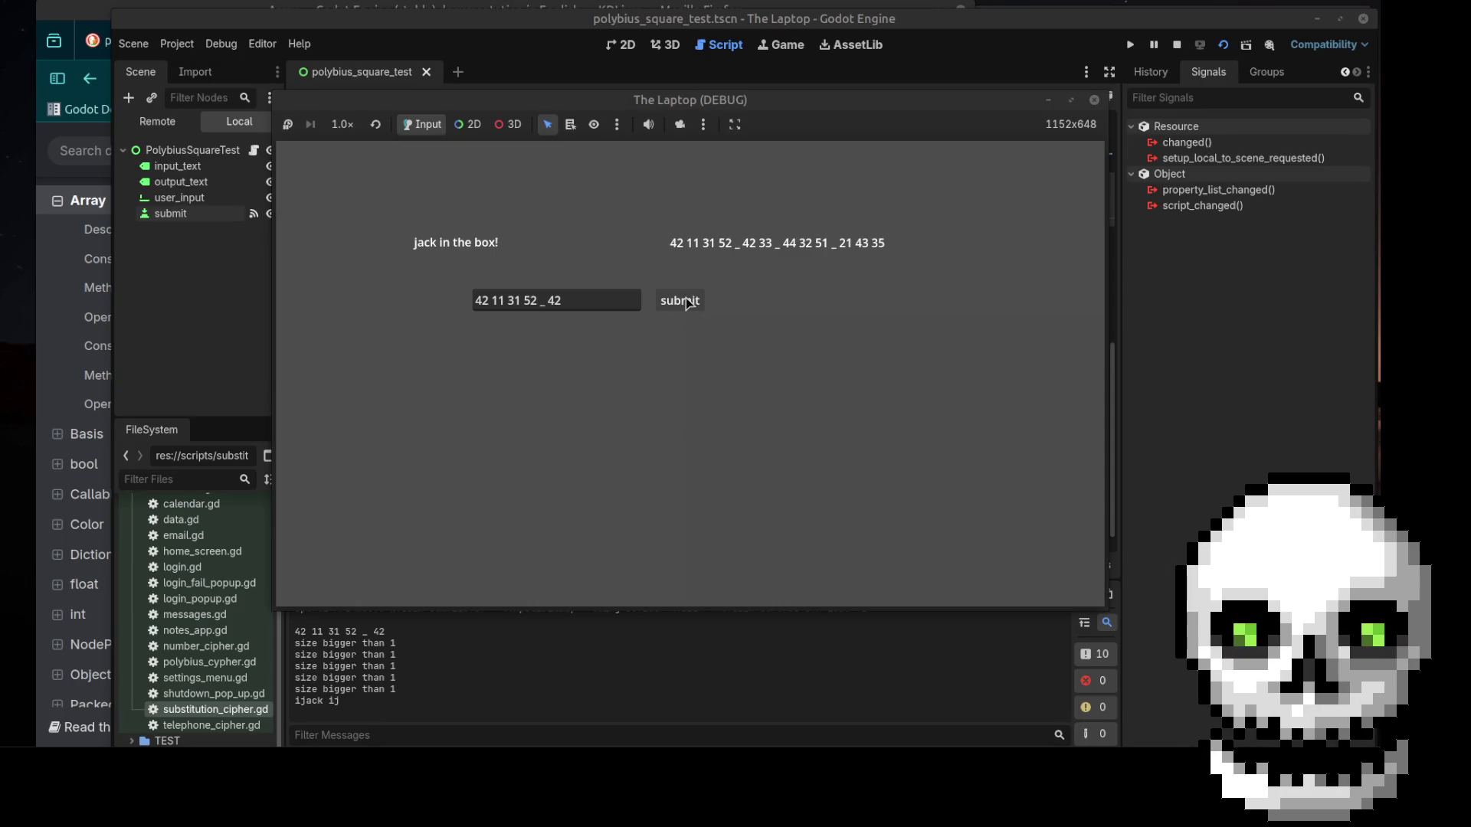
{"action": "left_click", "coordinate": [1095, 100]}
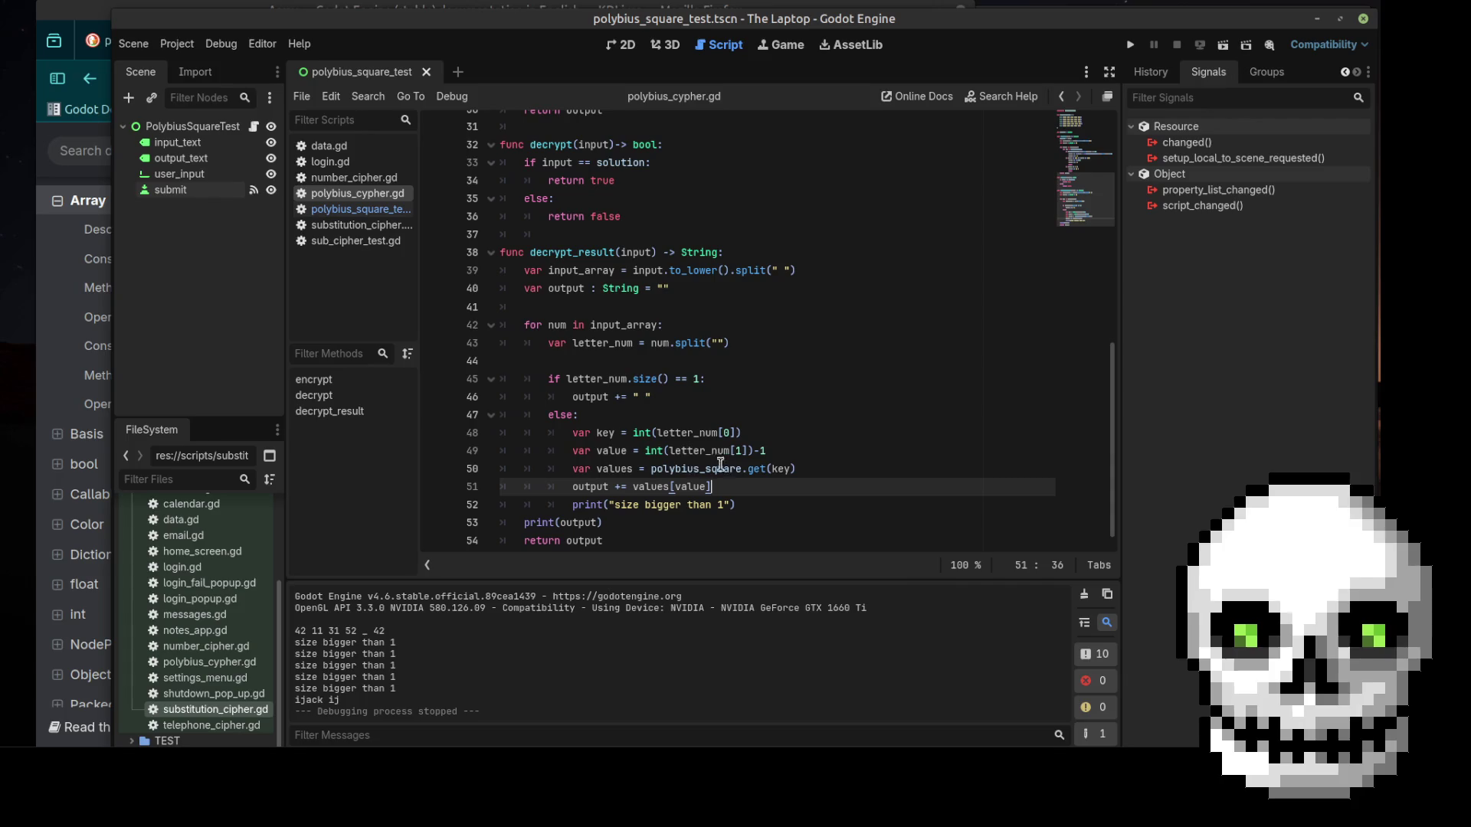
Delete the debug print line 52 from decrypt_result in polybius_cypher.gd
{"action": "mouse_move", "coordinate": [742, 505]}
{"action": "left_mouse_down"}
{"action": "mouse_move", "coordinate": [555, 503]}
{"action": "mouse_move", "coordinate": [521, 523]}
{"action": "left_mouse_up"}
{"action": "key", "text": "BackSpace"}
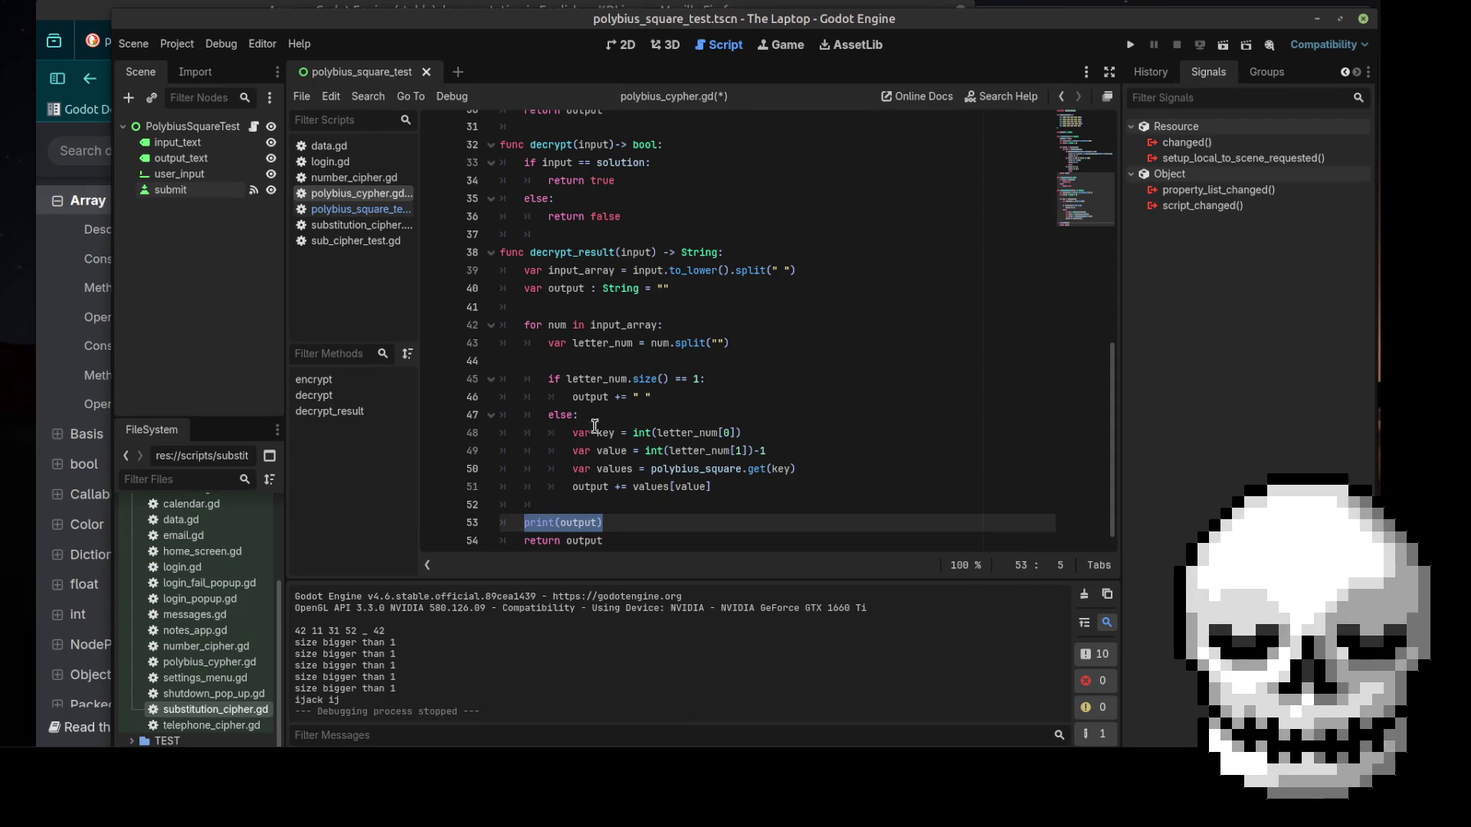
{"action": "left_click", "coordinate": [551, 504]}
{"action": "scroll", "coordinate": [577, 499], "scroll_direction": "up", "scroll_amount": 3}
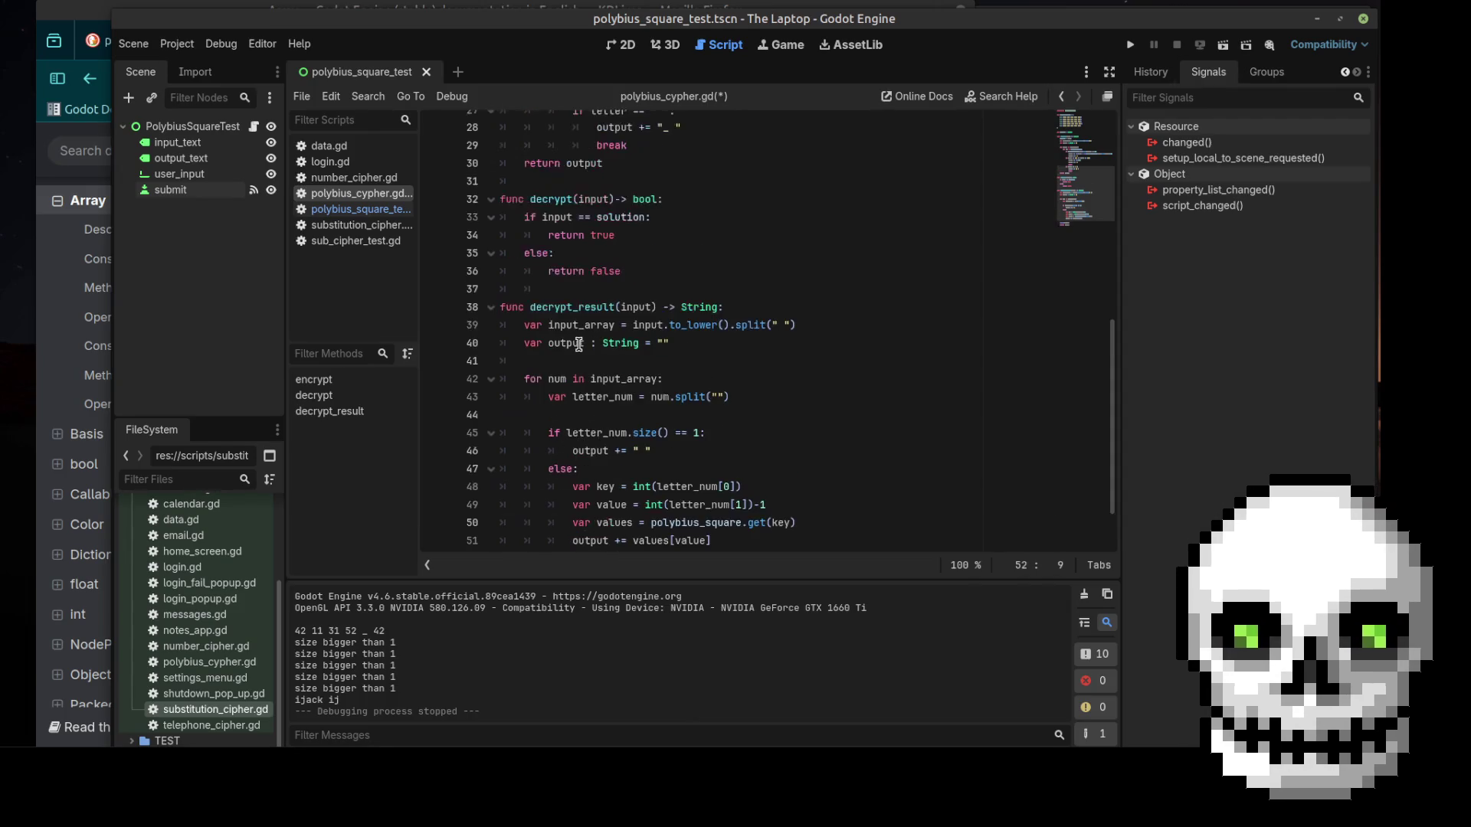
{"action": "scroll", "coordinate": [697, 351], "scroll_direction": "up", "scroll_amount": 4}
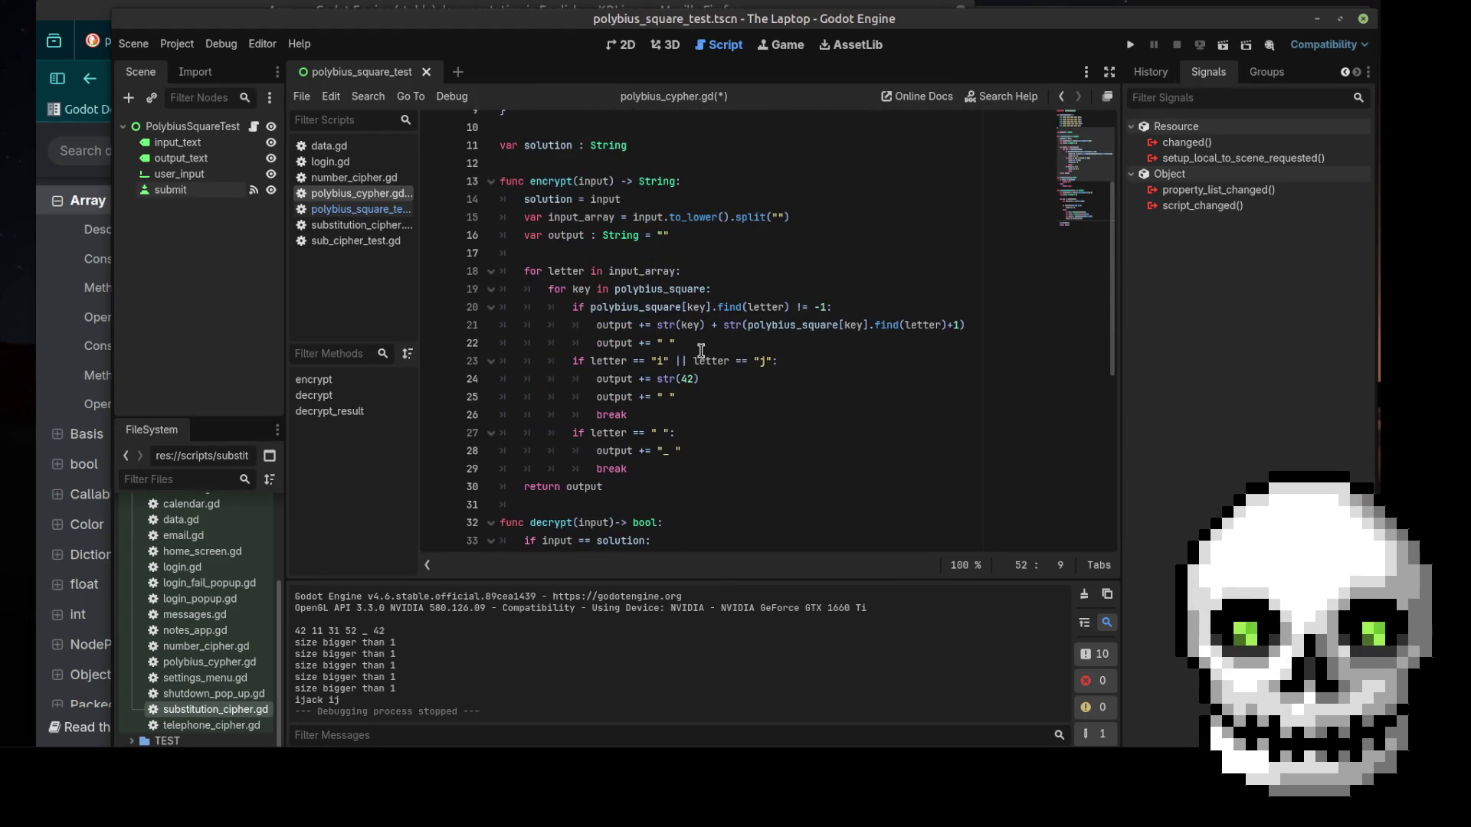
{"action": "scroll", "coordinate": [701, 351], "scroll_direction": "up", "scroll_amount": 3}
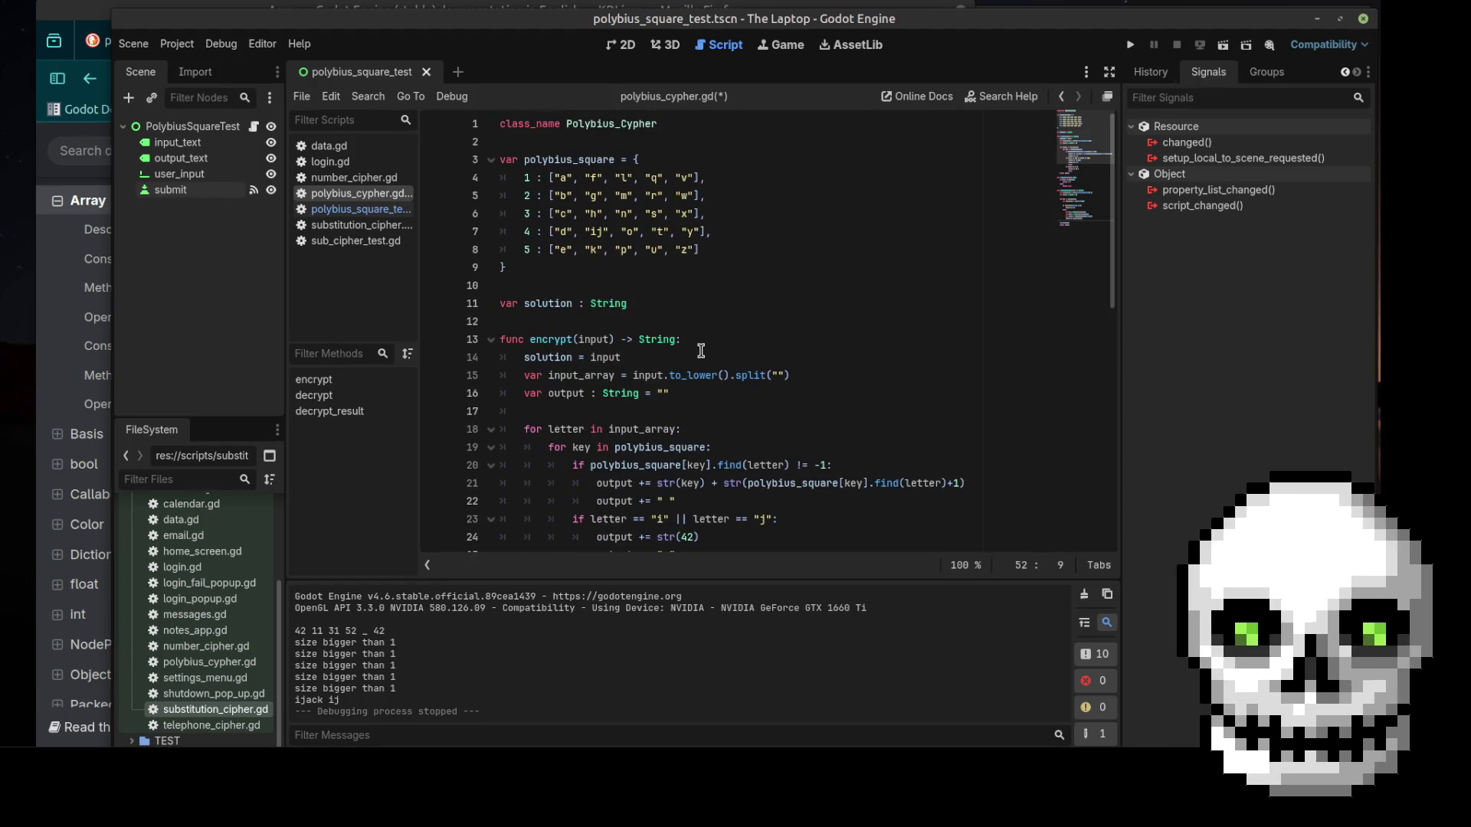
{"action": "scroll", "coordinate": [700, 351], "scroll_direction": "down", "scroll_amount": 3}
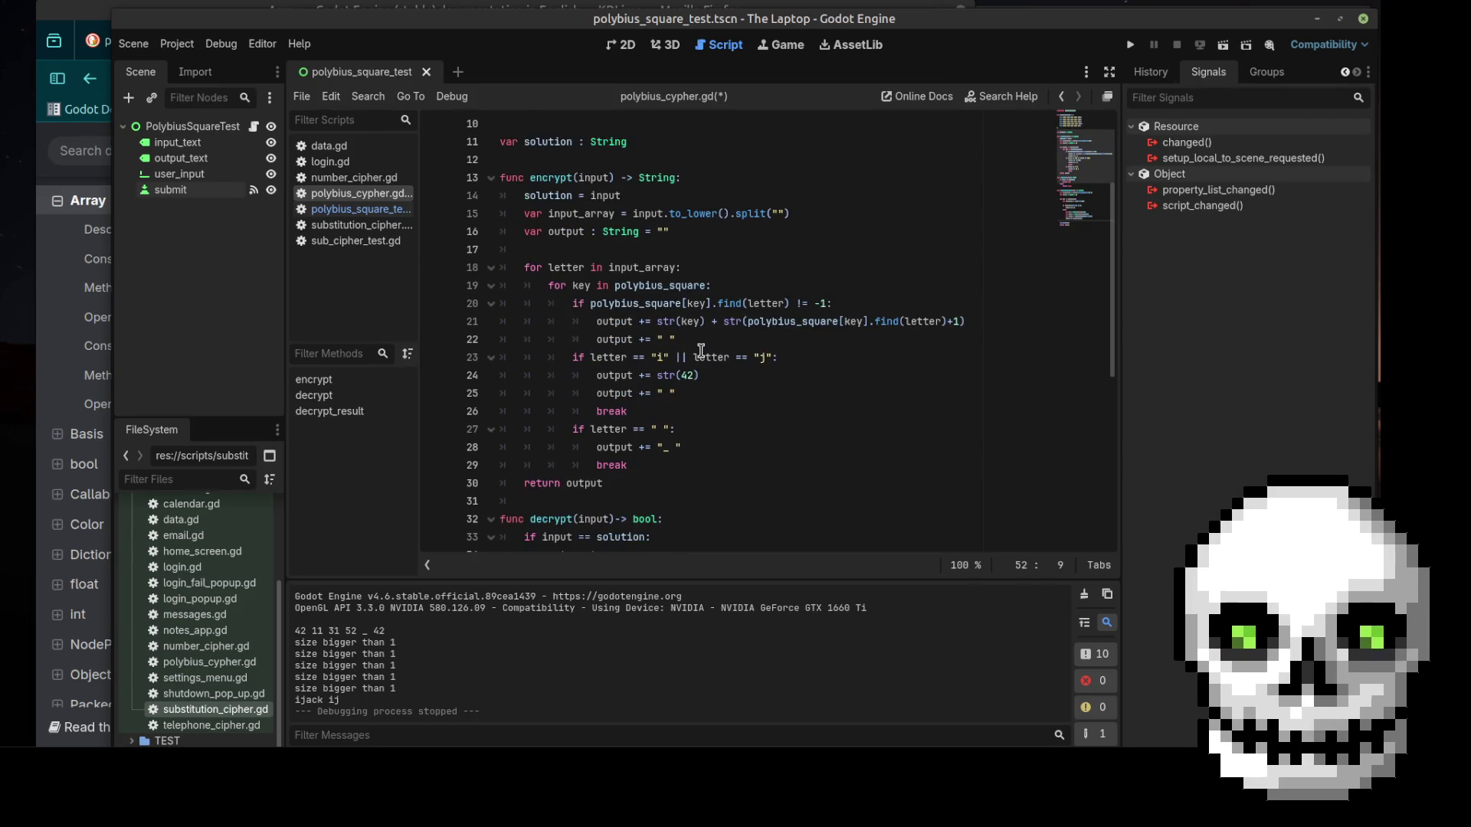
{"action": "scroll", "coordinate": [700, 351], "scroll_direction": "down", "scroll_amount": 2}
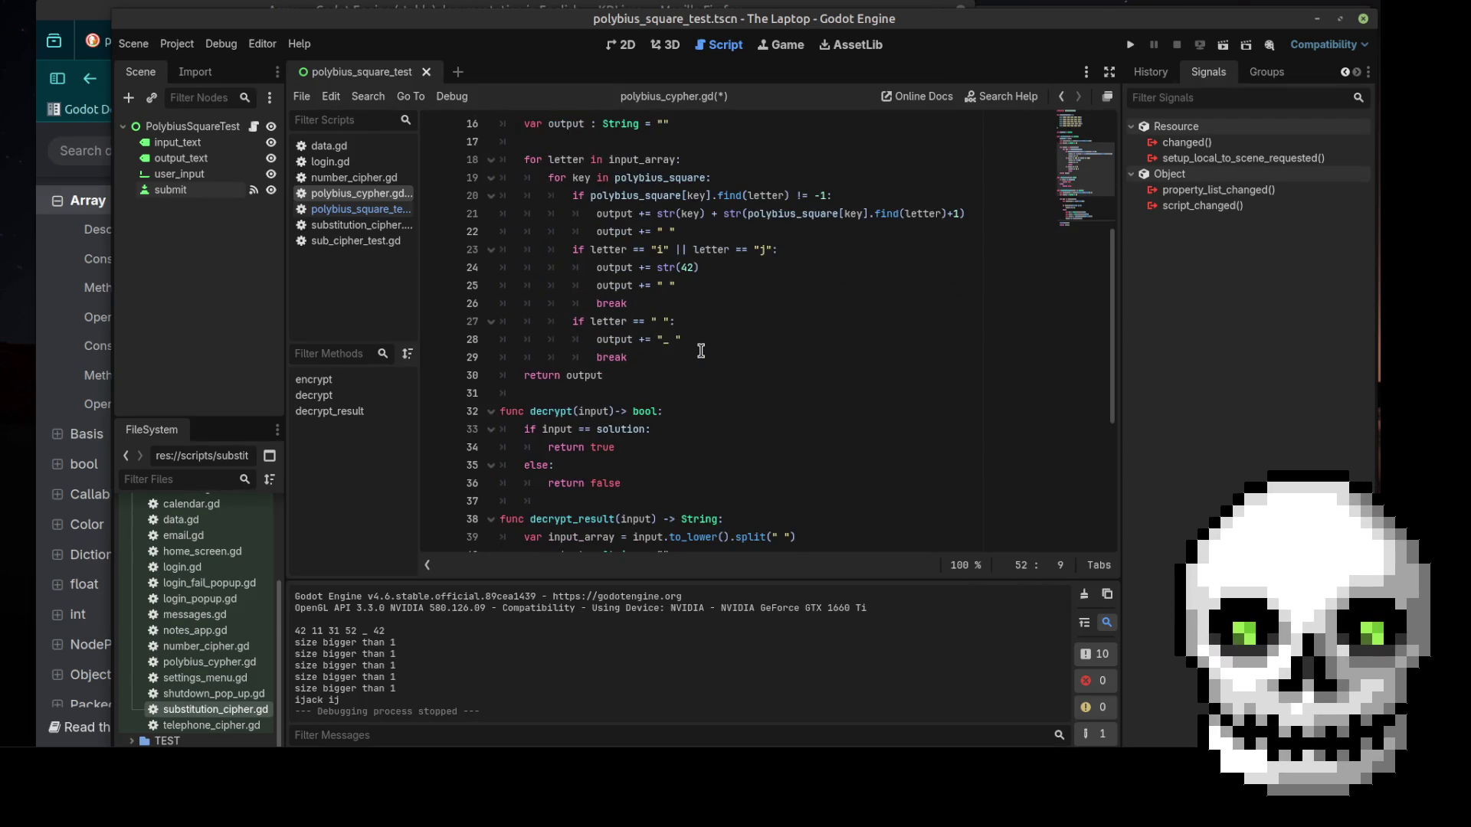
{"action": "scroll", "coordinate": [700, 351], "scroll_direction": "down", "scroll_amount": 5}
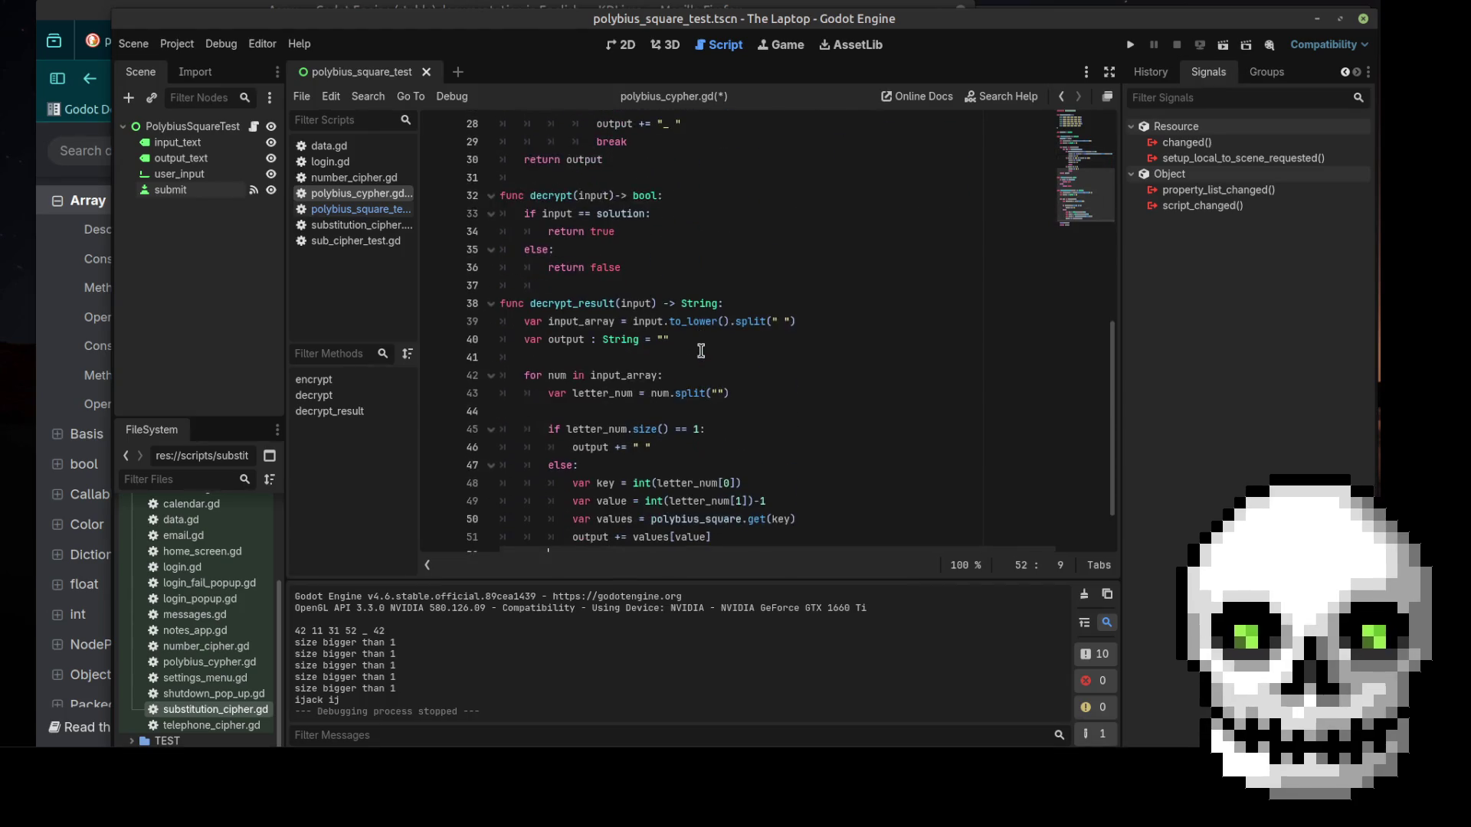
In polybius_square_test.gd, delete the print(user_input_text) line
{"action": "left_click", "coordinate": [337, 209]}
{"action": "left_click_drag", "start_coordinate": [524, 509], "coordinate": [687, 508]}
{"action": "key", "text": "BackSpace"}
{"action": "key", "text": "BackSpace"}
{"action": "key", "text": "BackSpace"}
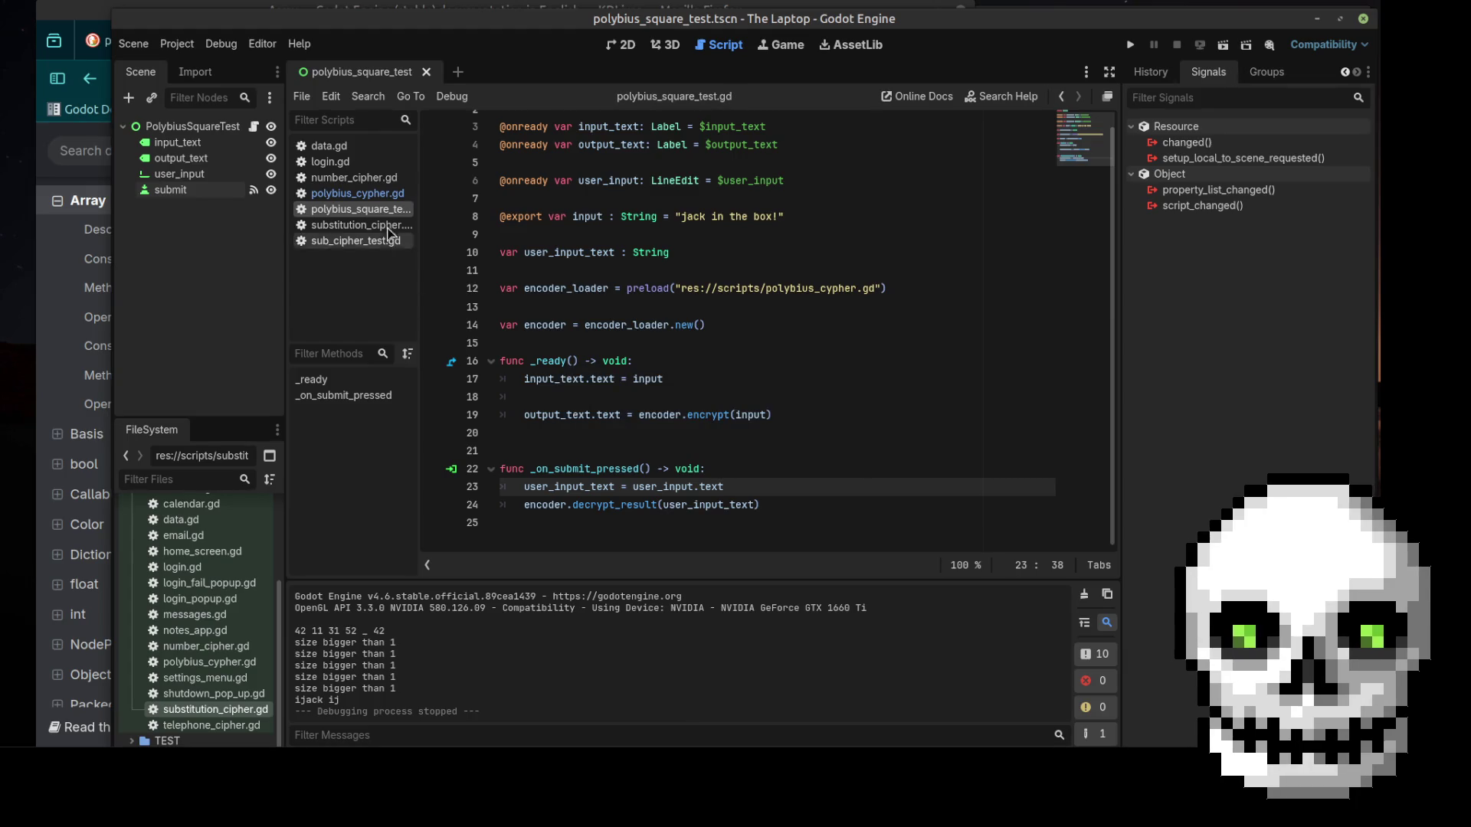
Back in polybius_cypher.gd, start a new output = line at the top of decrypt_result
{"action": "left_click", "coordinate": [357, 193]}
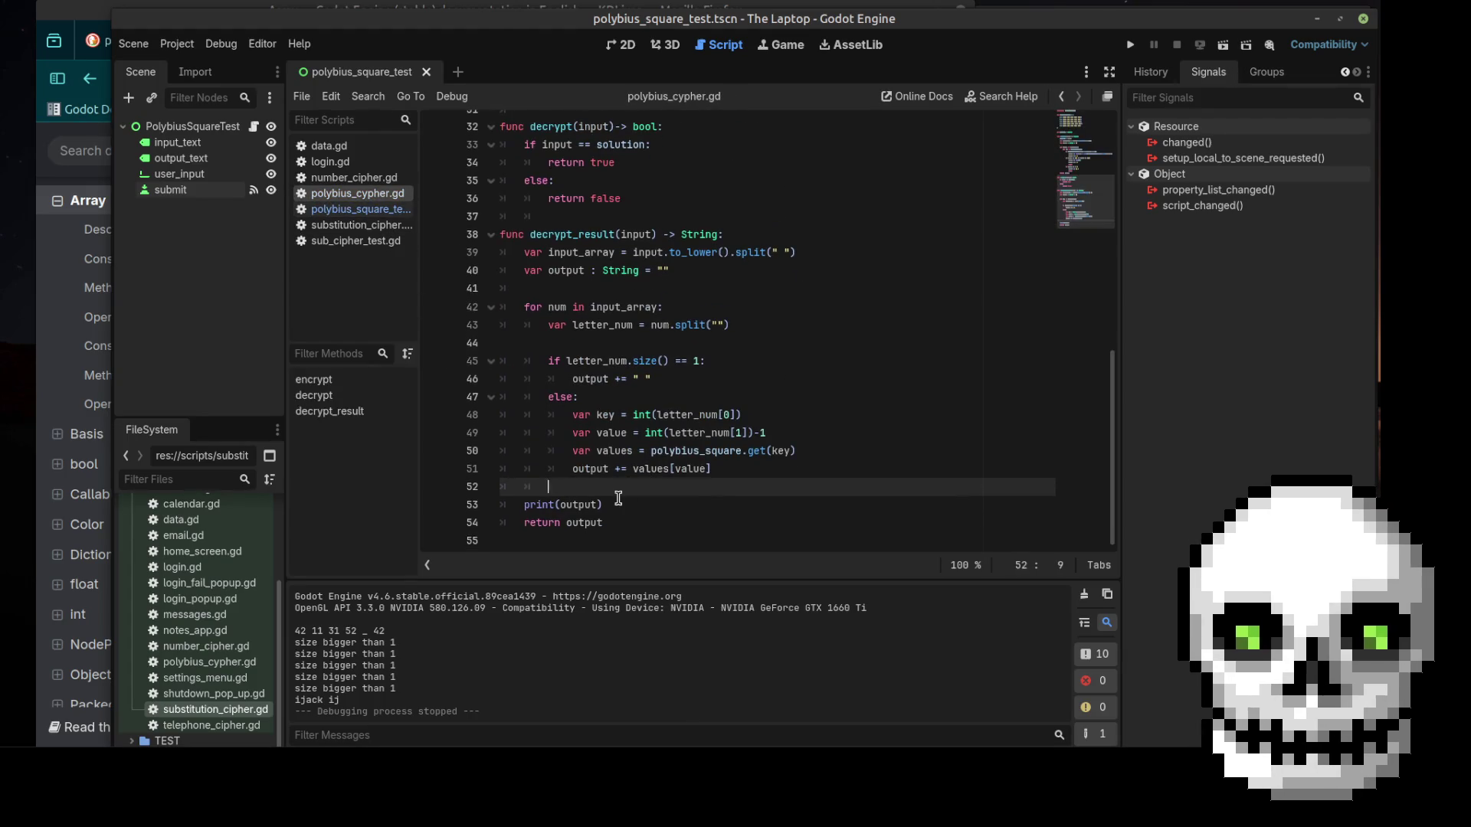
{"action": "left_click", "coordinate": [620, 502]}
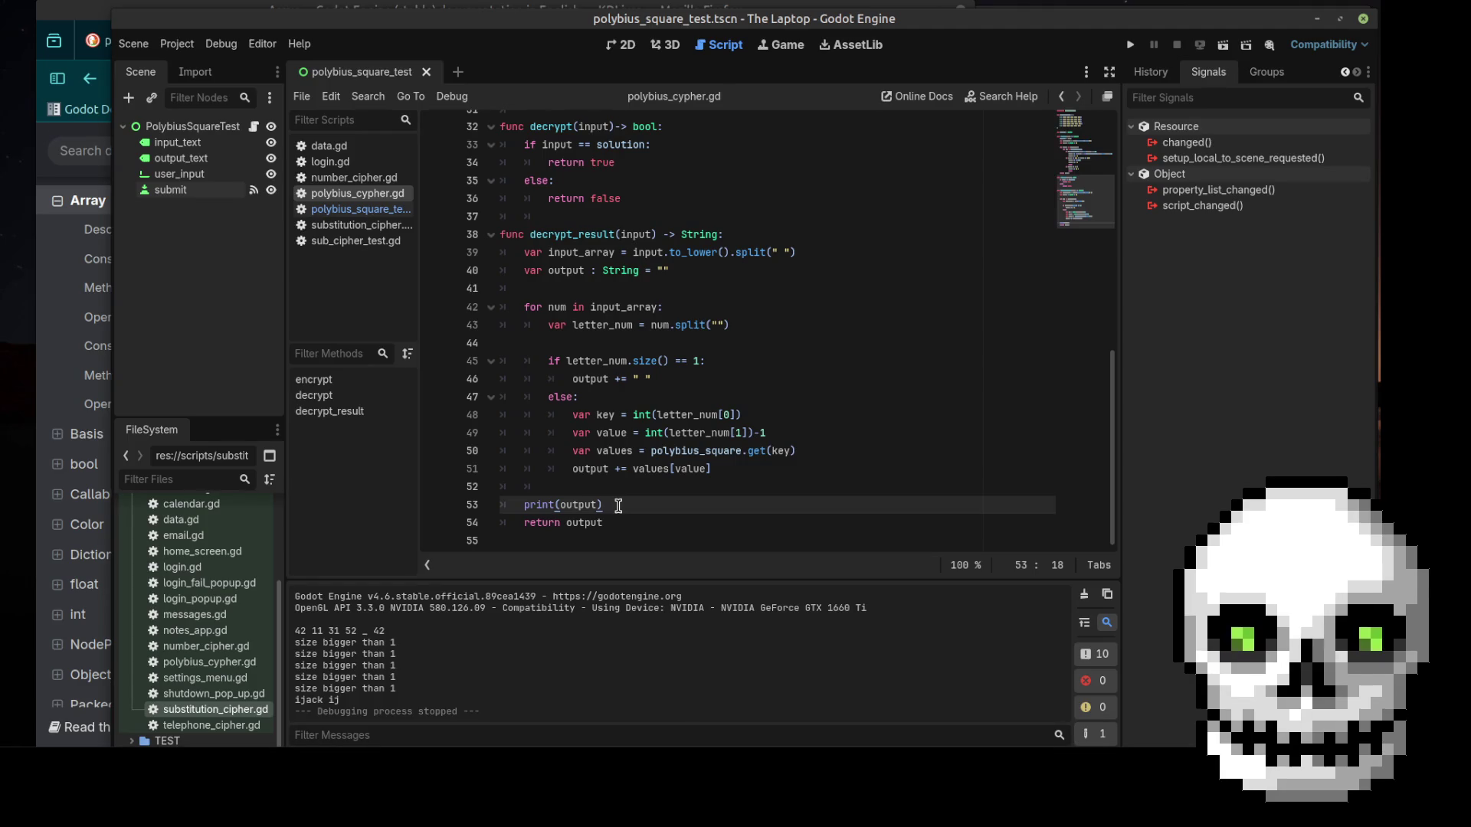
{"action": "left_click", "coordinate": [623, 484]}
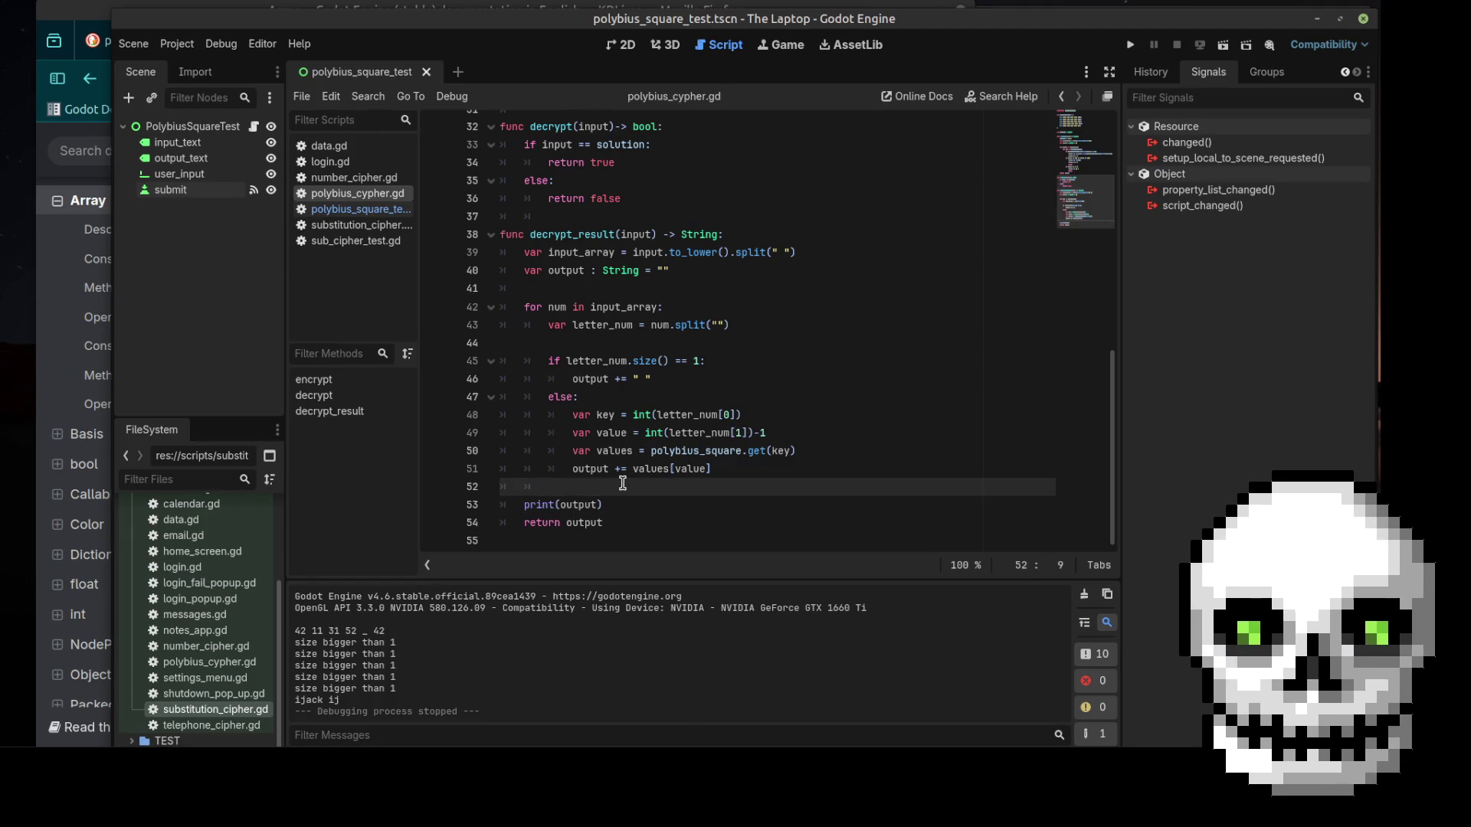
{"action": "left_click", "coordinate": [733, 235]}
{"action": "key", "text": "Return"}
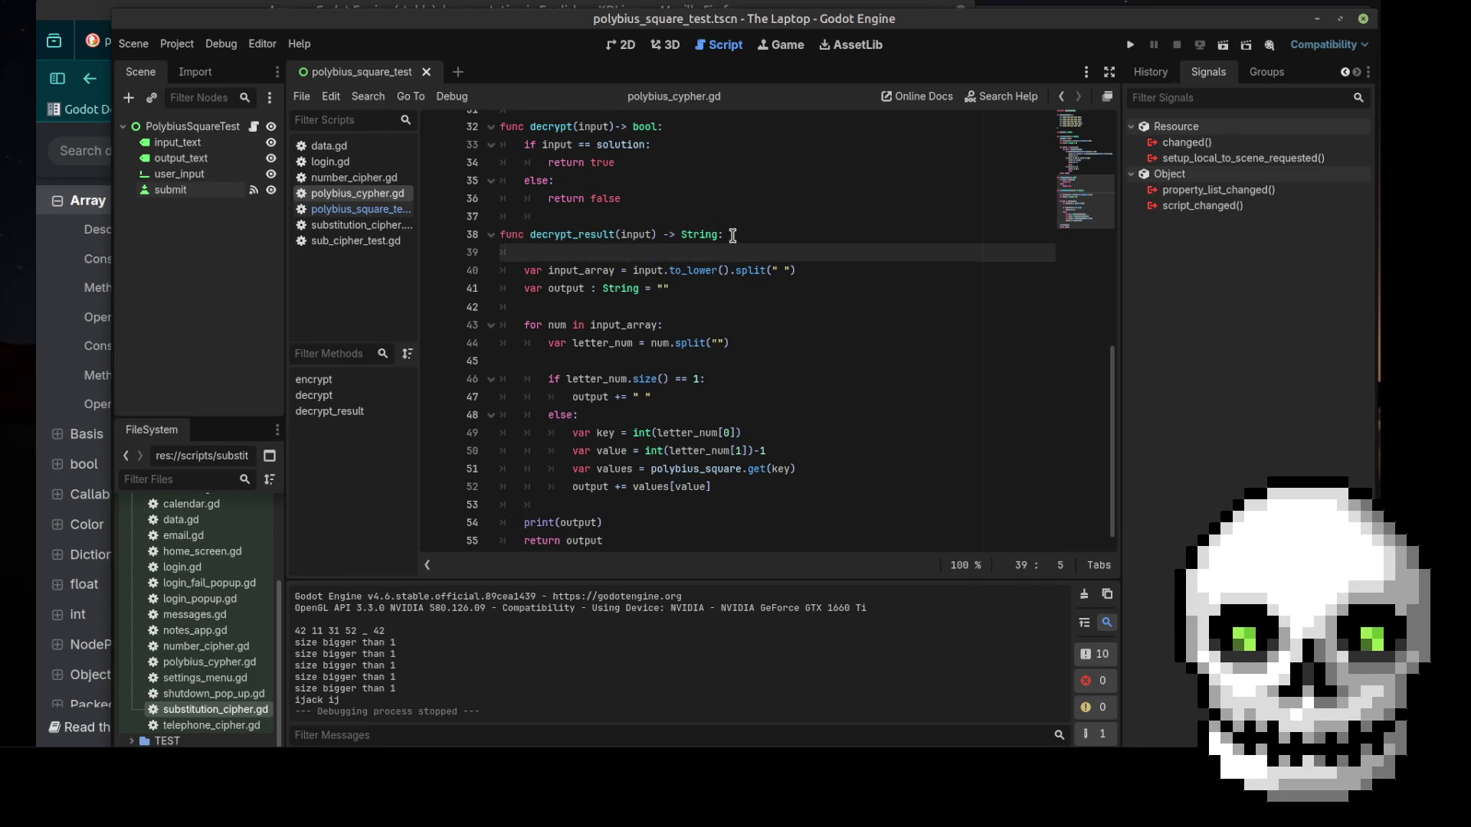
{"action": "type", "text": "output"}
{"action": "type", "text": "= "}
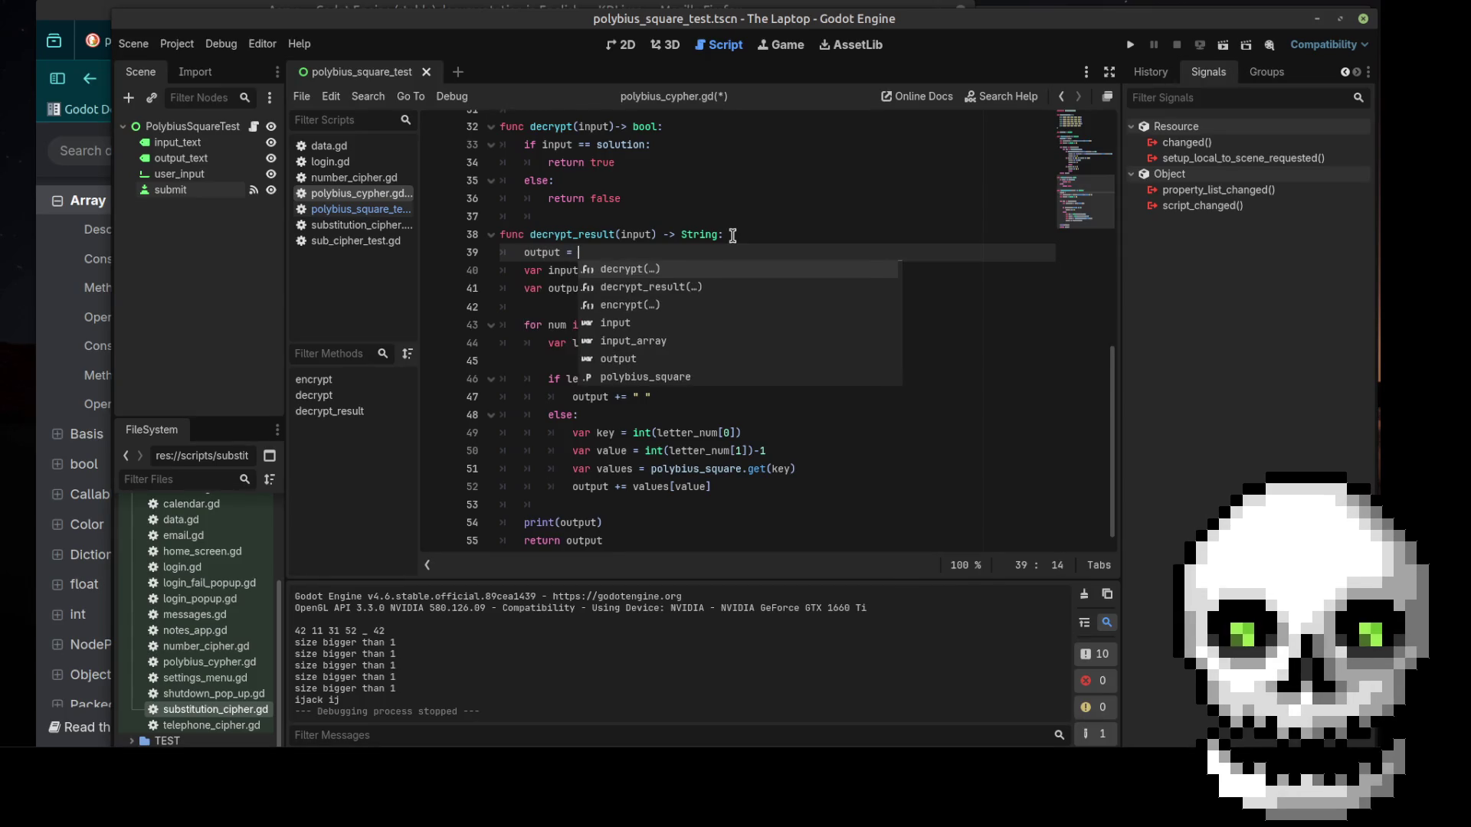
{"action": "type", "text": "\""}
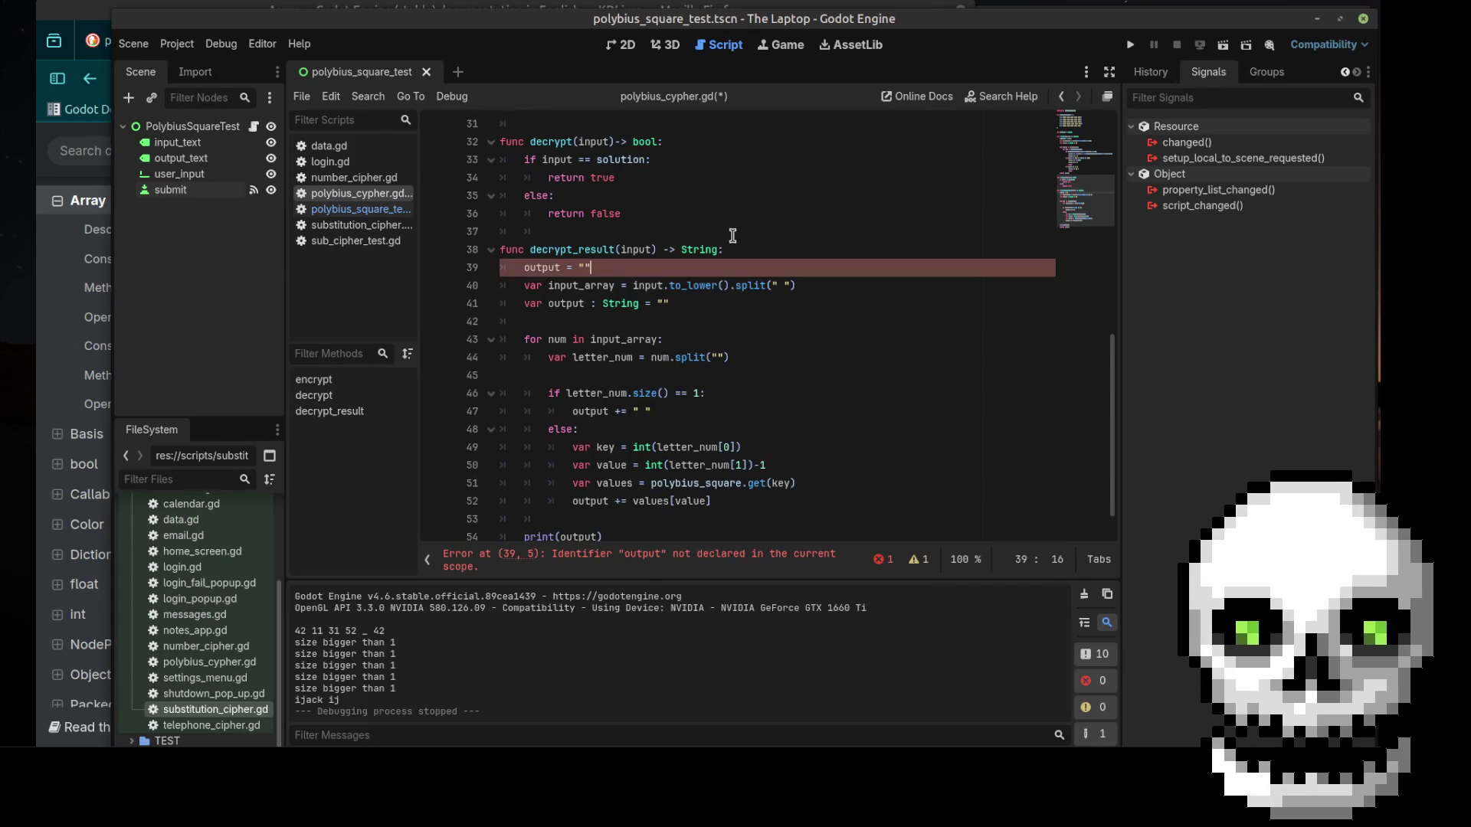
Delete that redundant output line, save the cipher script, and run the test scene
{"action": "left_click_drag", "start_coordinate": [596, 266], "coordinate": [530, 268]}
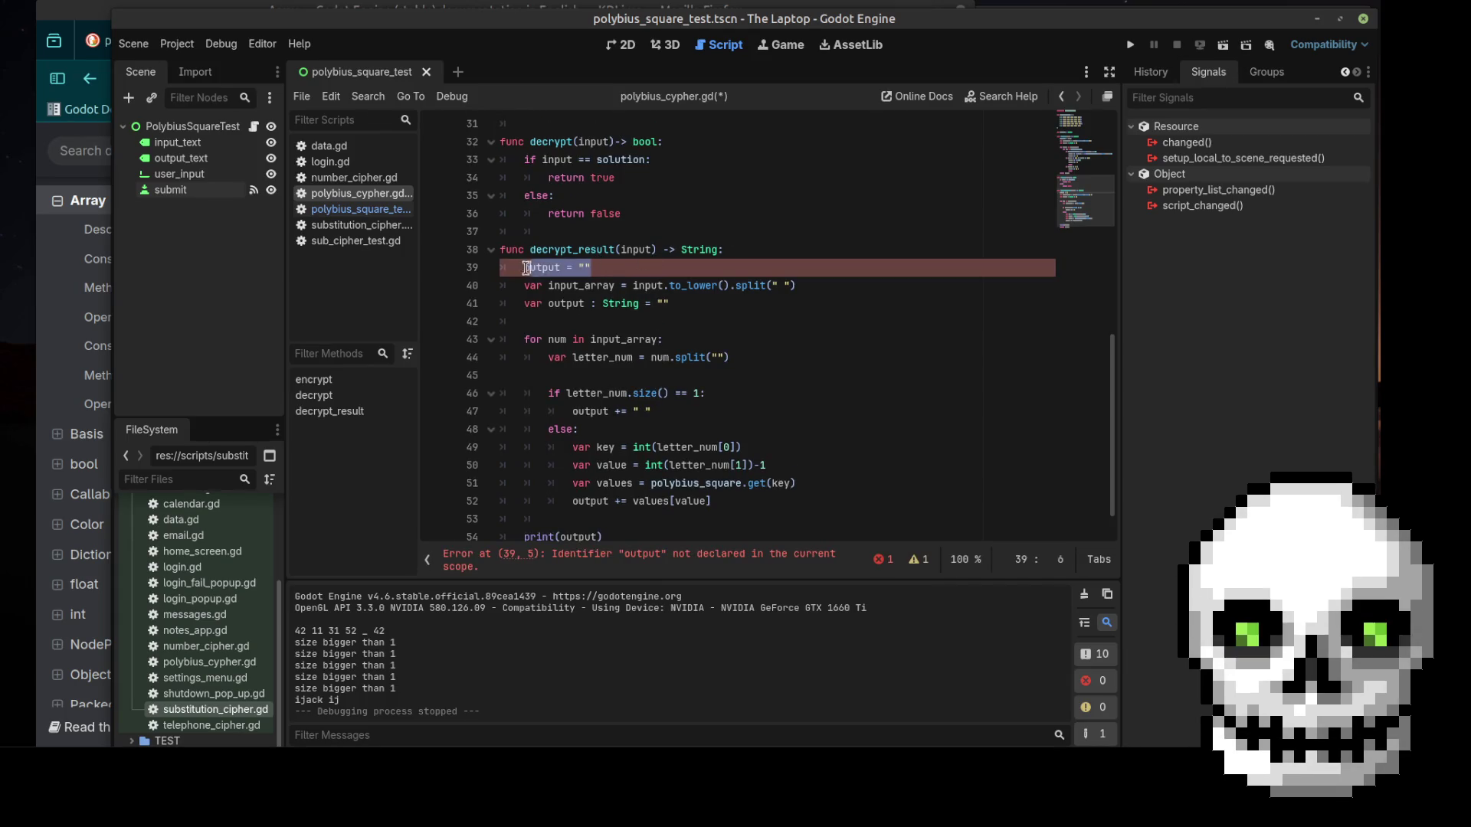
{"action": "key", "text": "BackSpace"}
{"action": "key", "text": "BackSpace"}
{"action": "key", "text": "BackSpace"}
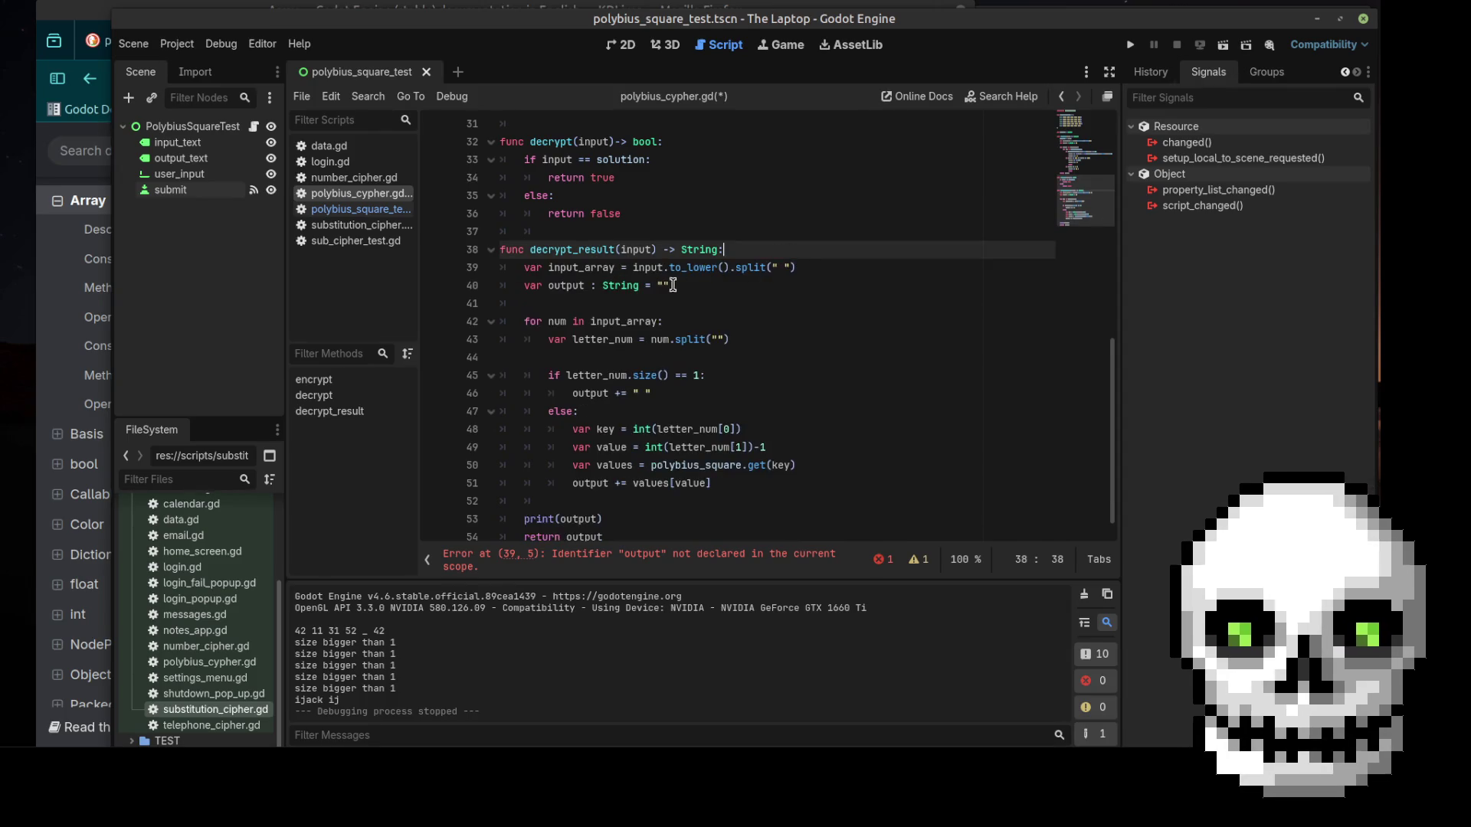
{"action": "left_click", "coordinate": [678, 285]}
{"action": "key", "text": "ctrl+s"}
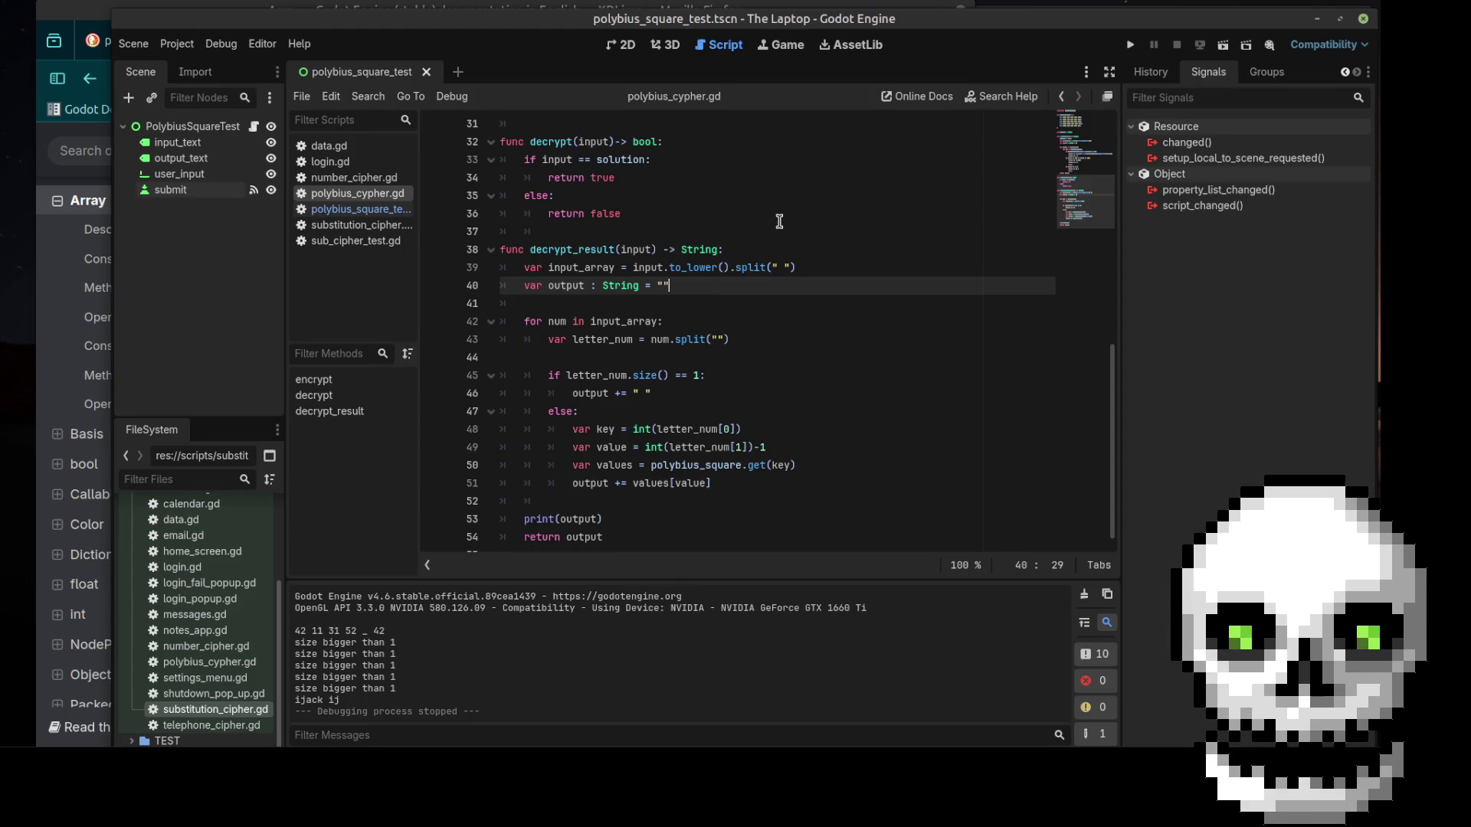
{"action": "left_click", "coordinate": [1223, 45]}
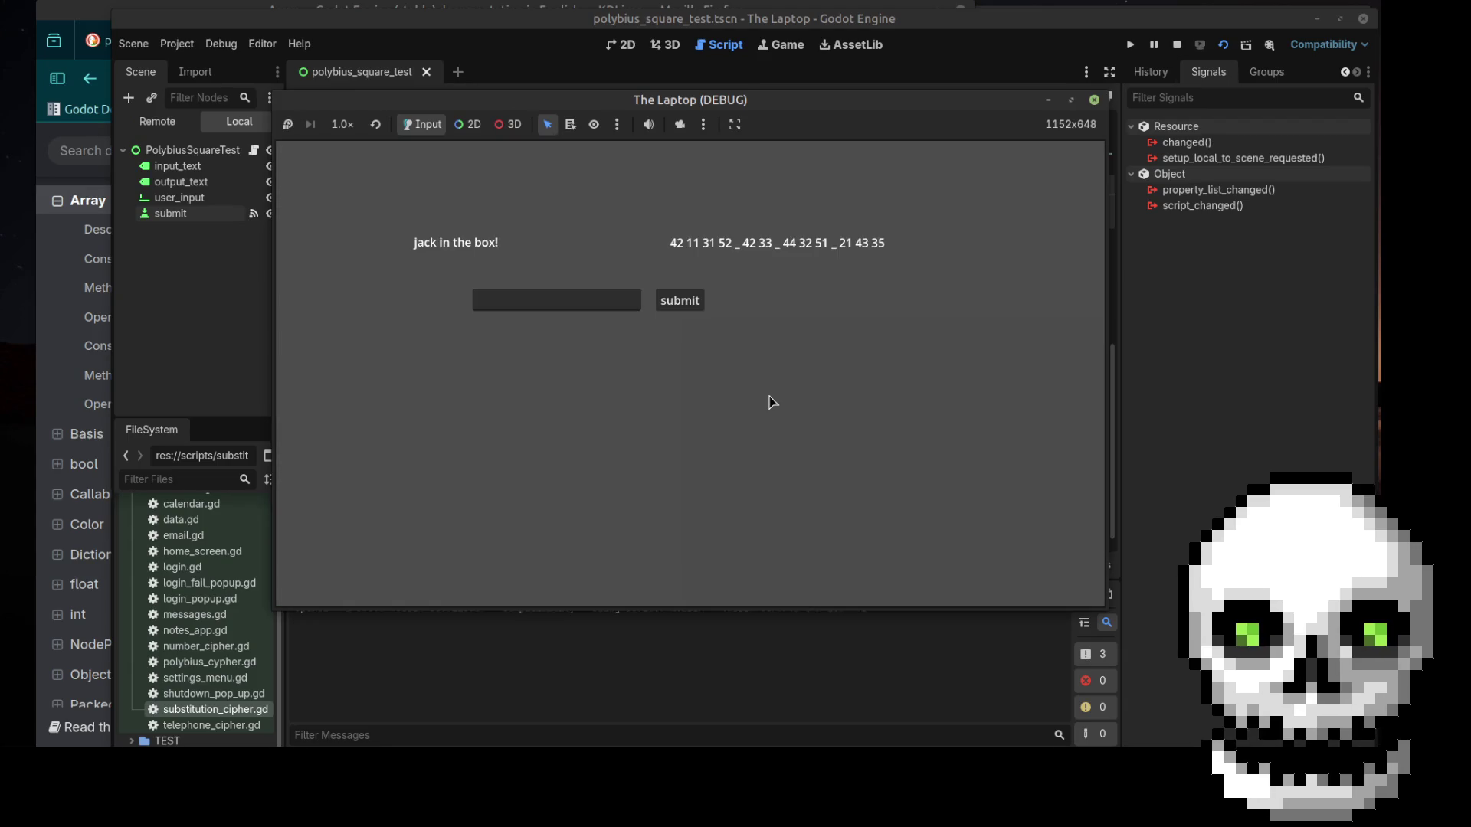
Type 42 11 31 52 _ 42 33 _ 44 32 51 _ 21 43 35 into the game's code field, fixing typos
{"action": "left_click", "coordinate": [567, 299]}
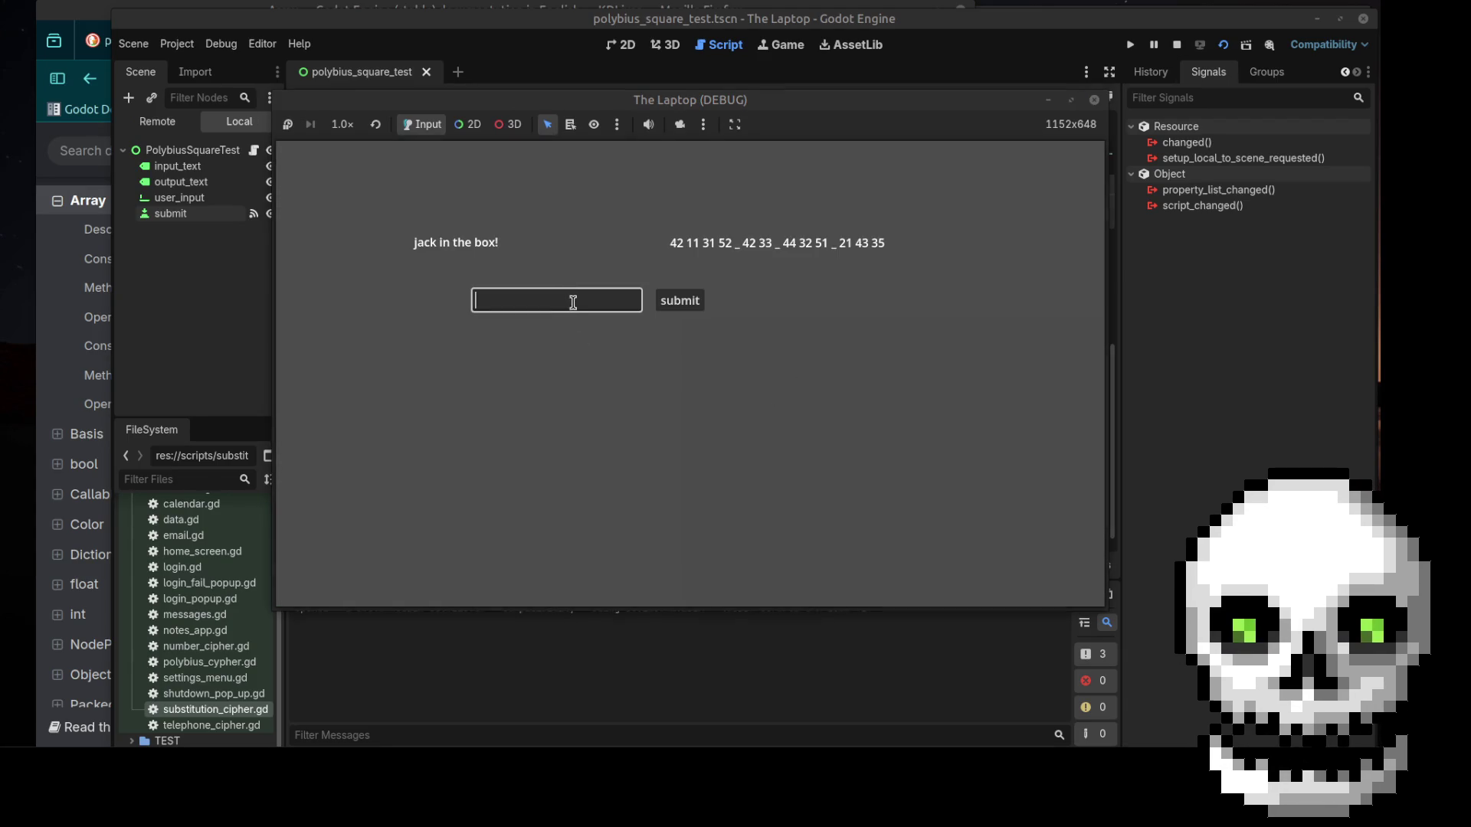
{"action": "type", "text": "42 "}
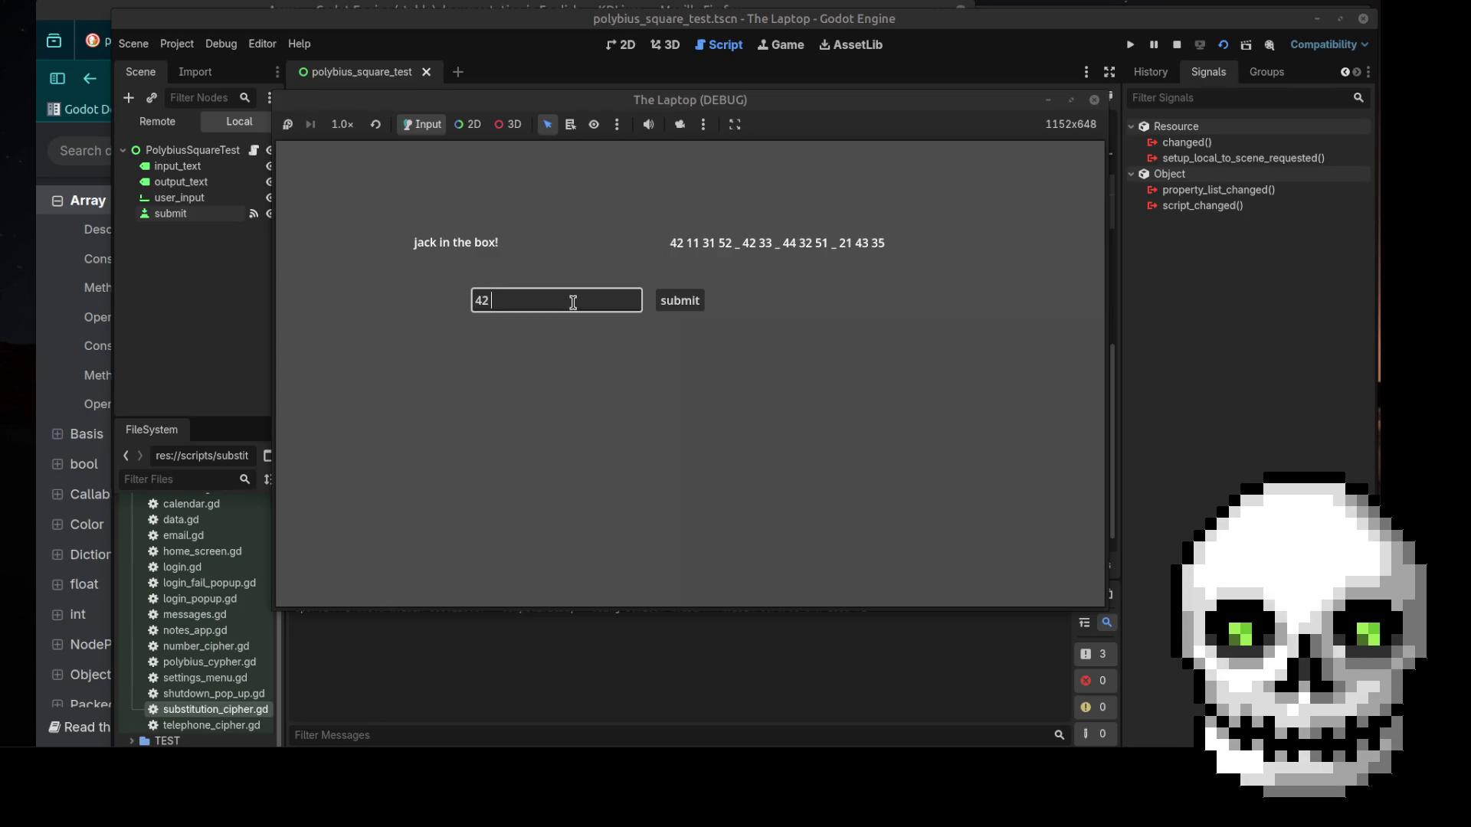
{"action": "type", "text": "11 31 "}
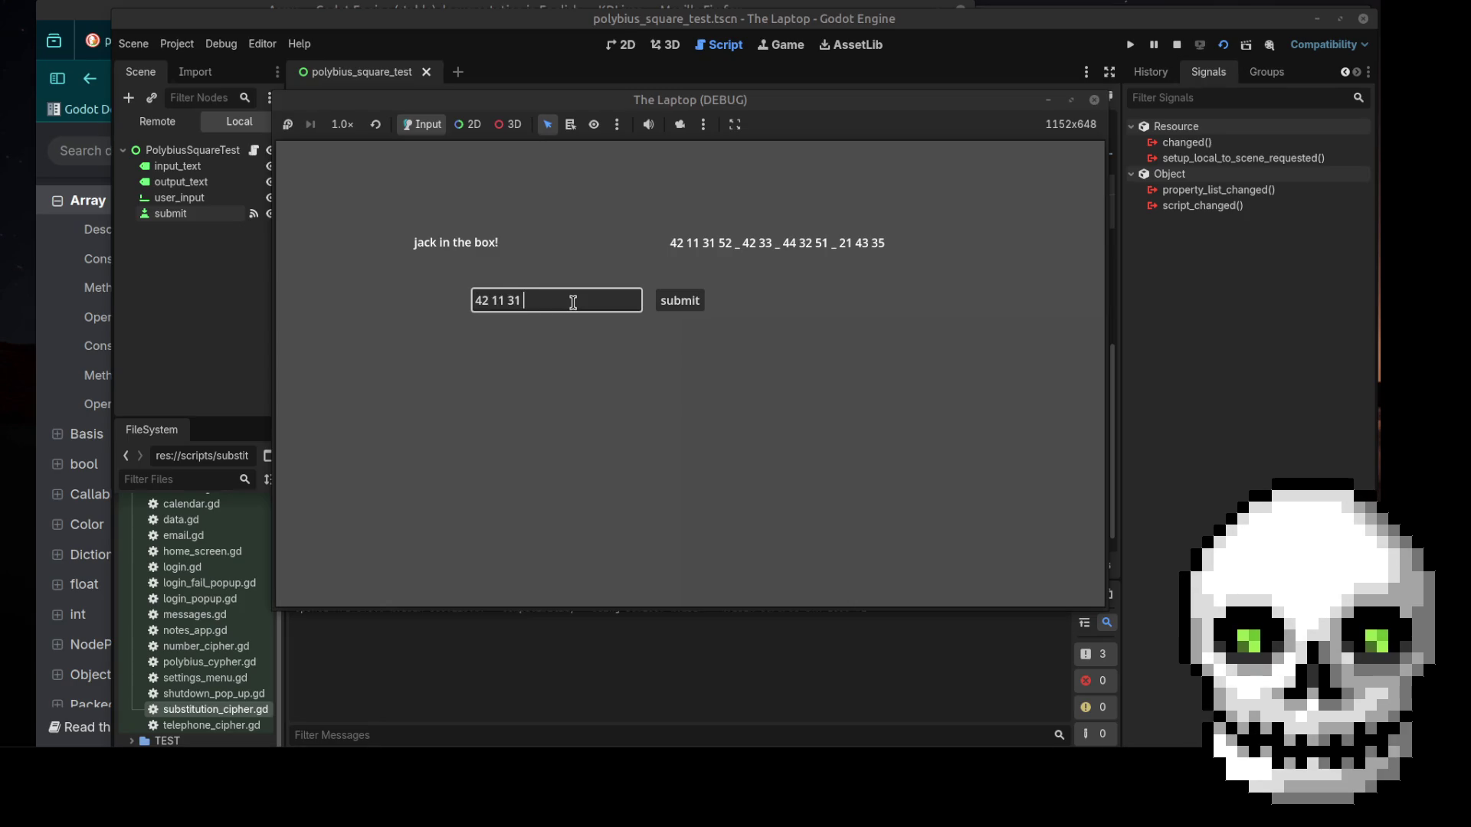
{"action": "type", "text": "52 _ 42 "}
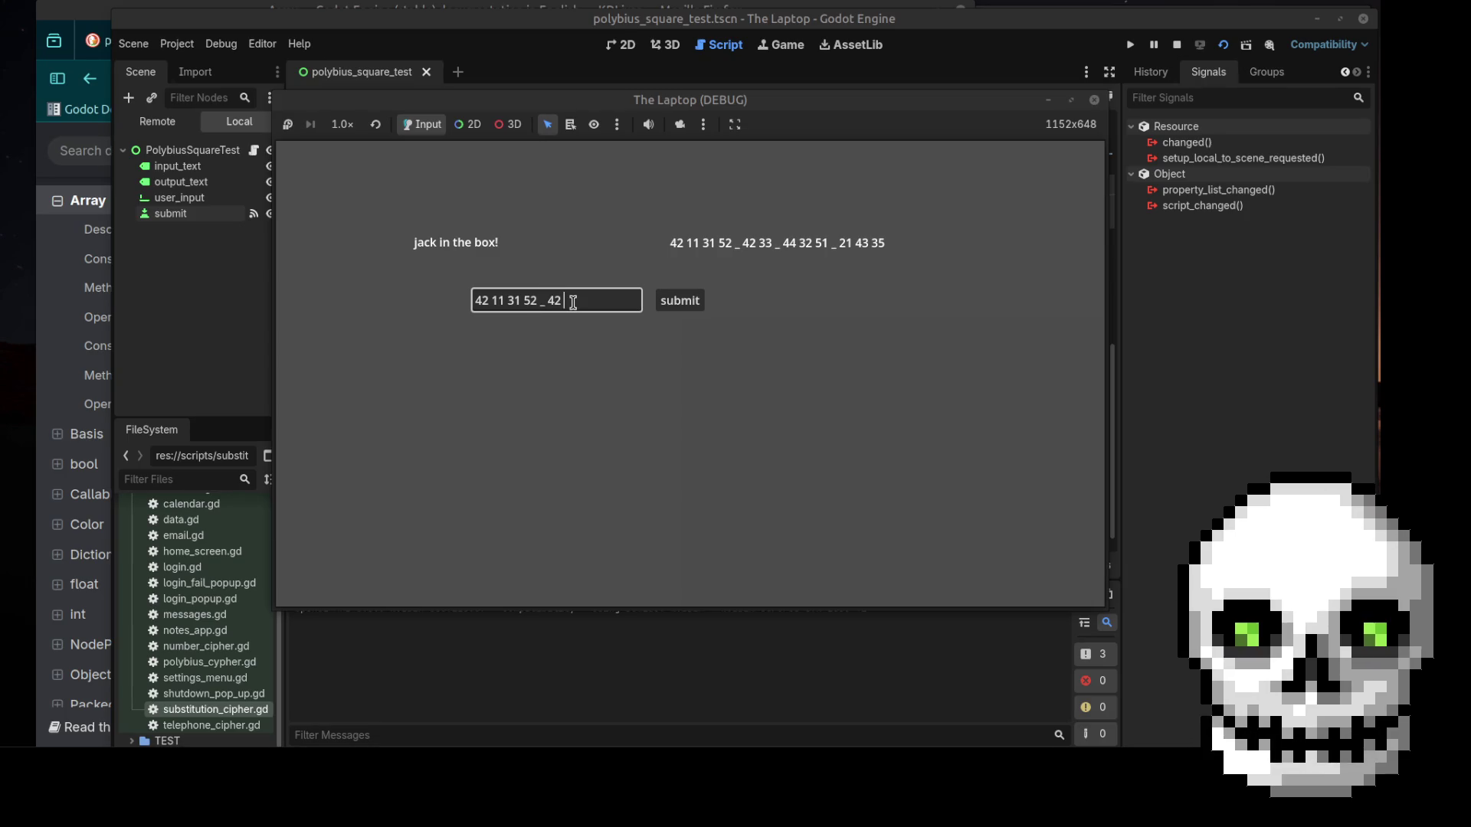
{"action": "type", "text": "33 _"}
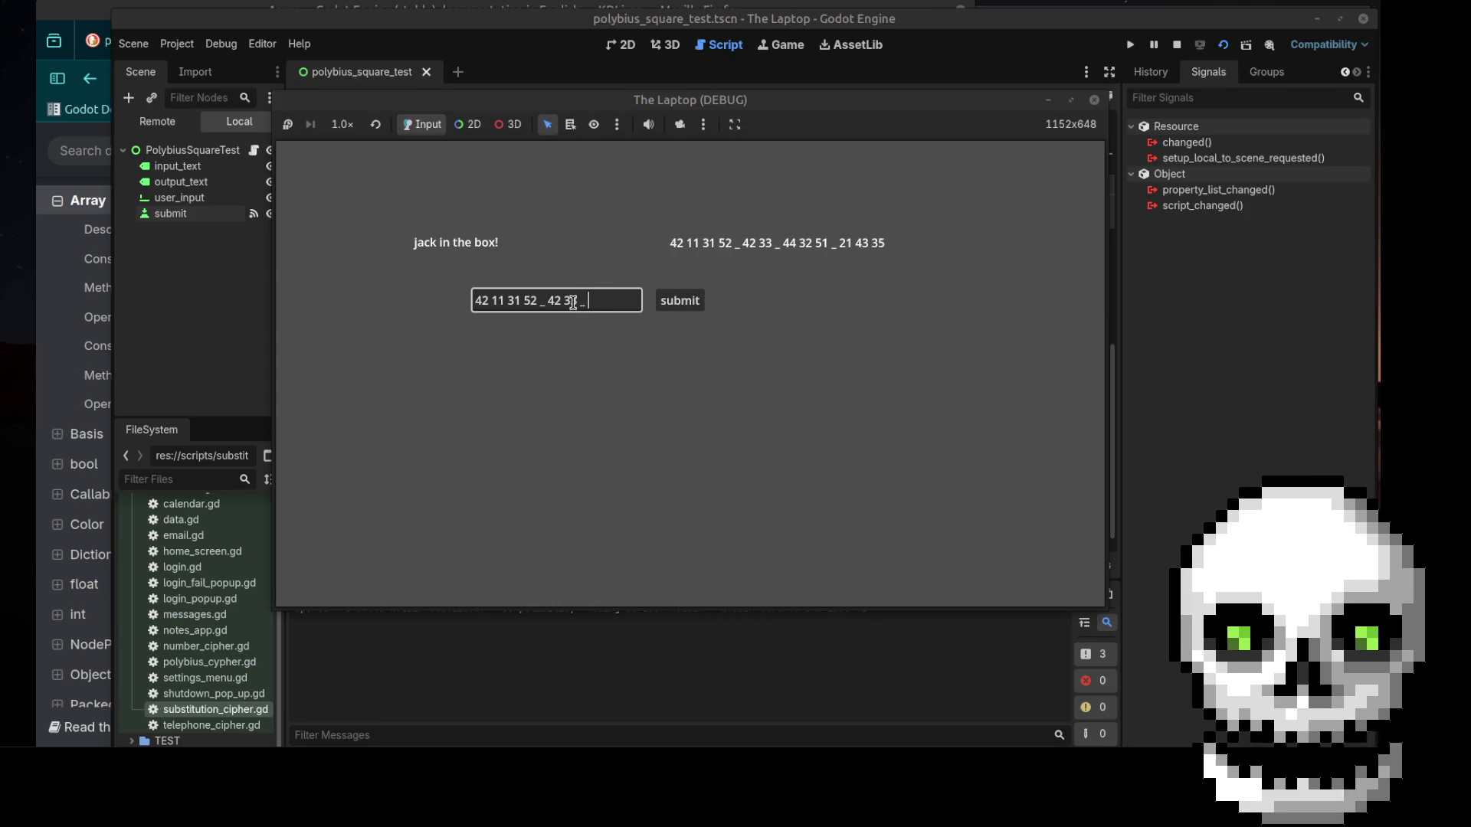
{"action": "type", "text": " 5"}
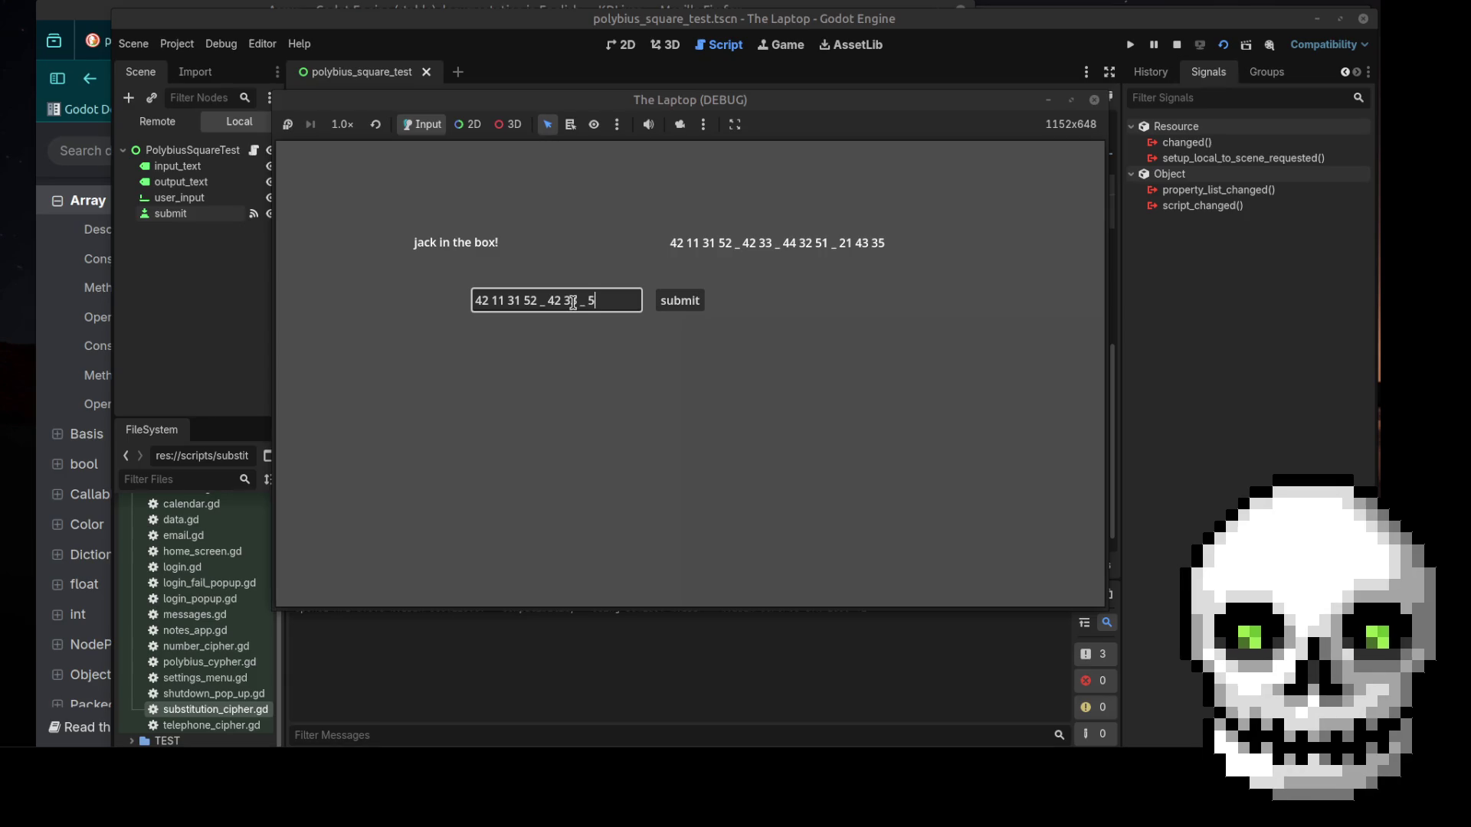
{"action": "type", "text": "1"}
{"action": "key", "text": "BackSpace"}
{"action": "key", "text": "BackSpace"}
{"action": "type", "text": "44 "}
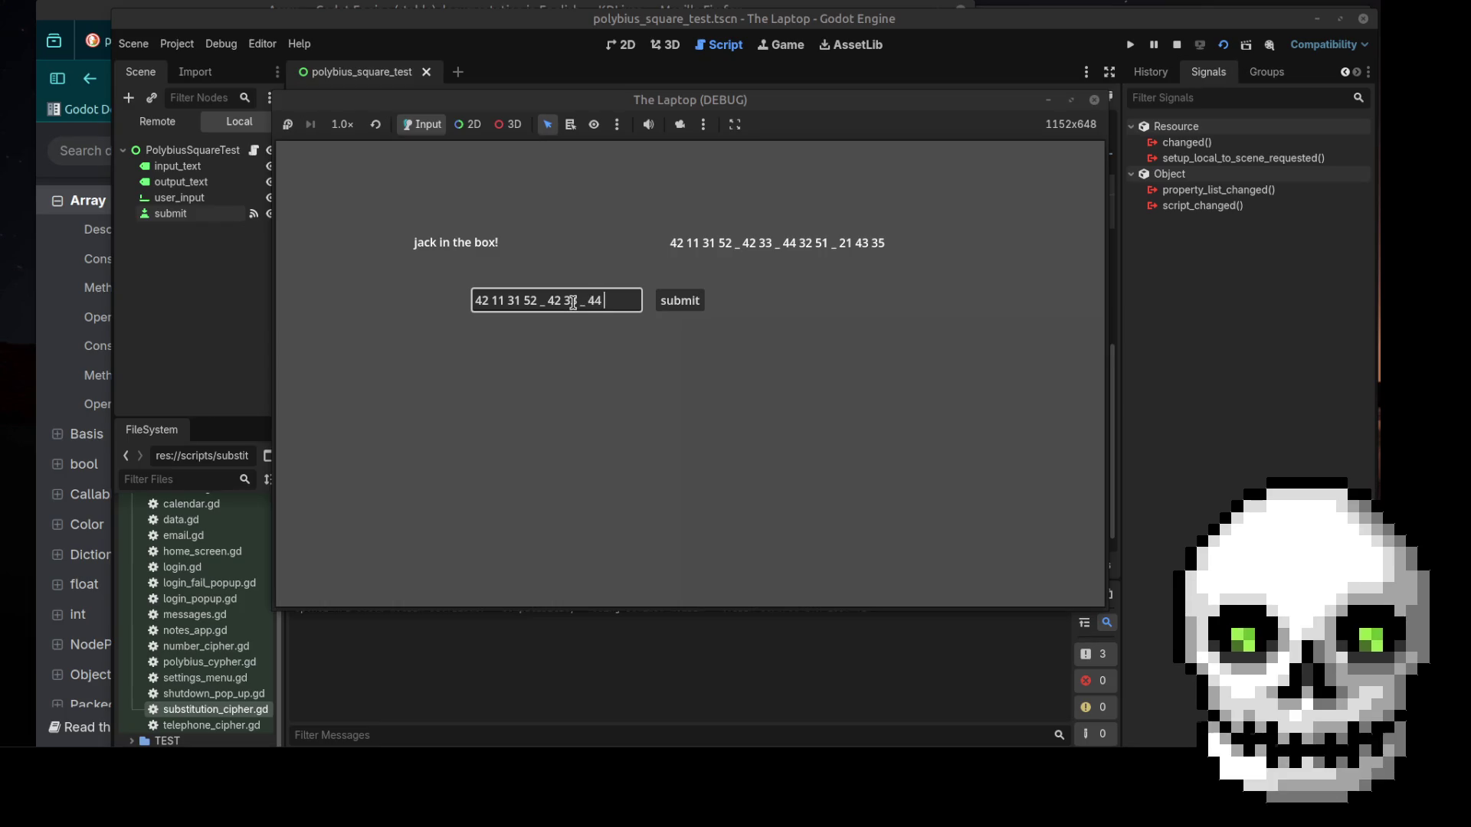
{"action": "type", "text": "32 "}
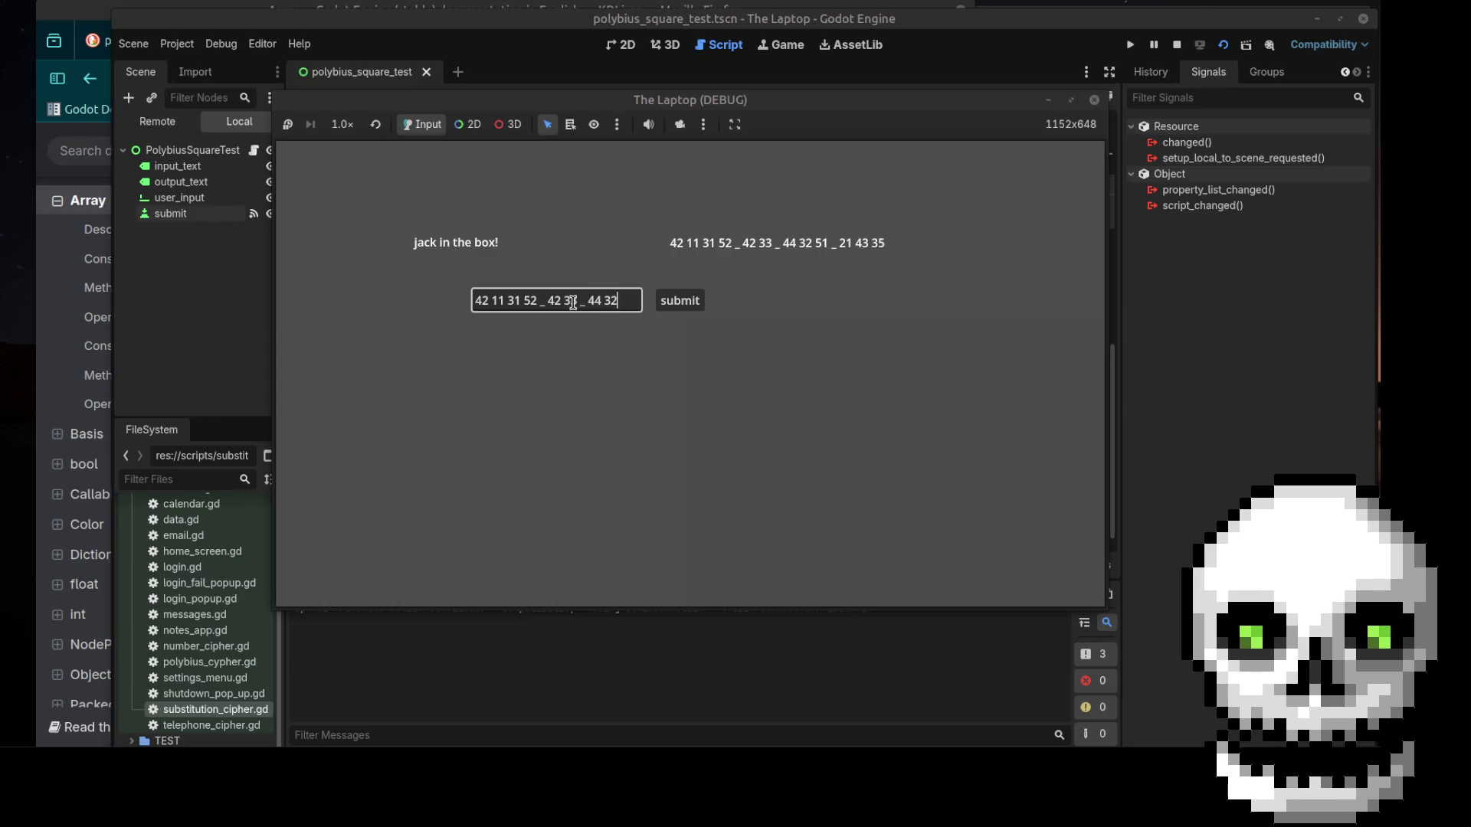
{"action": "type", "text": "51"}
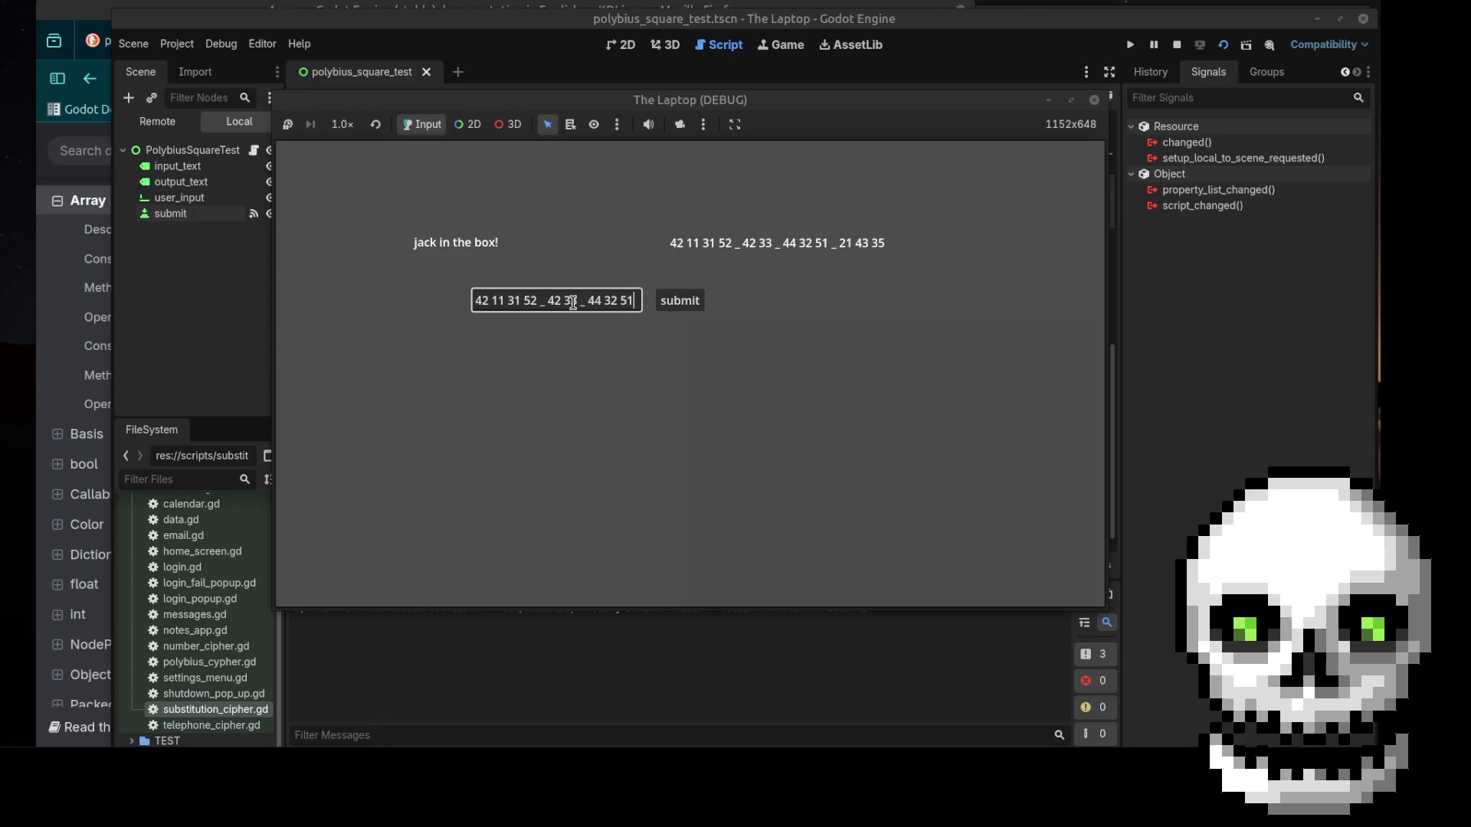
{"action": "type", "text": " _"}
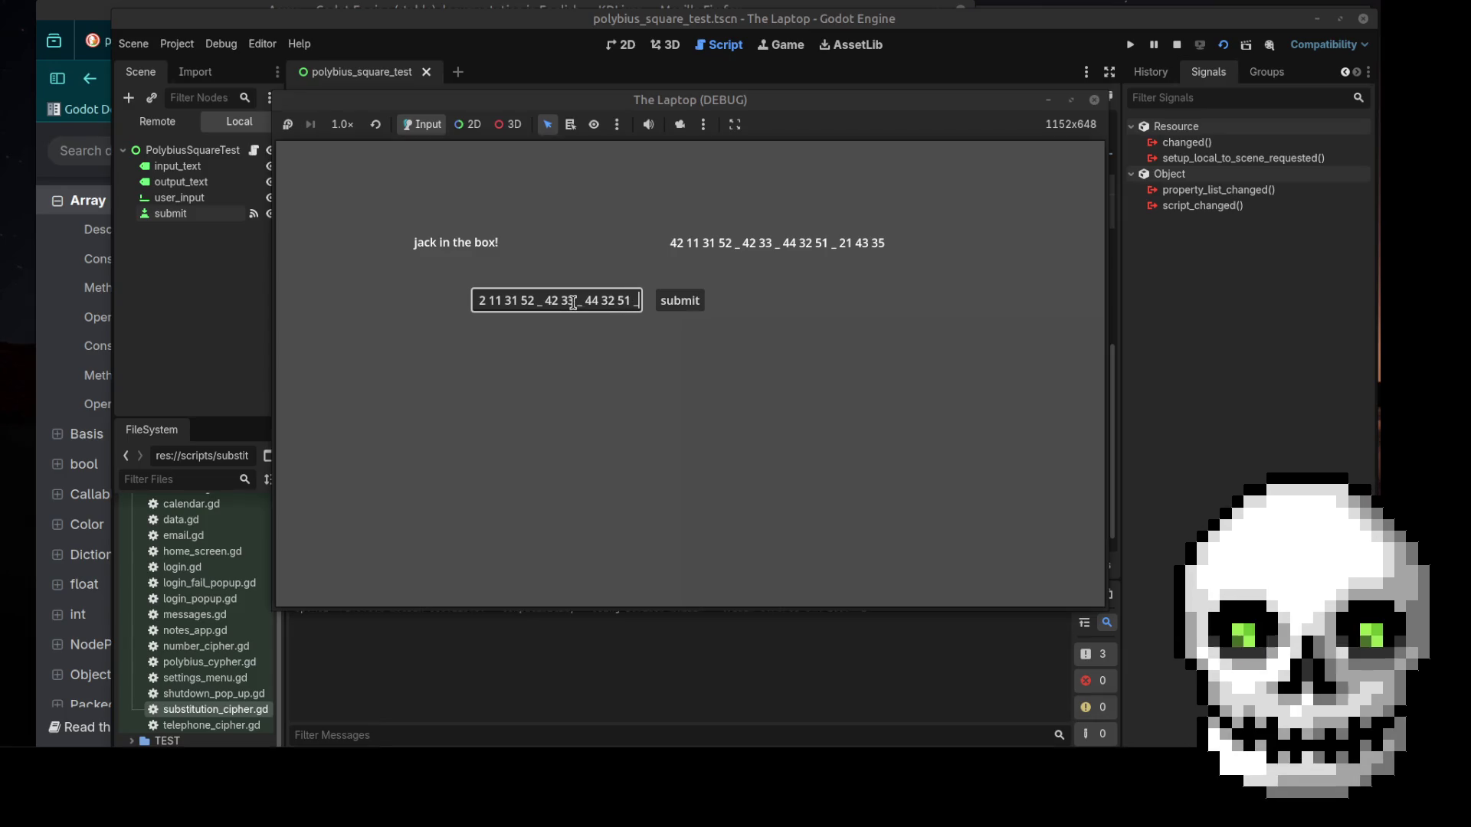
{"action": "type", "text": " 21"}
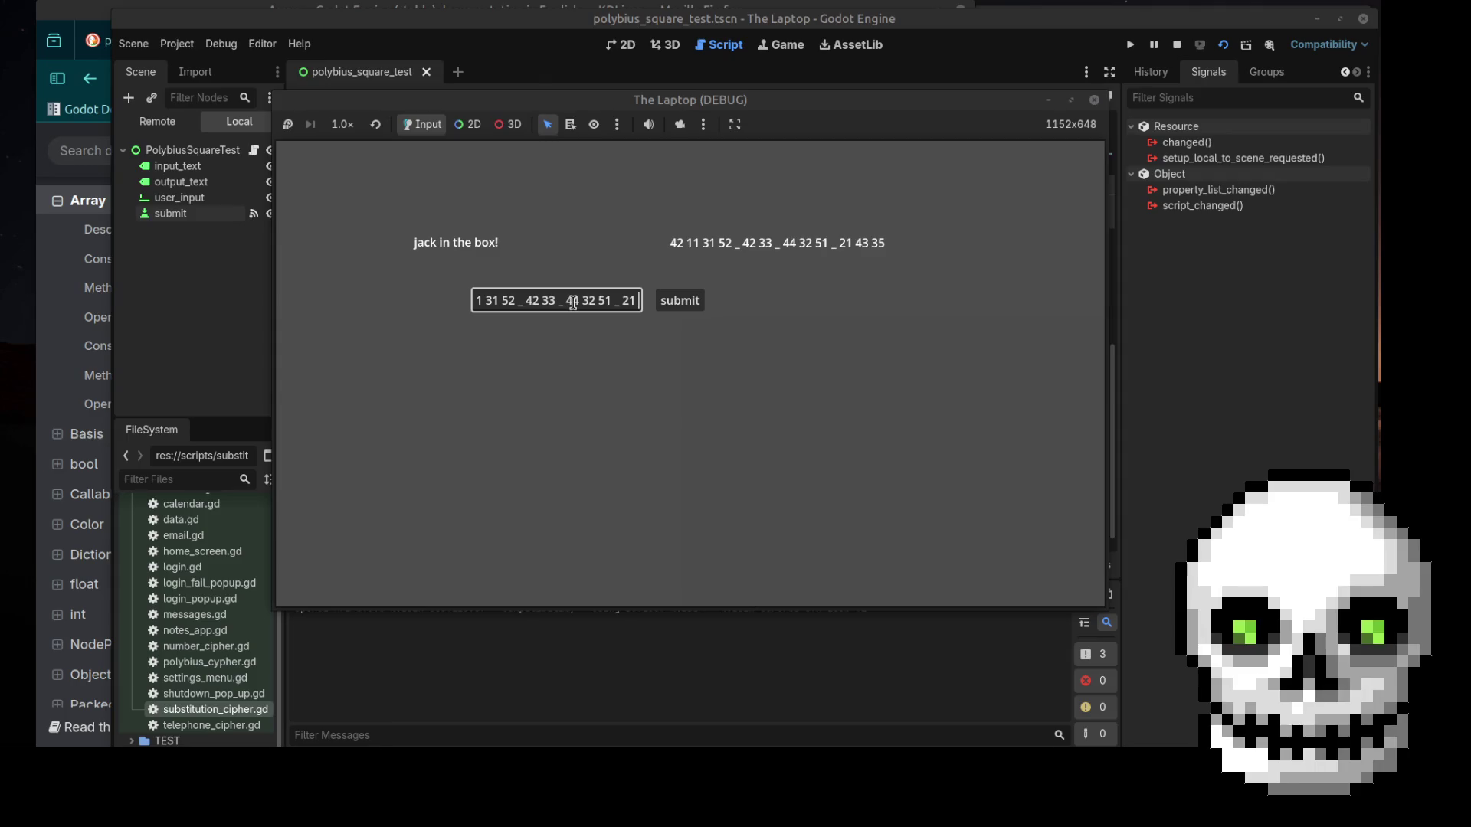
{"action": "type", "text": " 42"}
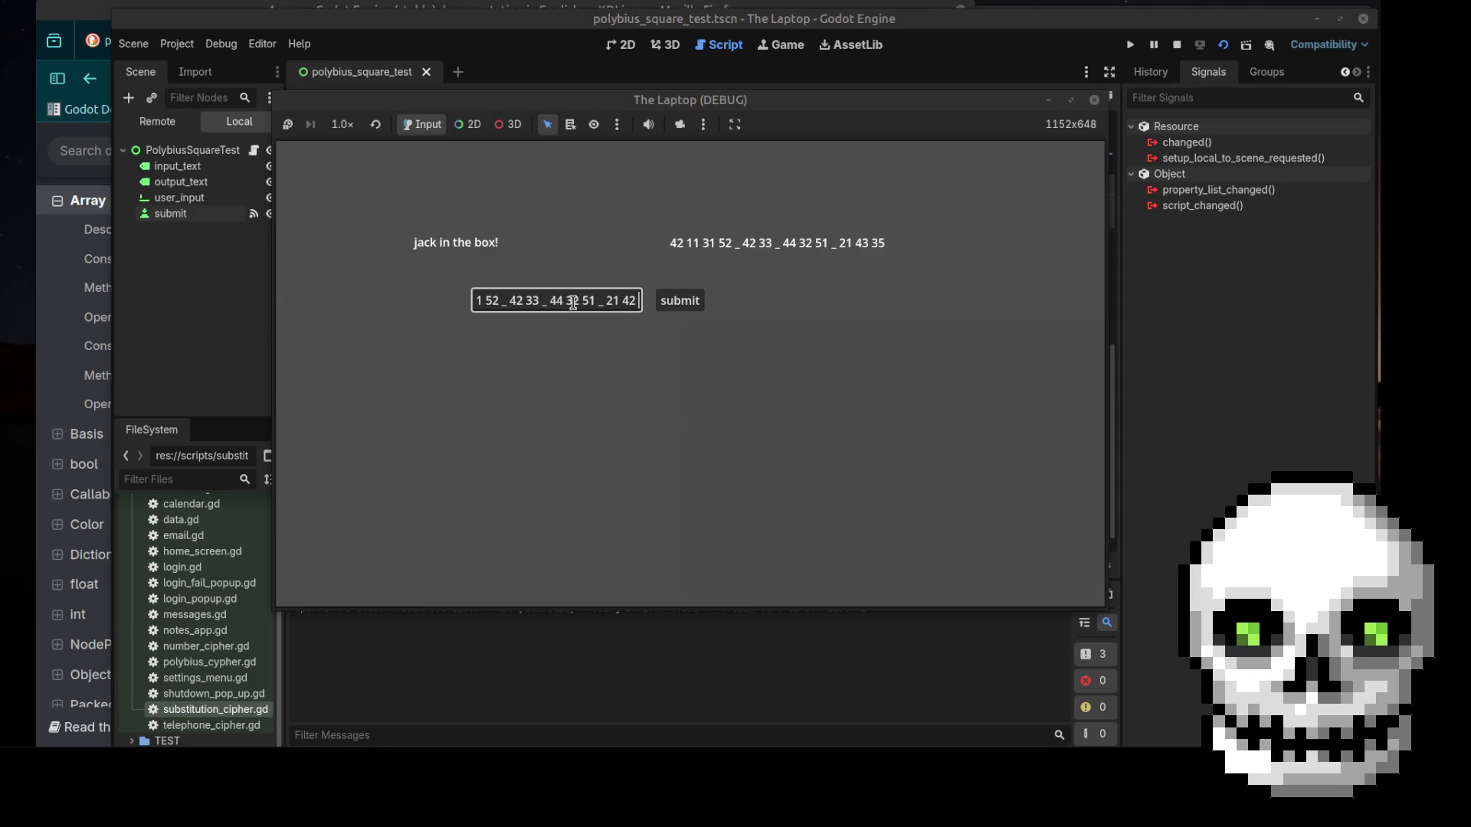
{"action": "key", "text": "BackSpace"}
{"action": "type", "text": "3"}
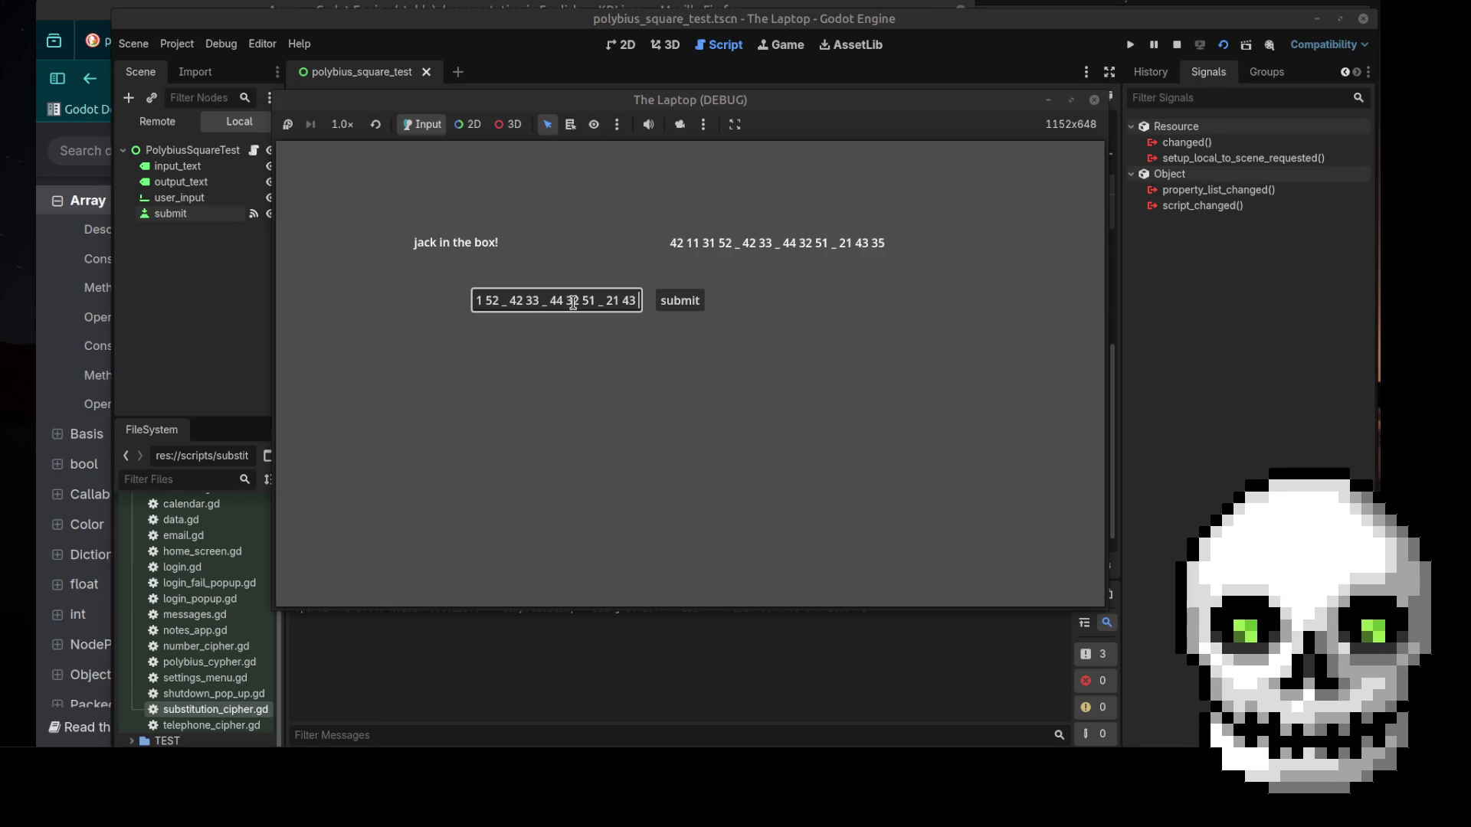
{"action": "type", "text": " 32"}
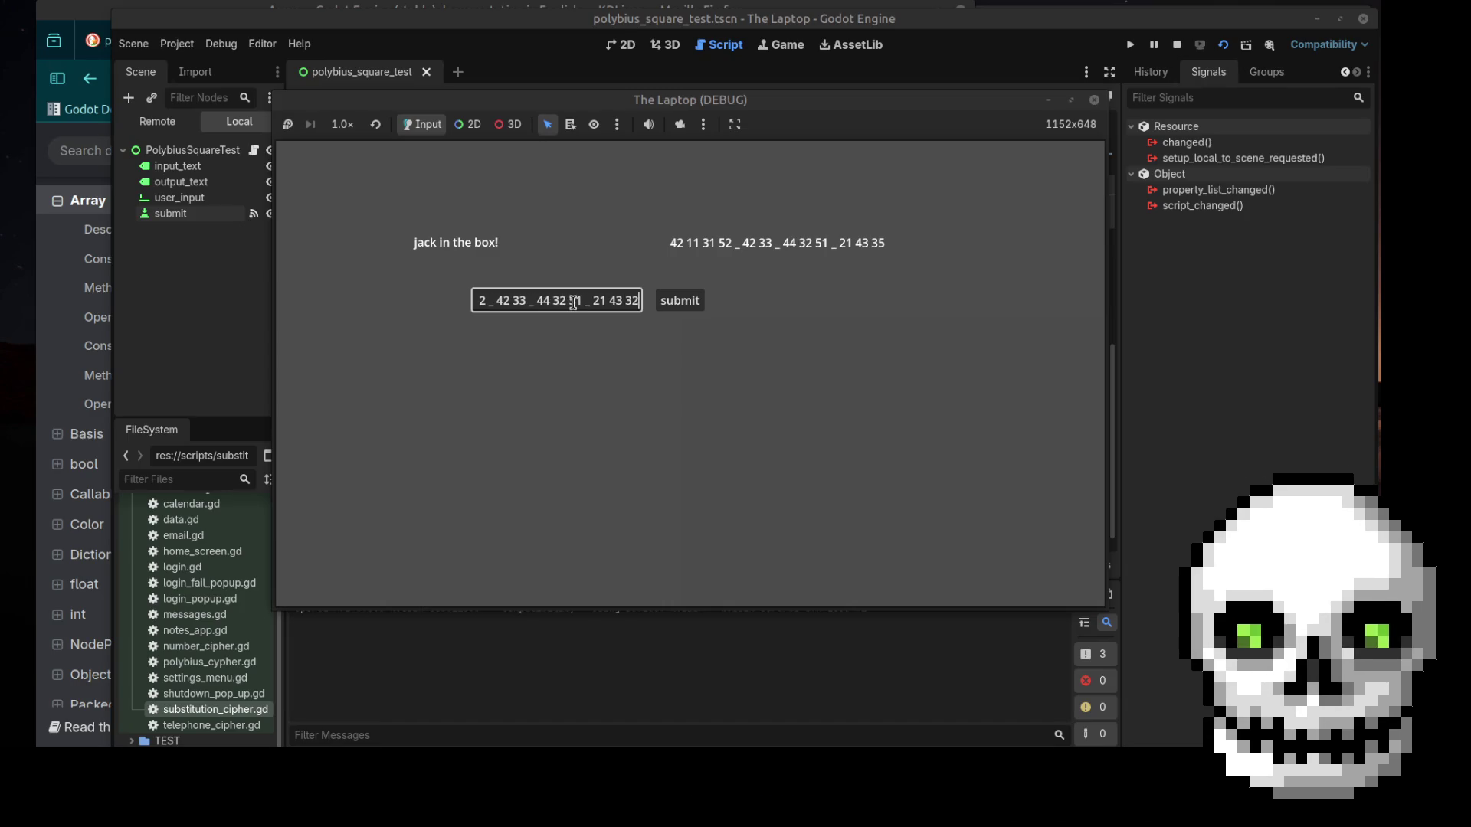
{"action": "type", "text": "5"}
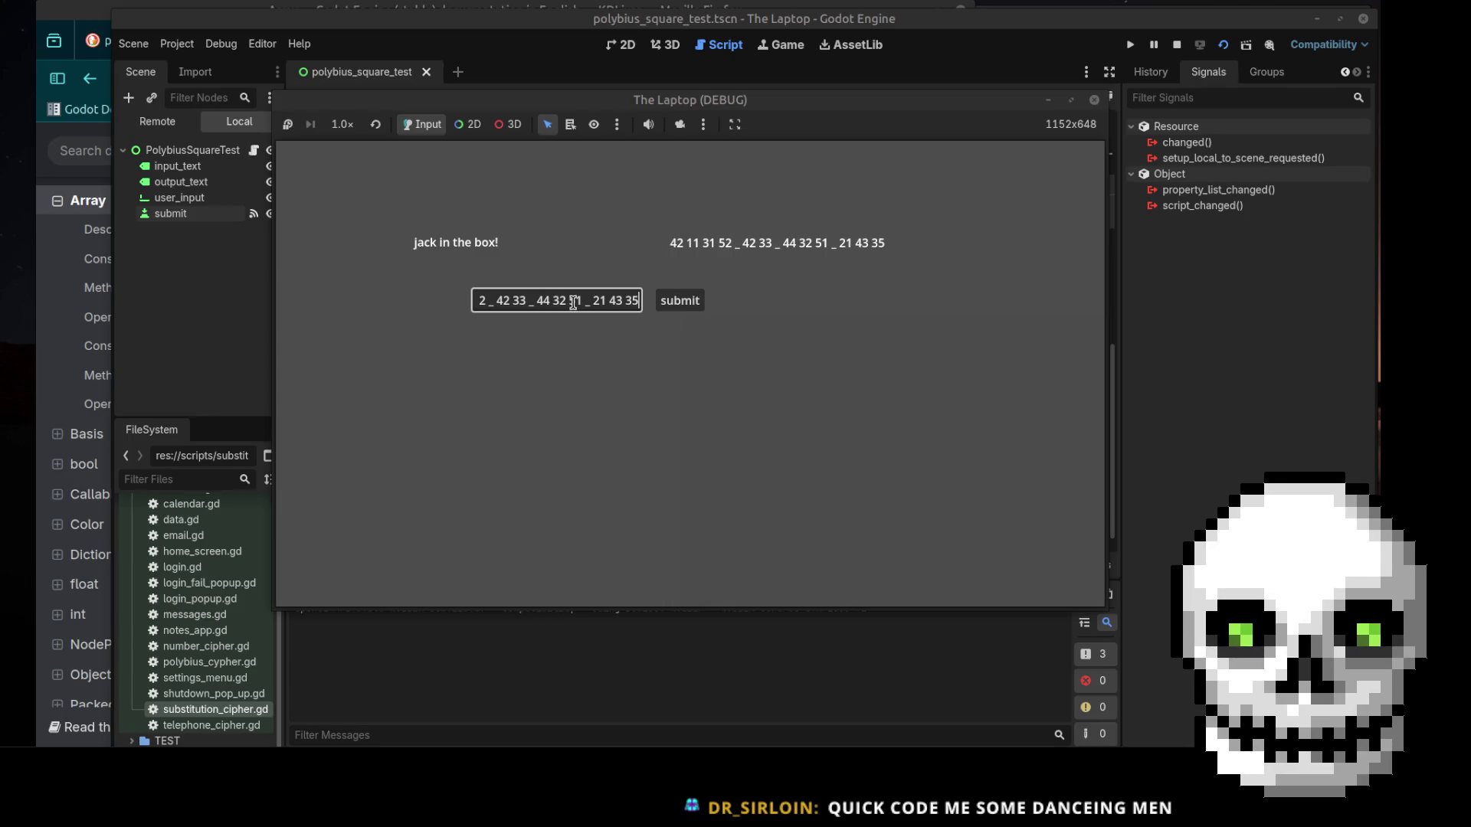
Submit the full code, see 'ijack ijn the box' logged, and stop the test scene
{"action": "left_click", "coordinate": [691, 305]}
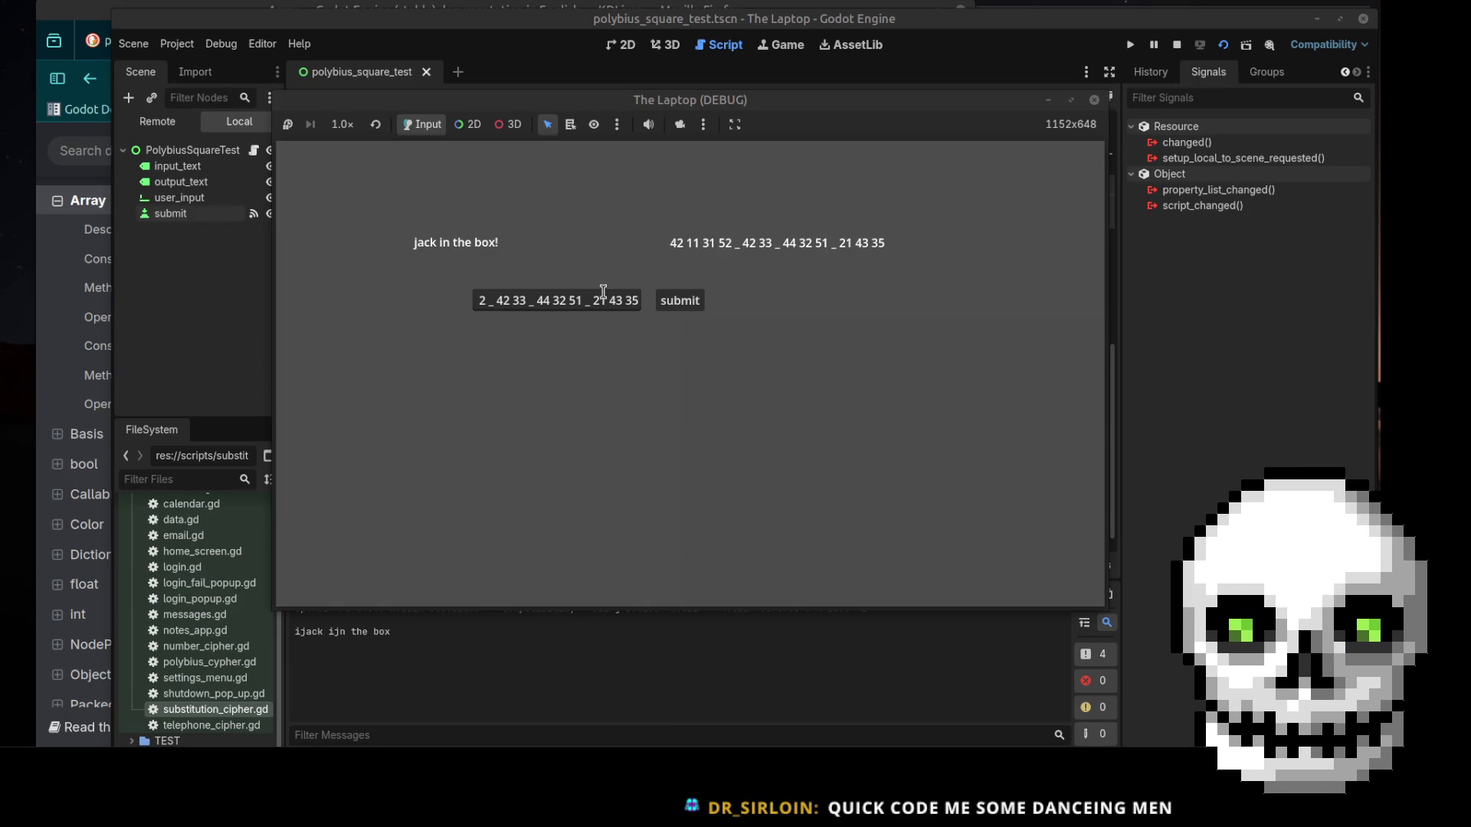
{"action": "triple_click", "coordinate": [489, 301]}
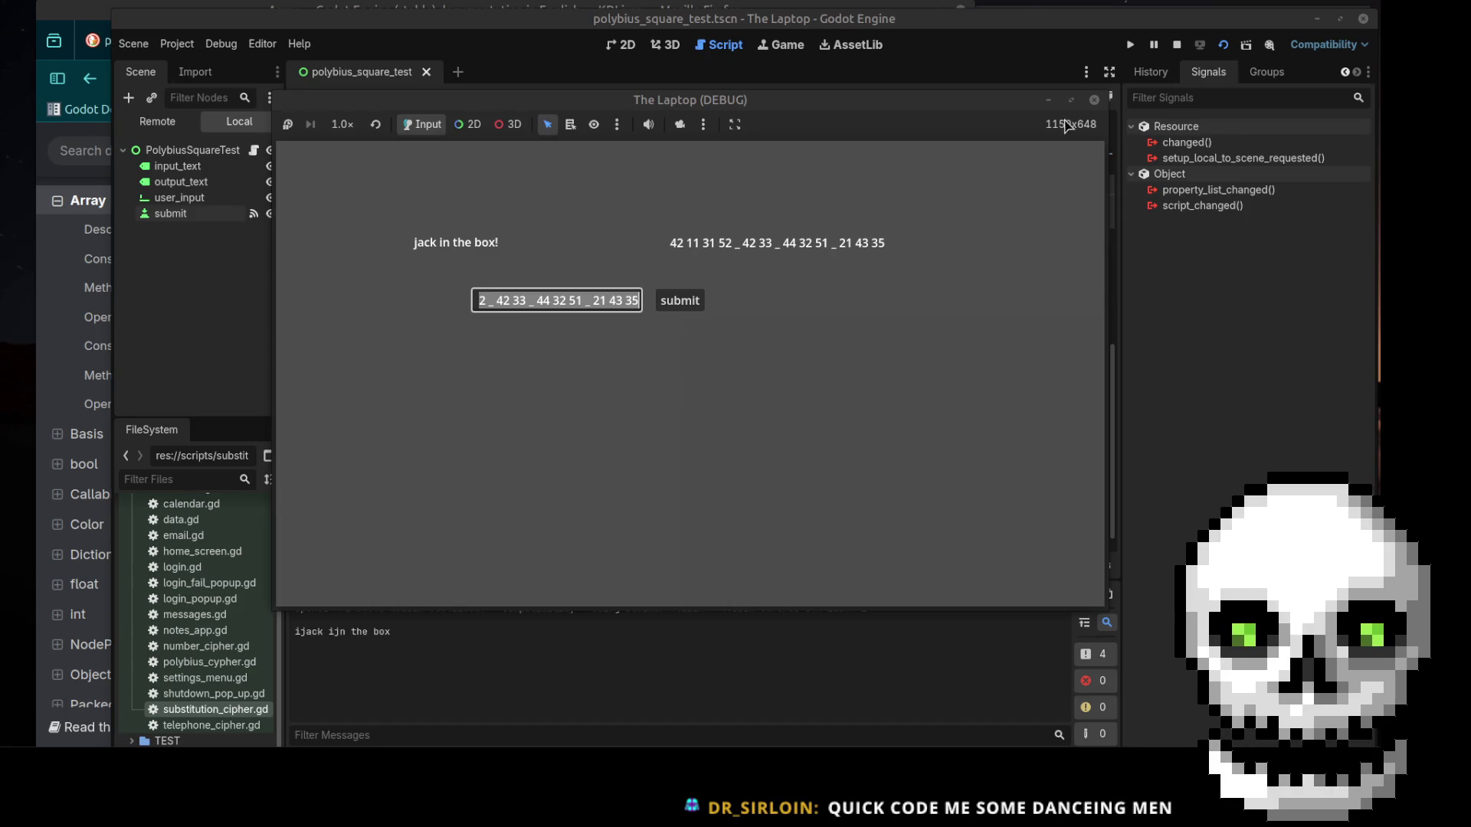
{"action": "left_click", "coordinate": [1094, 100]}
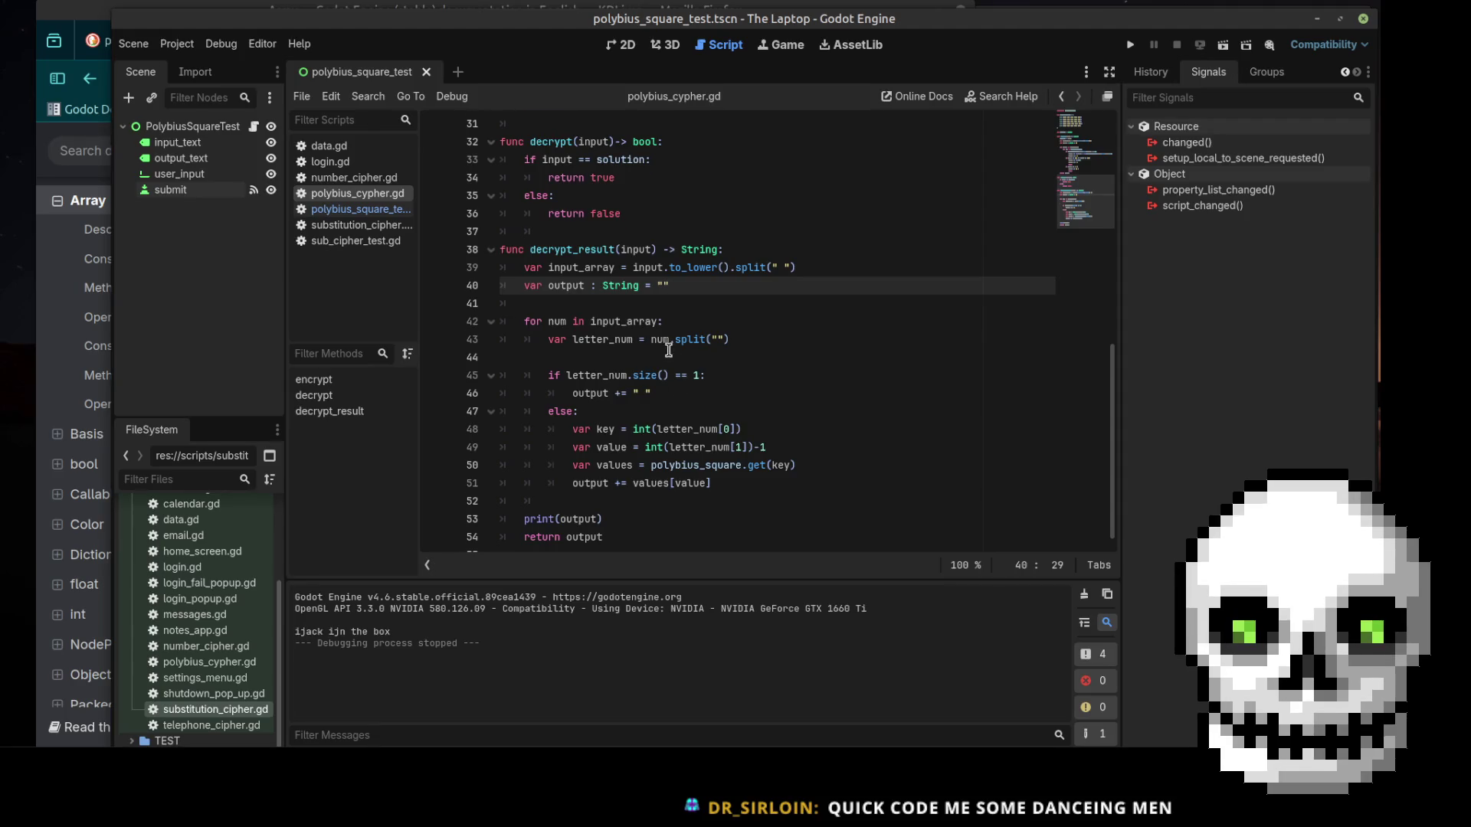
Select the root PolybiusSquareTest node in the 2D workspace
{"action": "scroll", "coordinate": [669, 349], "scroll_direction": "up", "scroll_amount": 10}
{"action": "left_click", "coordinate": [227, 133]}
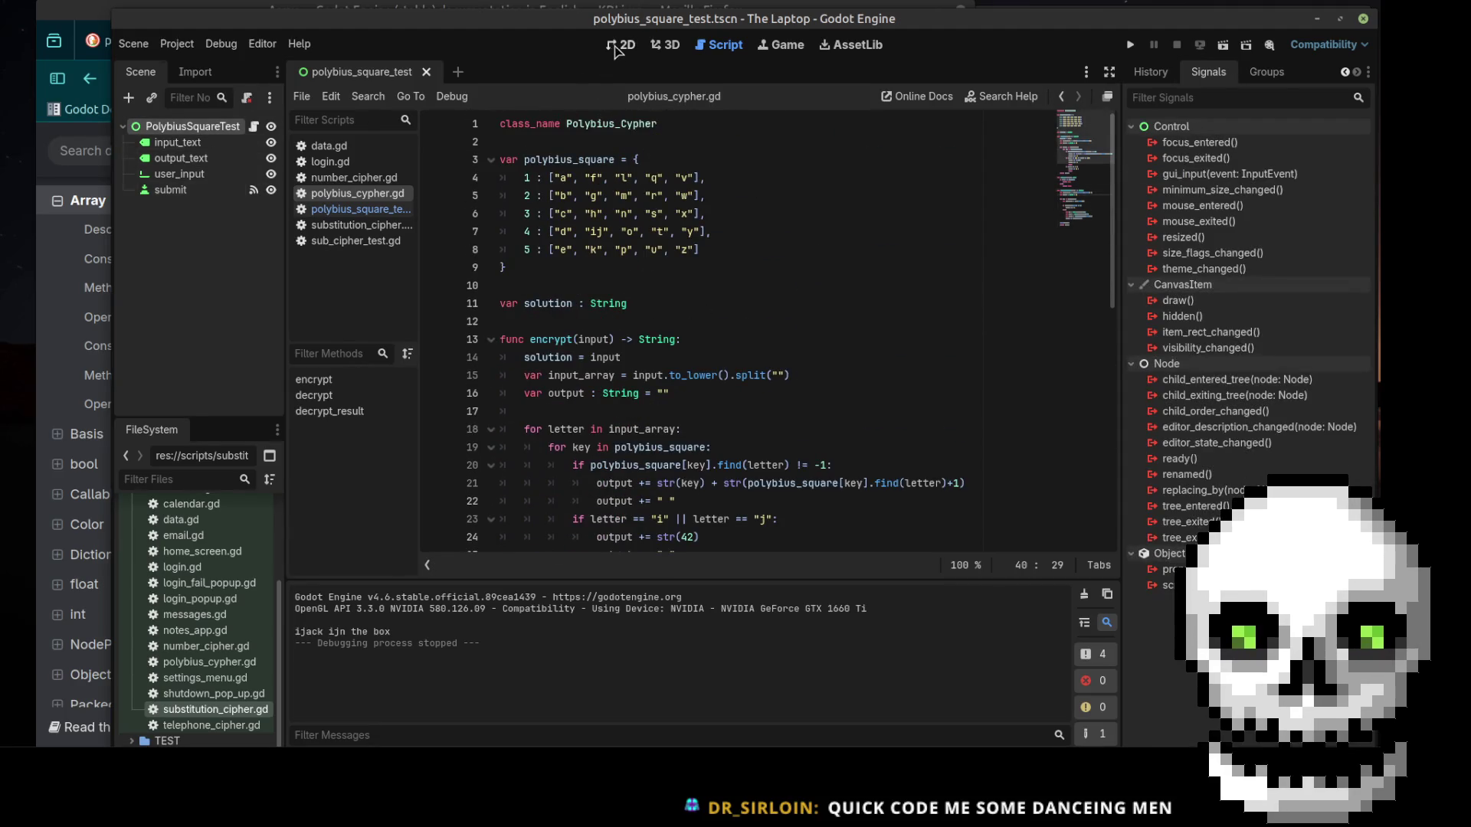
{"action": "left_click", "coordinate": [621, 44]}
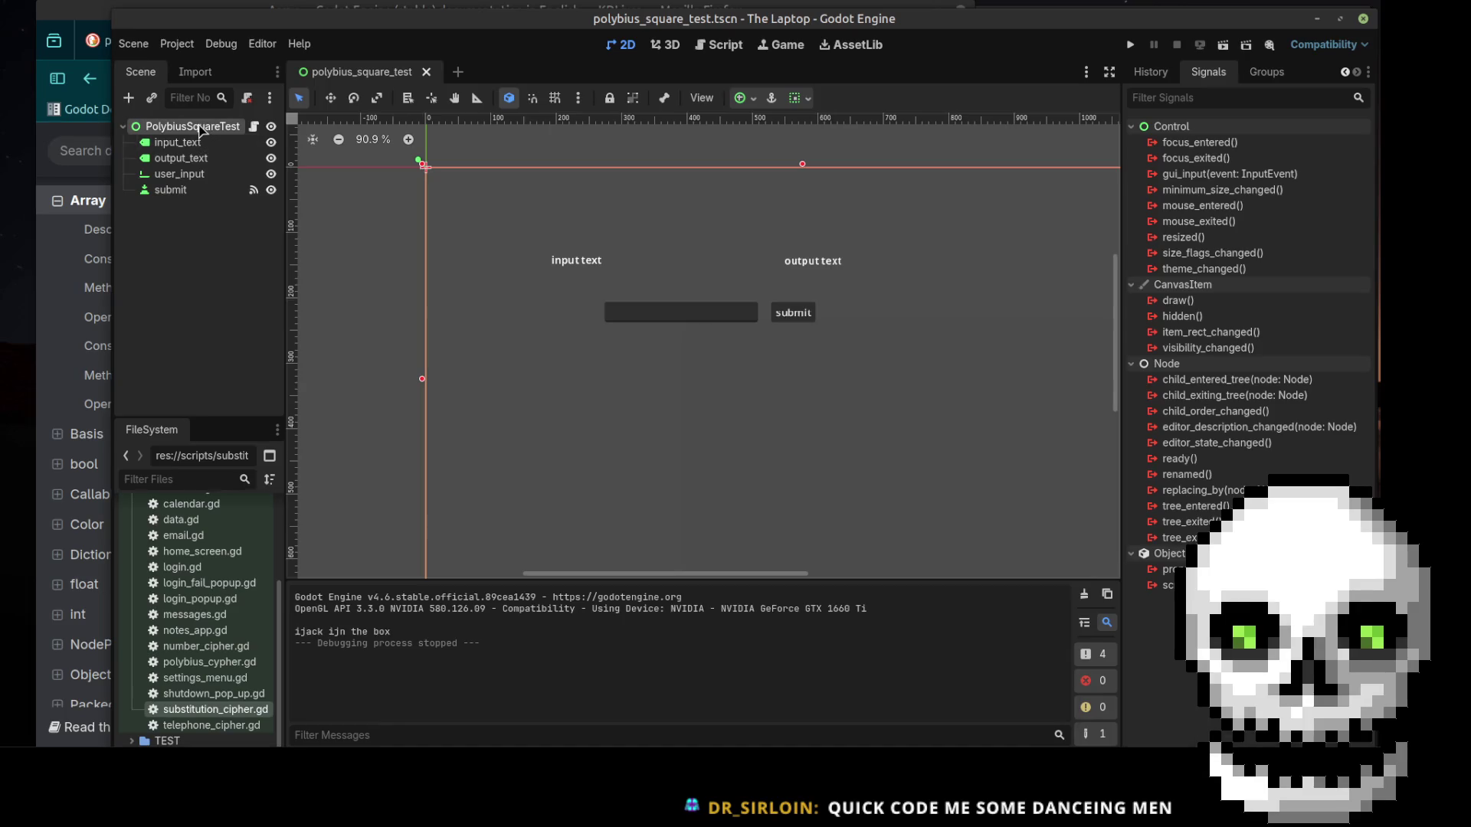
{"action": "right_click", "coordinate": [195, 125]}
Add a Label node under PolybiusSquareTest, moved to (303, 353) below the input and resized to 202×23
{"action": "key", "text": "Escape"}
{"action": "key", "text": "ctrl+a"}
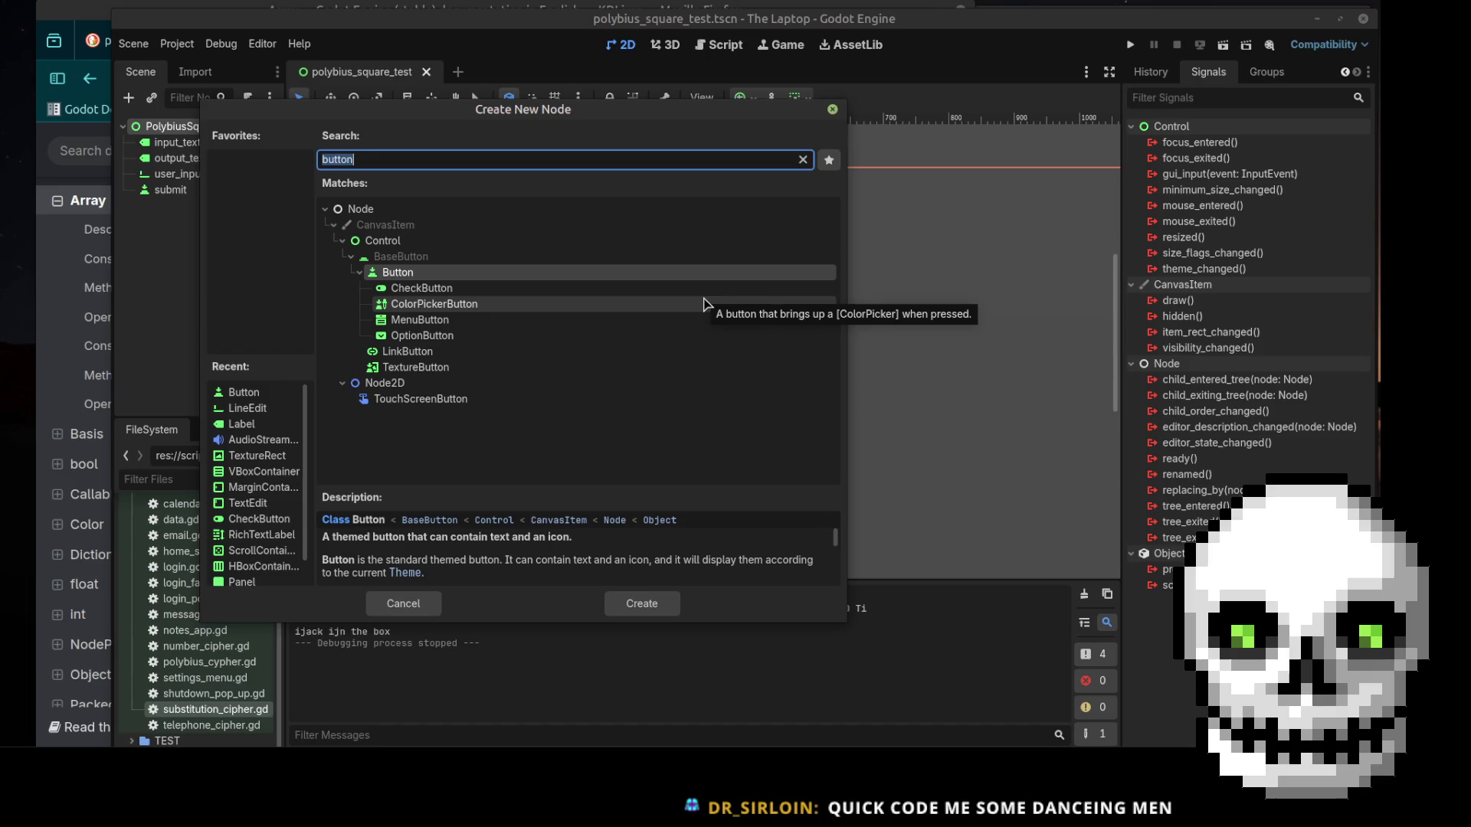
{"action": "type", "text": "lin"}
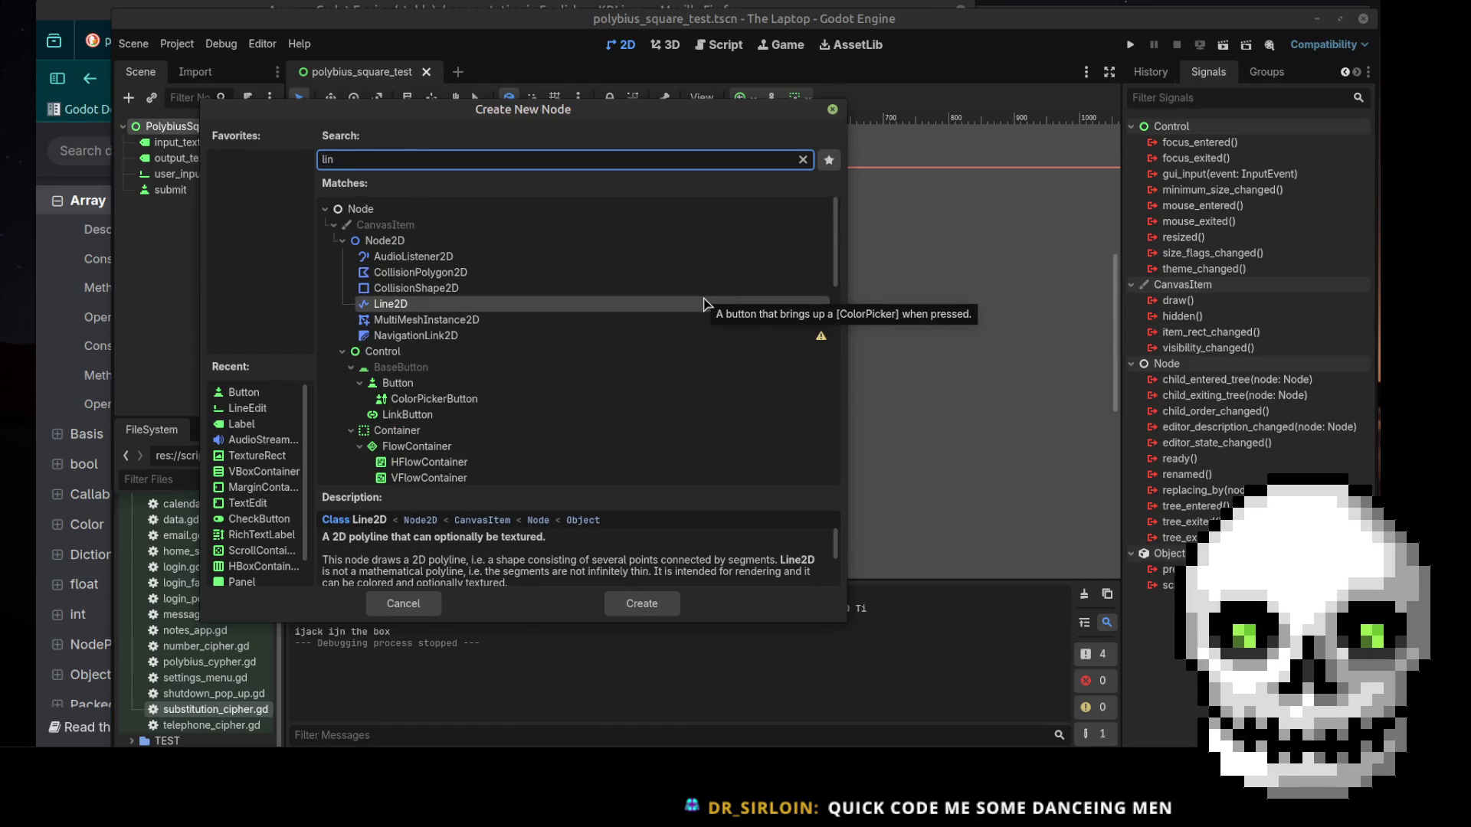
{"action": "key", "text": "BackSpace"}
{"action": "key", "text": "BackSpace"}
{"action": "key", "text": "BackSpace"}
{"action": "type", "text": "tx"}
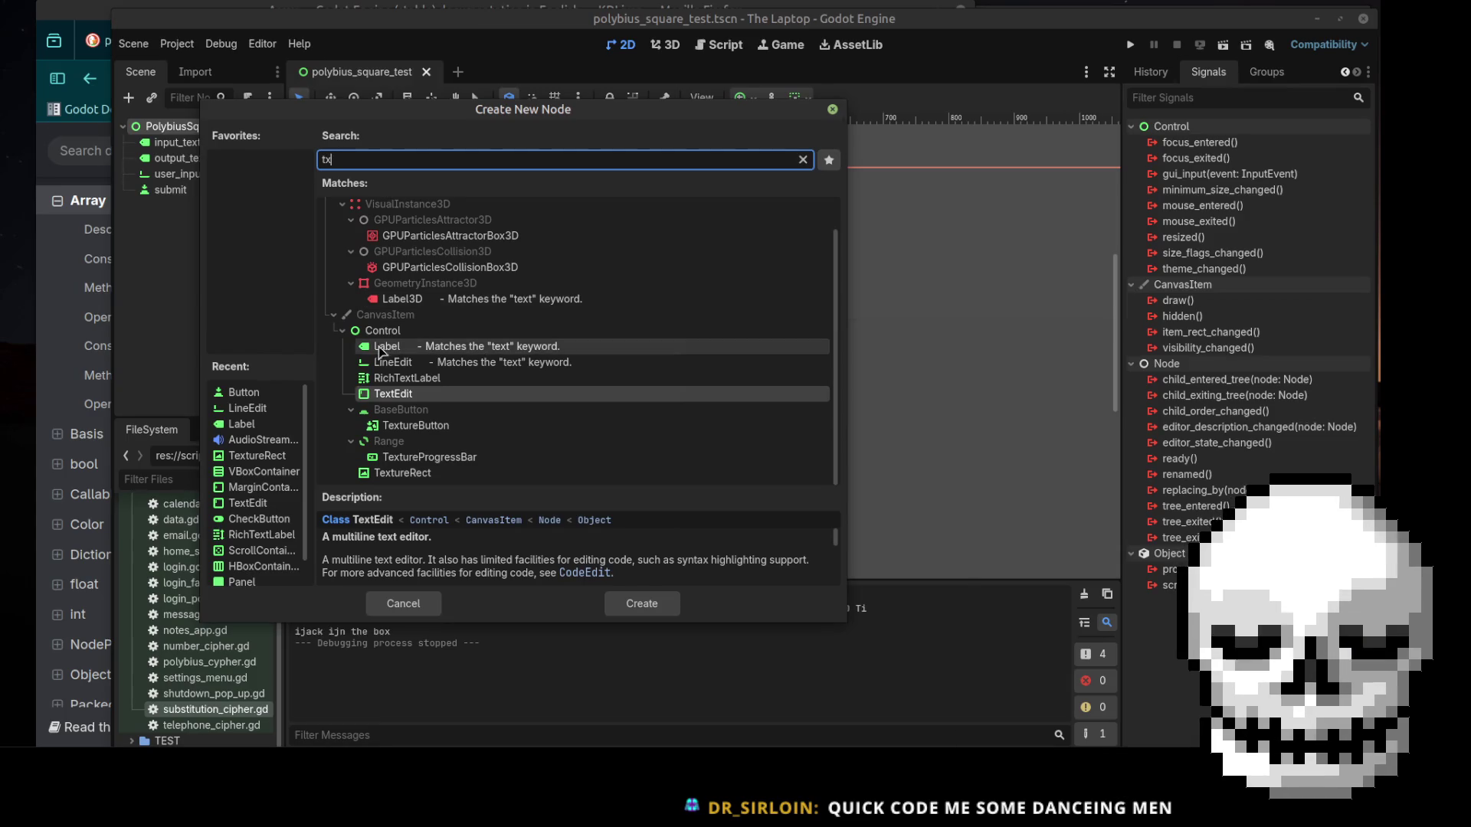
{"action": "double_click", "coordinate": [627, 347]}
{"action": "mouse_move", "coordinate": [450, 177]}
{"action": "left_mouse_down"}
{"action": "mouse_move", "coordinate": [642, 439]}
{"action": "mouse_move", "coordinate": [649, 406]}
{"action": "mouse_move", "coordinate": [760, 412]}
{"action": "left_mouse_up"}
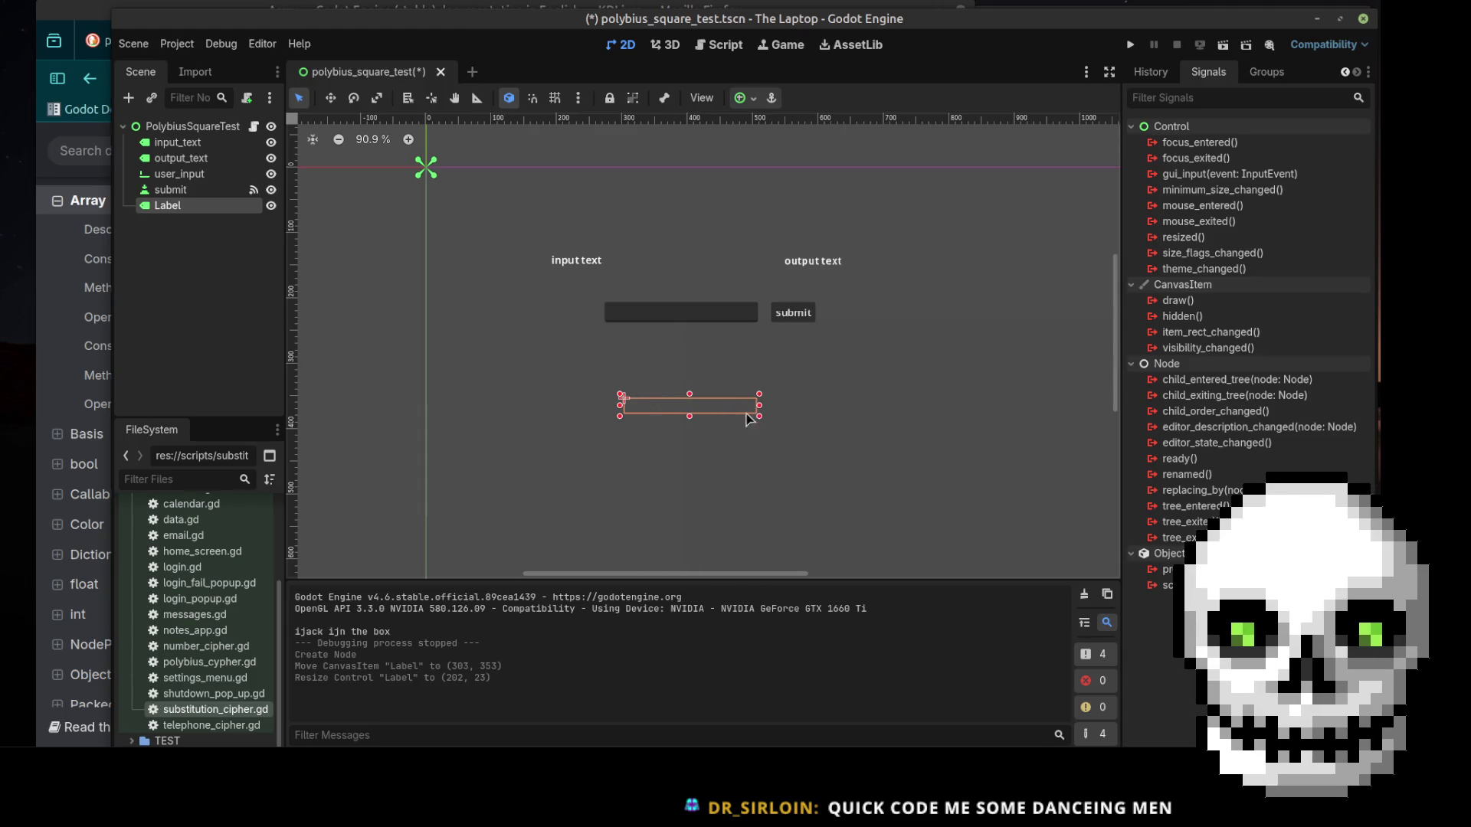
Rename the new Label node to decrypted_text and save the scene
{"action": "double_click", "coordinate": [181, 204]}
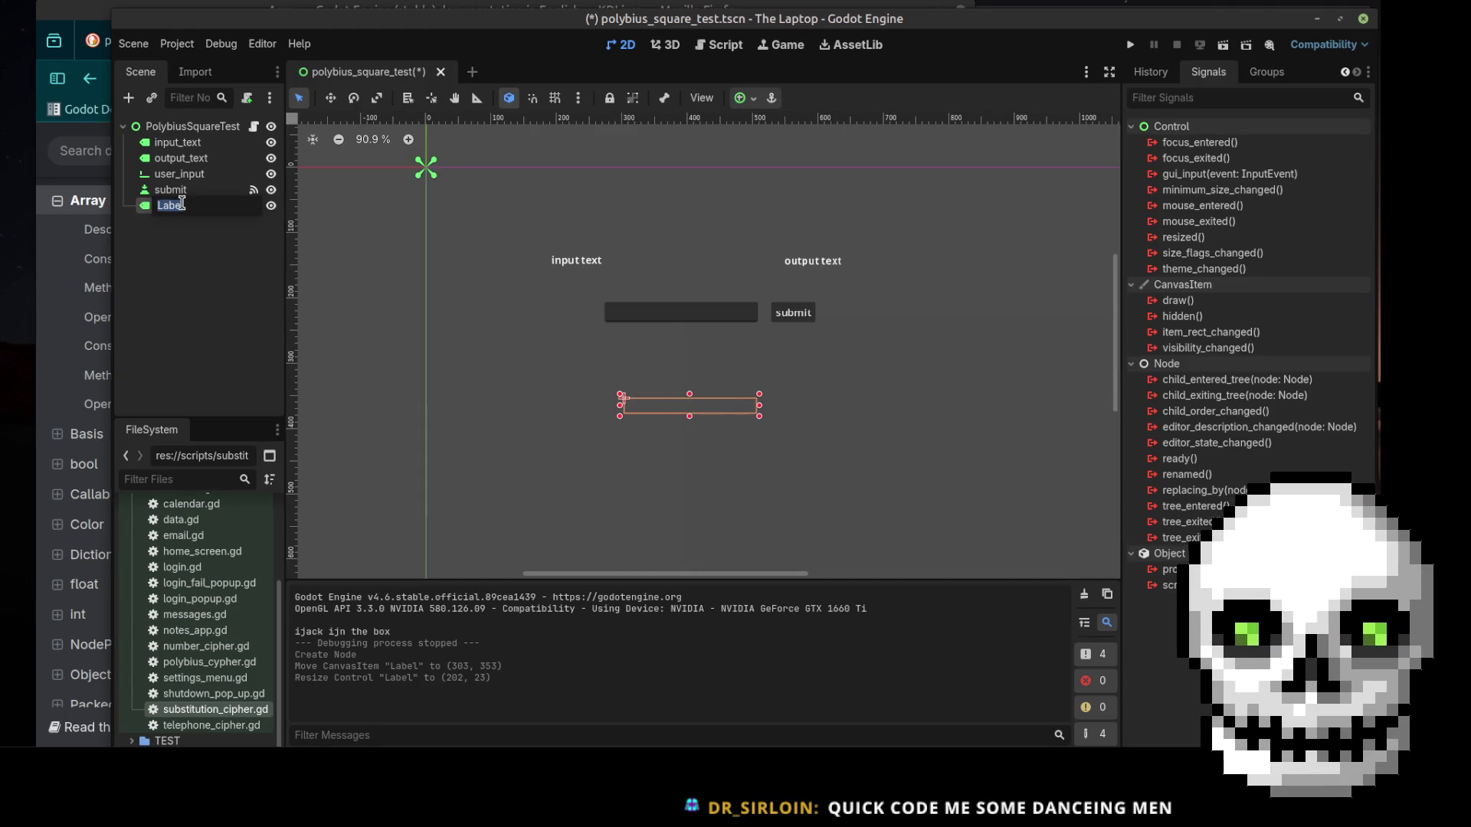
{"action": "type", "text": "d"}
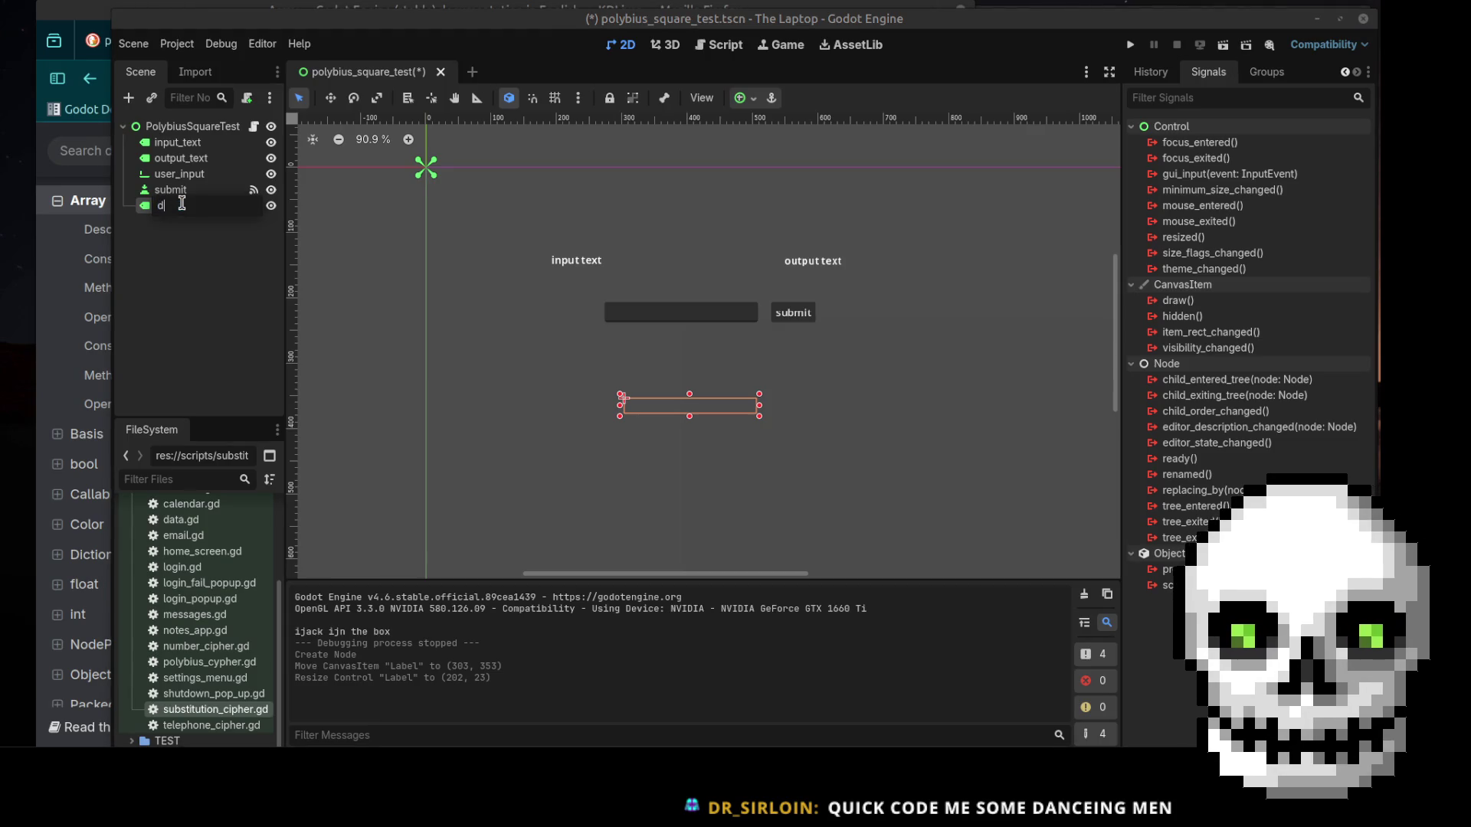
{"action": "type", "text": "e"}
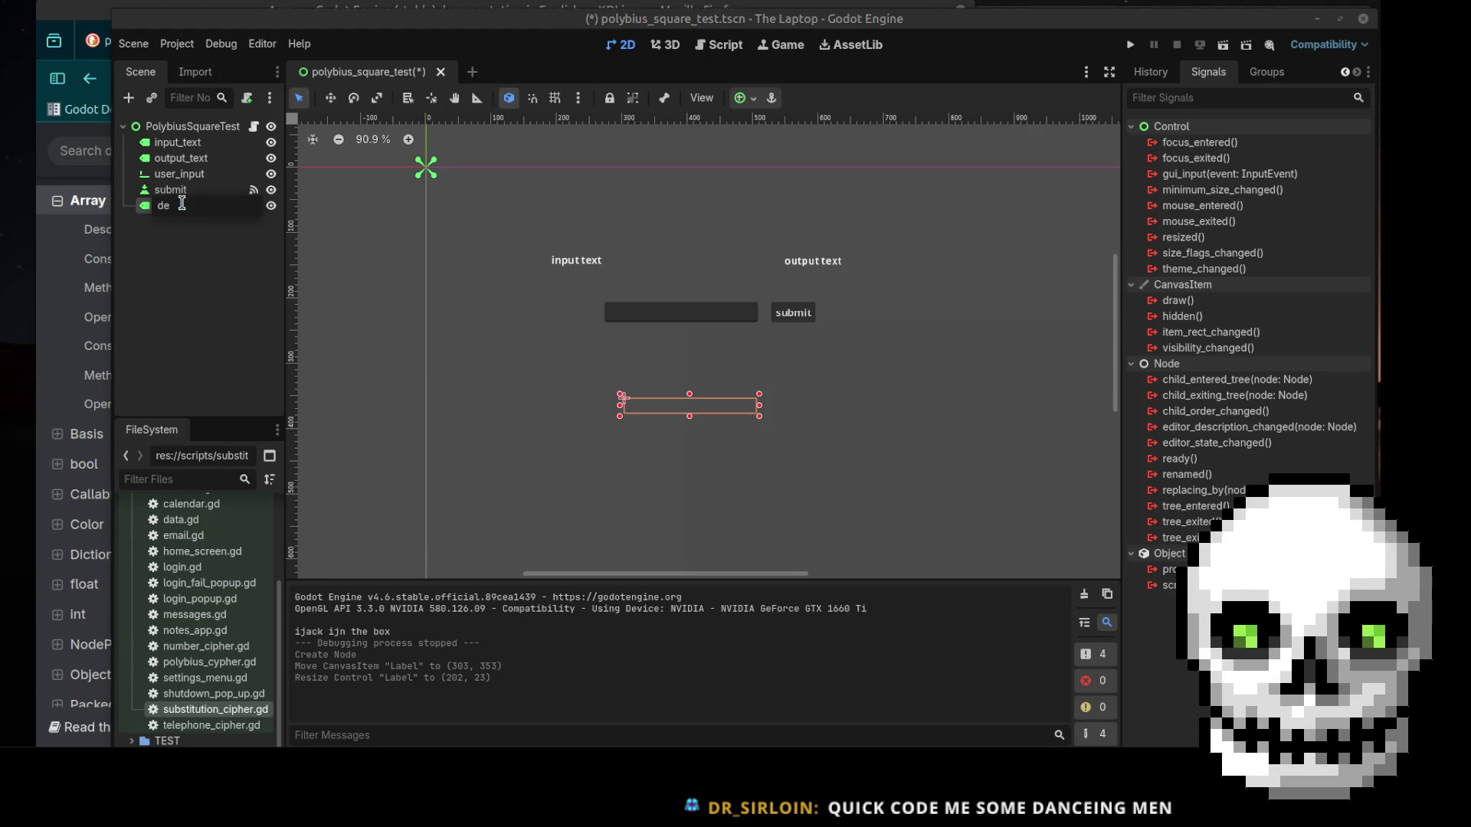
{"action": "type", "text": "crypt"}
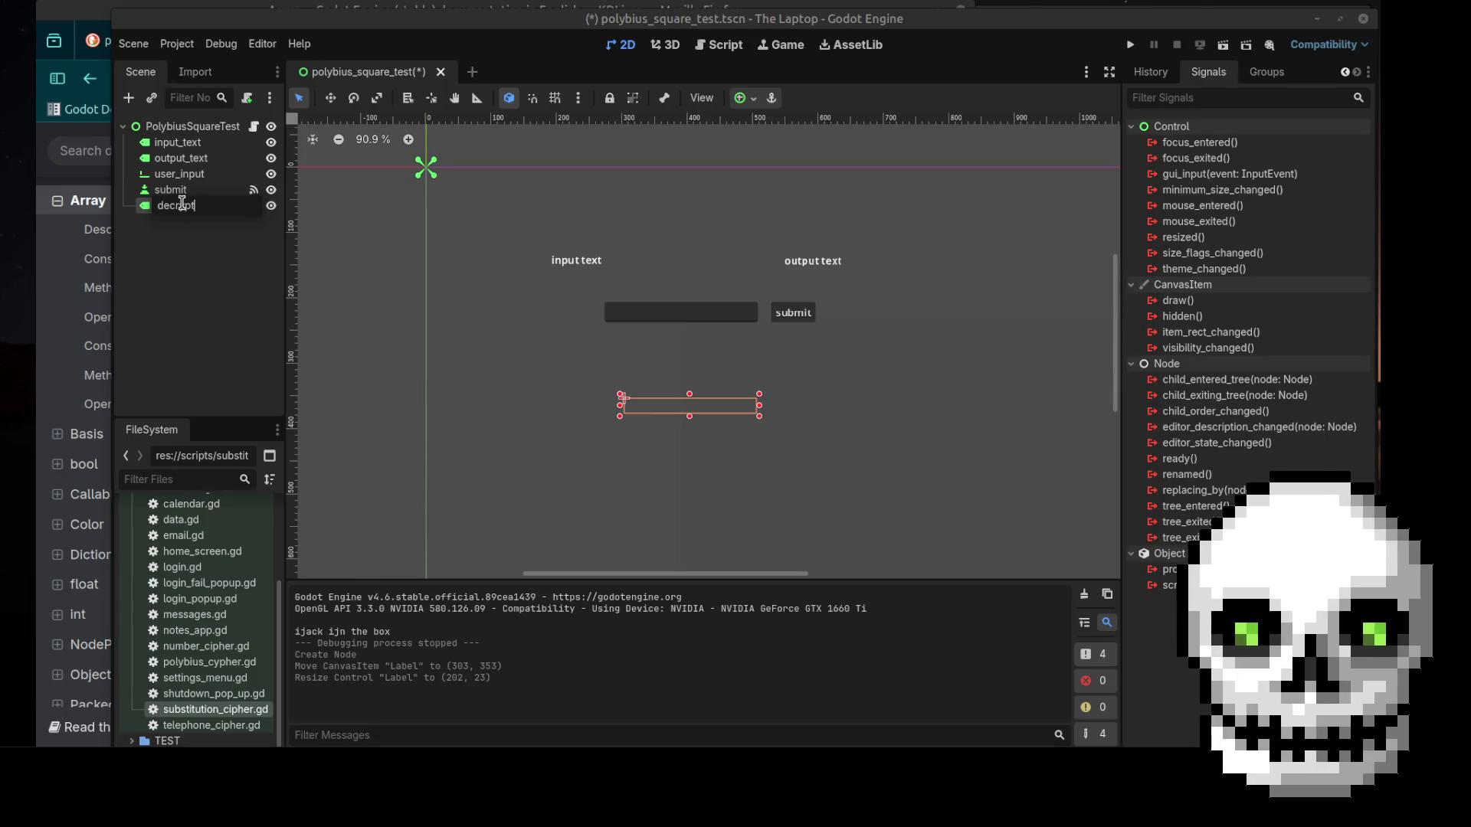
{"action": "type", "text": "ed_tes"}
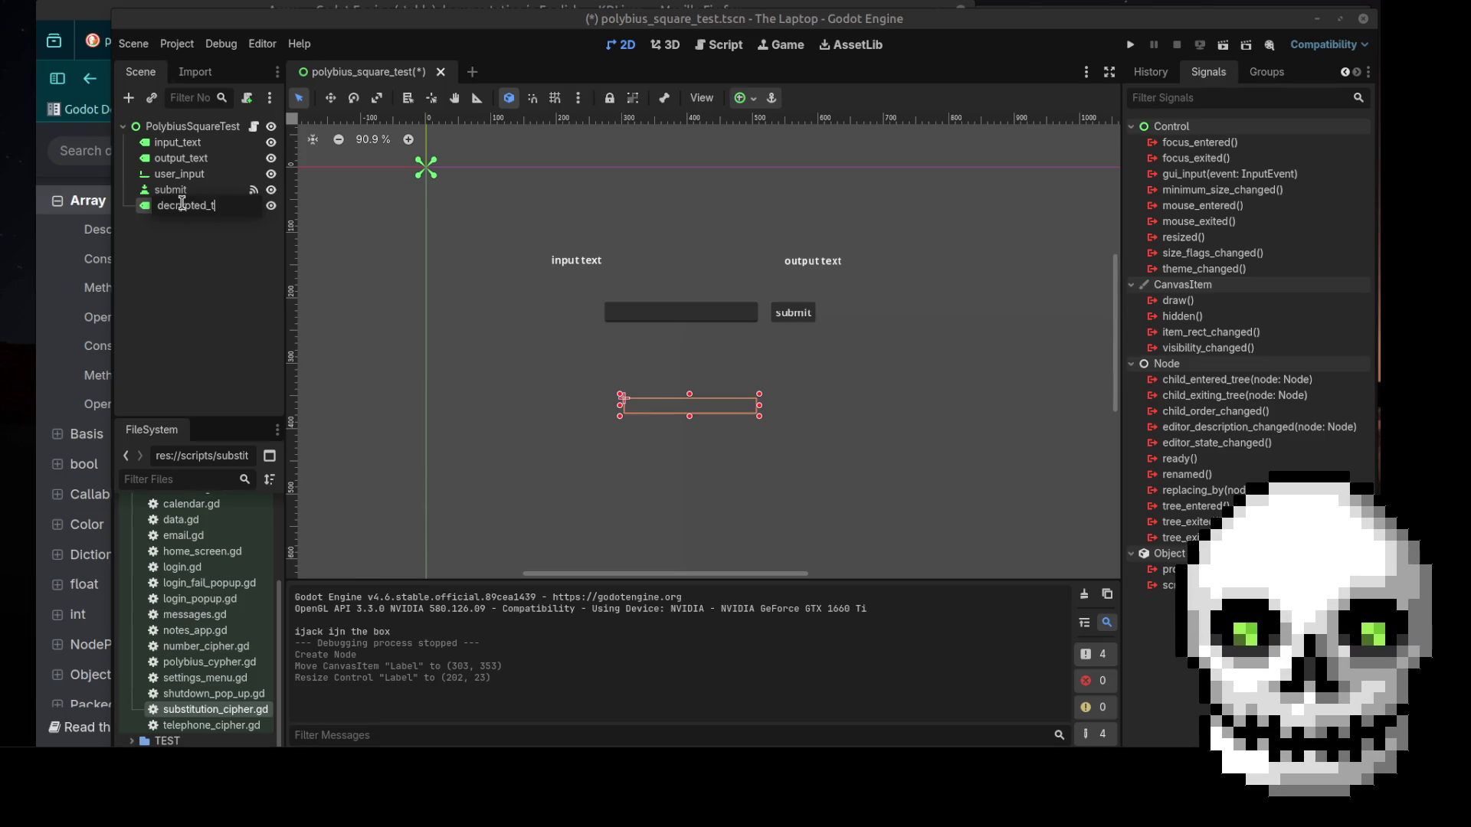
{"action": "type", "text": "t"}
{"action": "key", "text": "Return"}
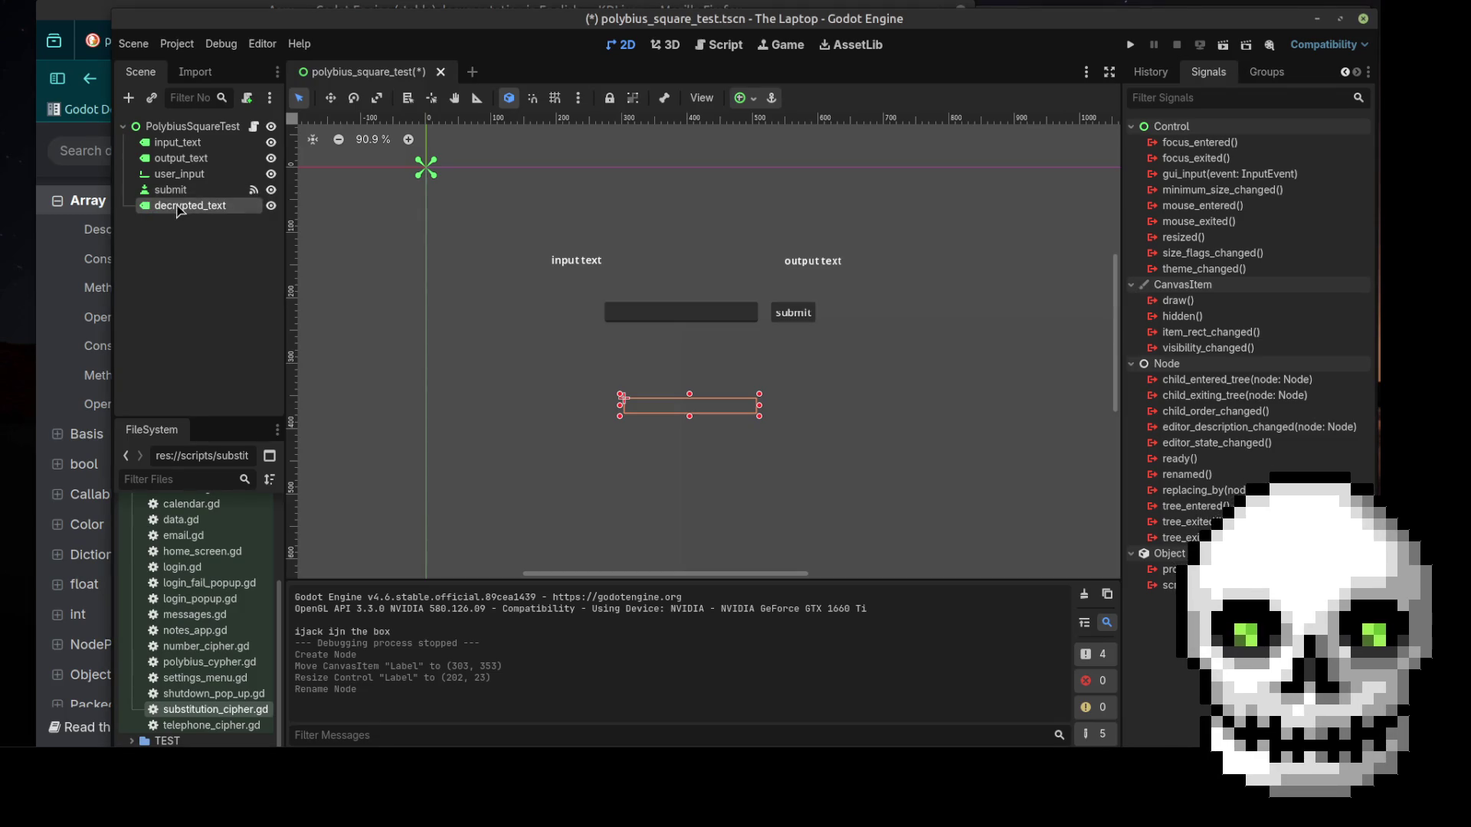
{"action": "key", "text": "ctrl+s"}
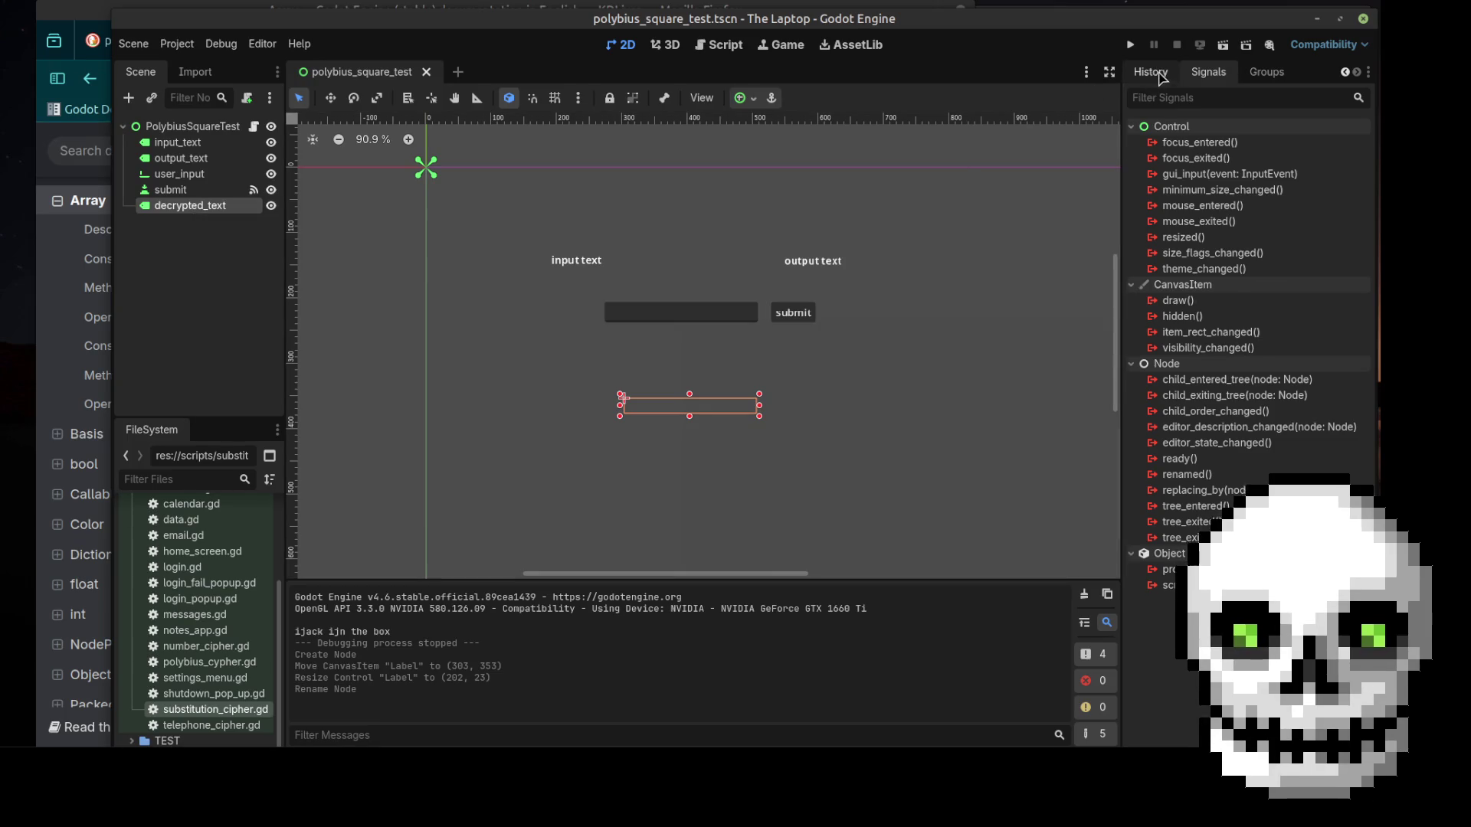
Close the History panel in the side dock and bring up the Groups tab's dock options
{"action": "left_click", "coordinate": [1150, 71]}
{"action": "left_click", "coordinate": [1208, 72]}
{"action": "left_click", "coordinate": [1267, 71]}
{"action": "left_click", "coordinate": [1164, 77]}
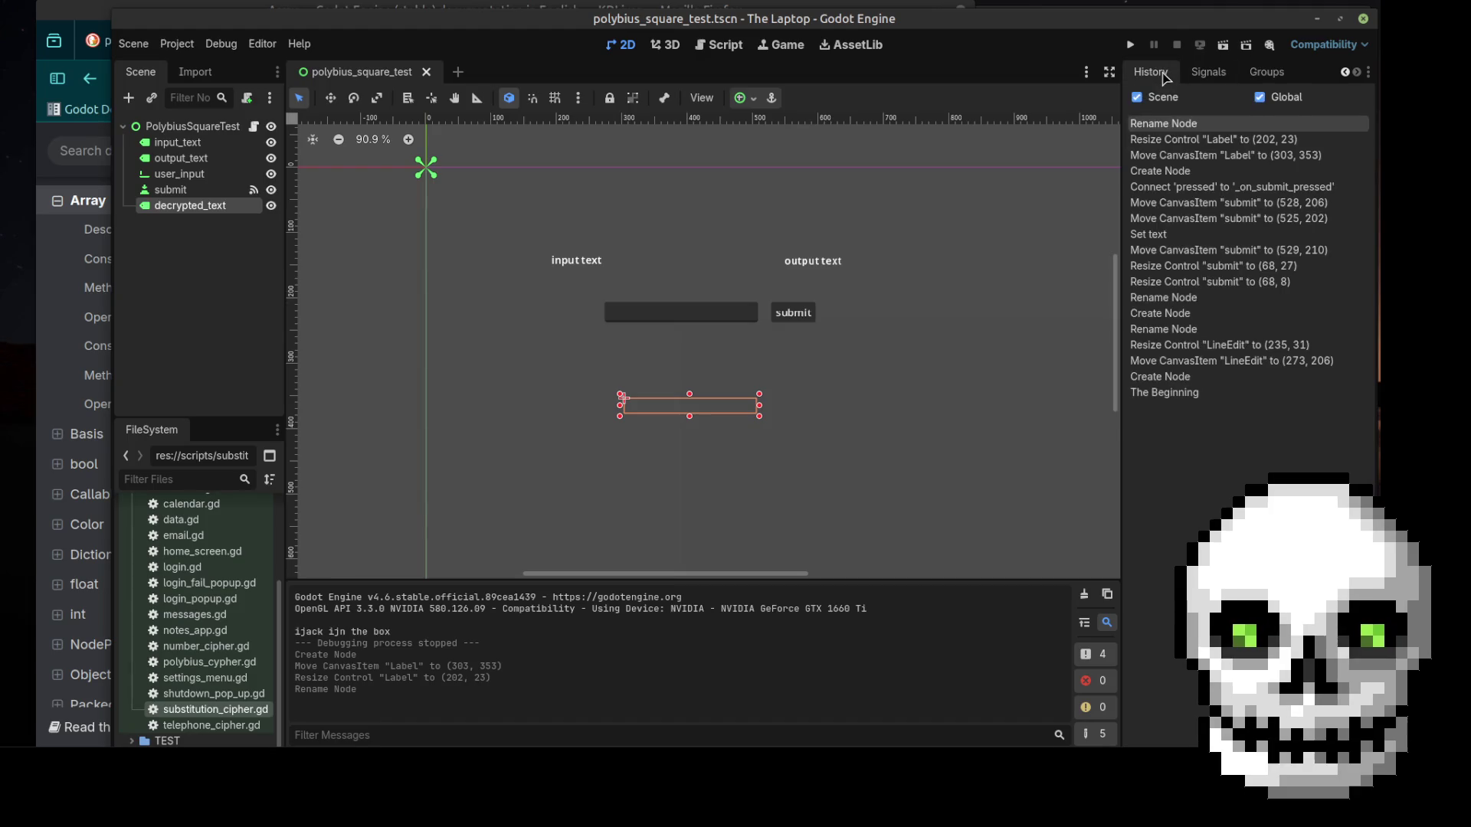
{"action": "right_click", "coordinate": [1164, 76]}
{"action": "left_click", "coordinate": [1184, 187]}
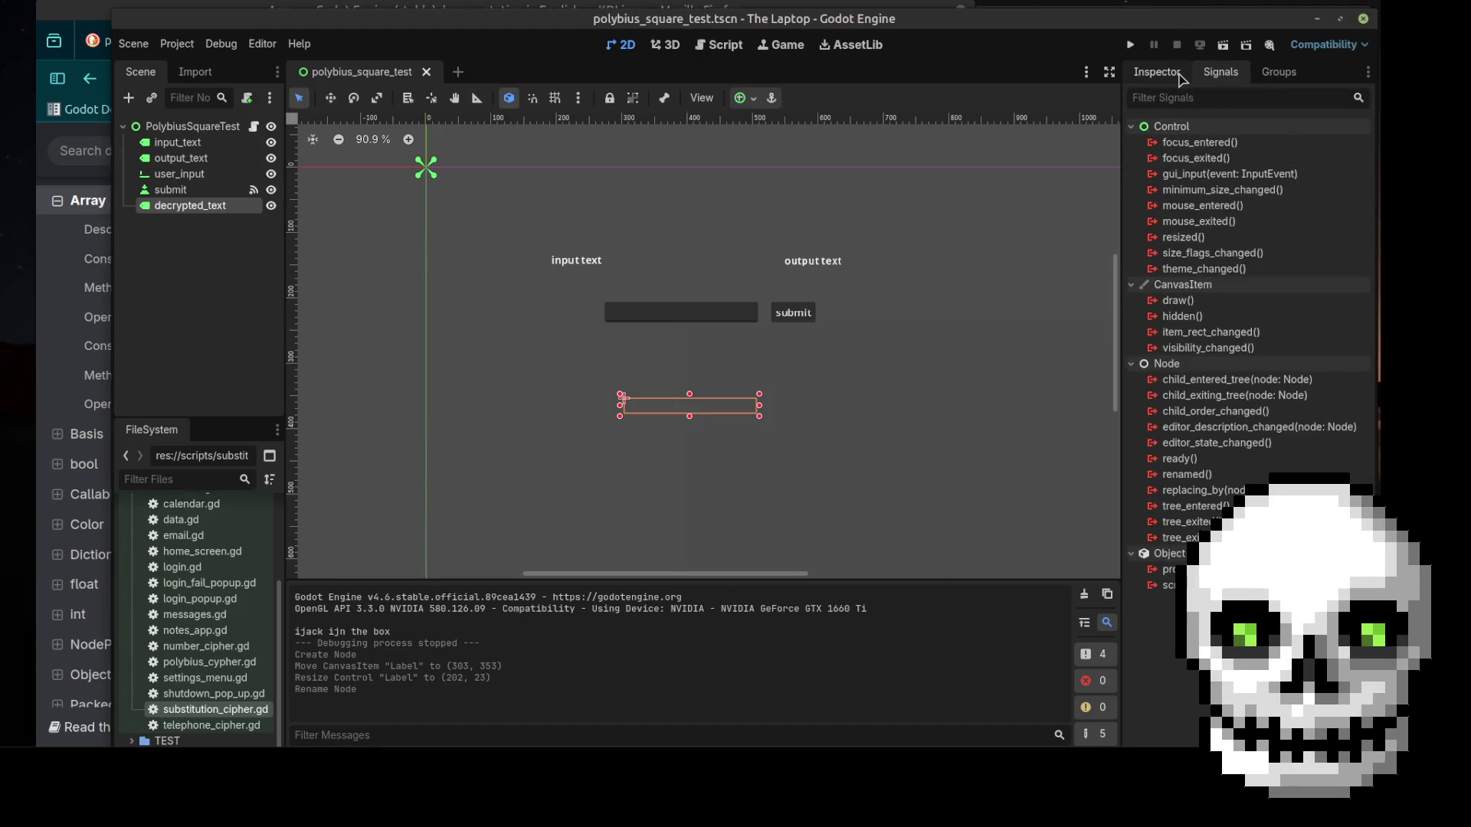
{"action": "left_click", "coordinate": [1276, 74]}
{"action": "right_click", "coordinate": [1270, 78]}
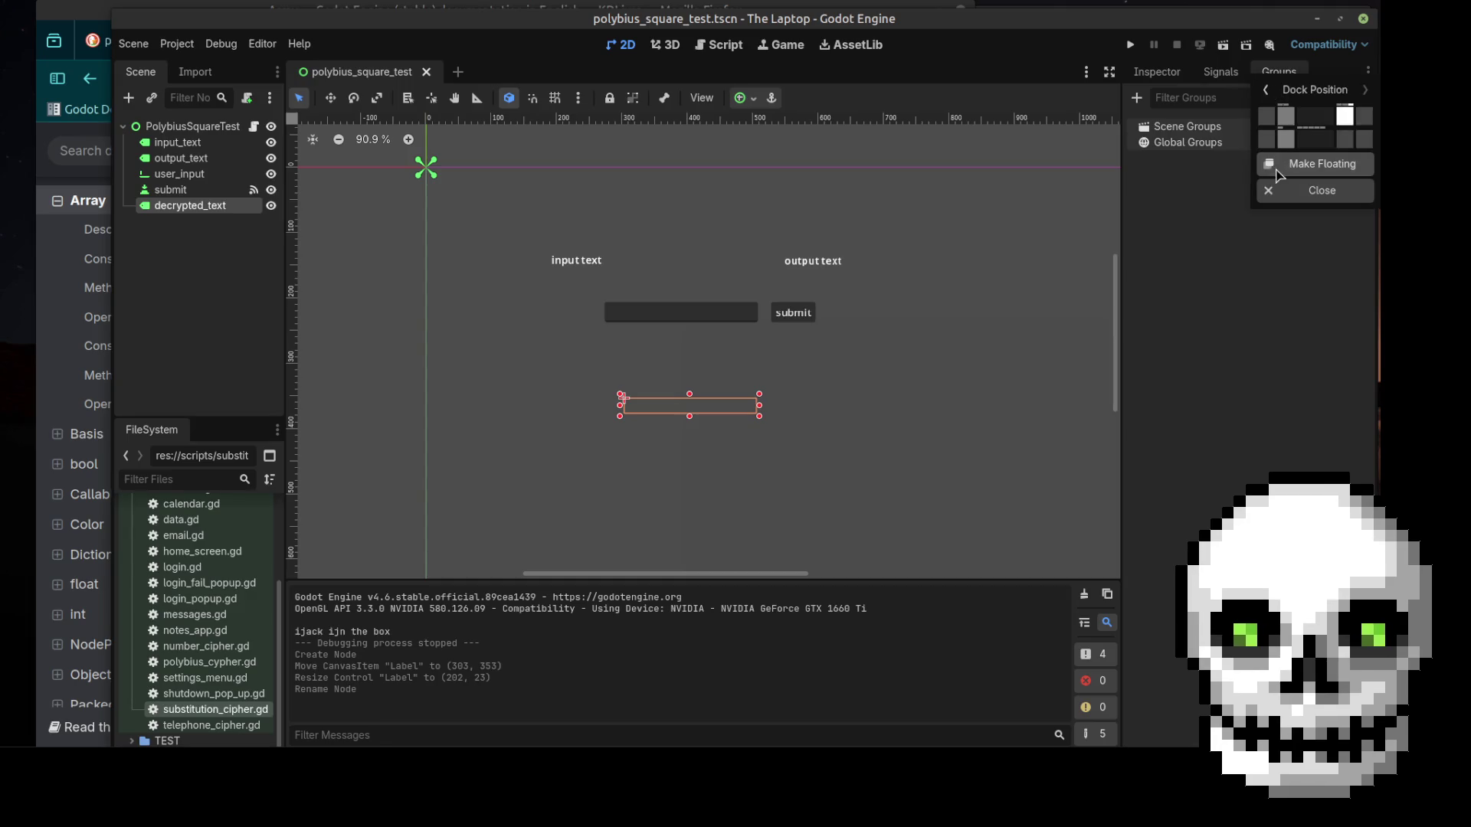
Close the Groups panel and set the label's Text property to 'decrypted text' in the Inspector
{"action": "left_click", "coordinate": [1319, 191]}
{"action": "left_click", "coordinate": [1167, 75]}
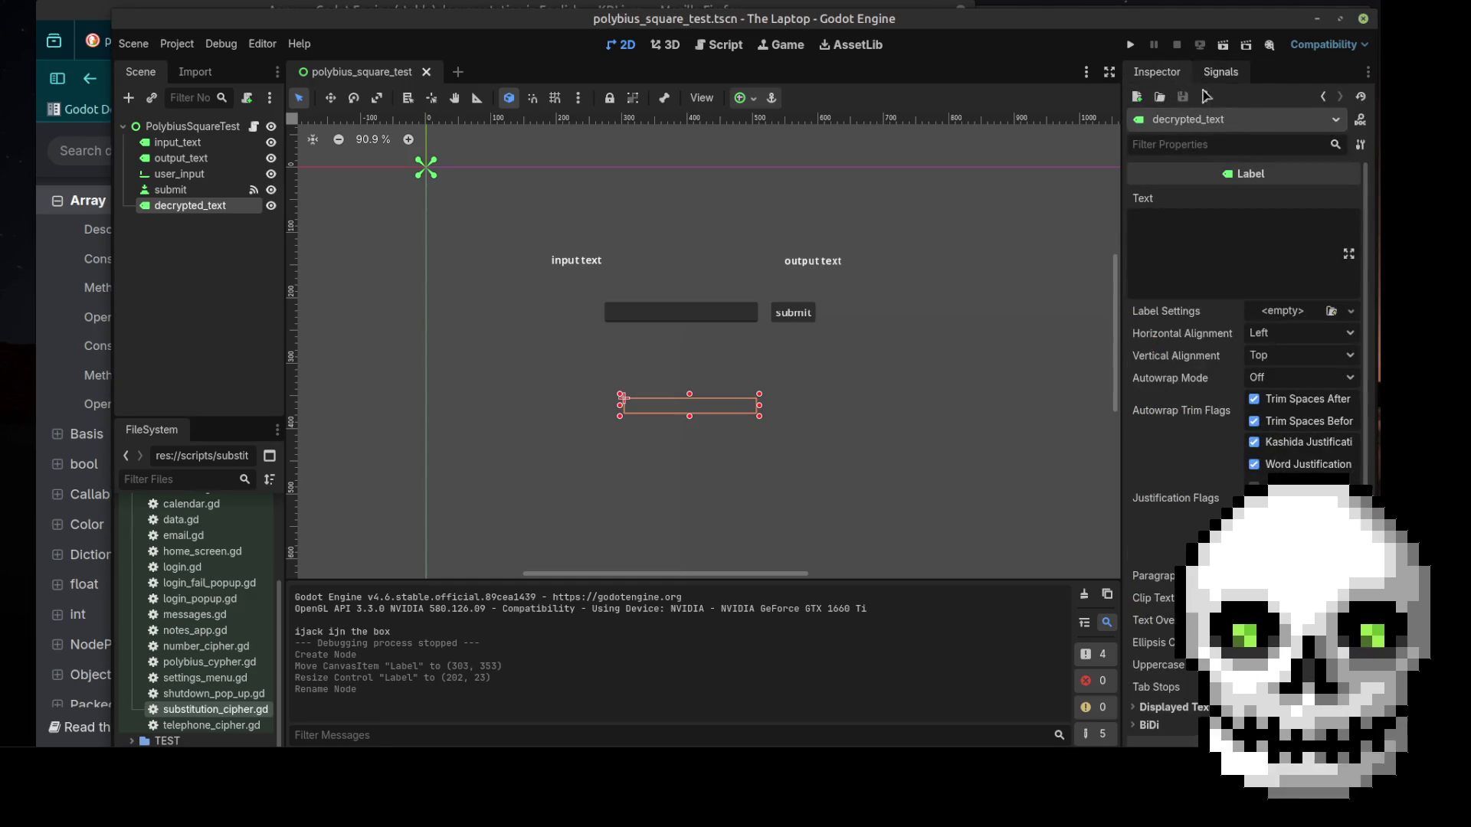
{"action": "left_click", "coordinate": [1215, 242]}
{"action": "type", "text": "decrypted text"}
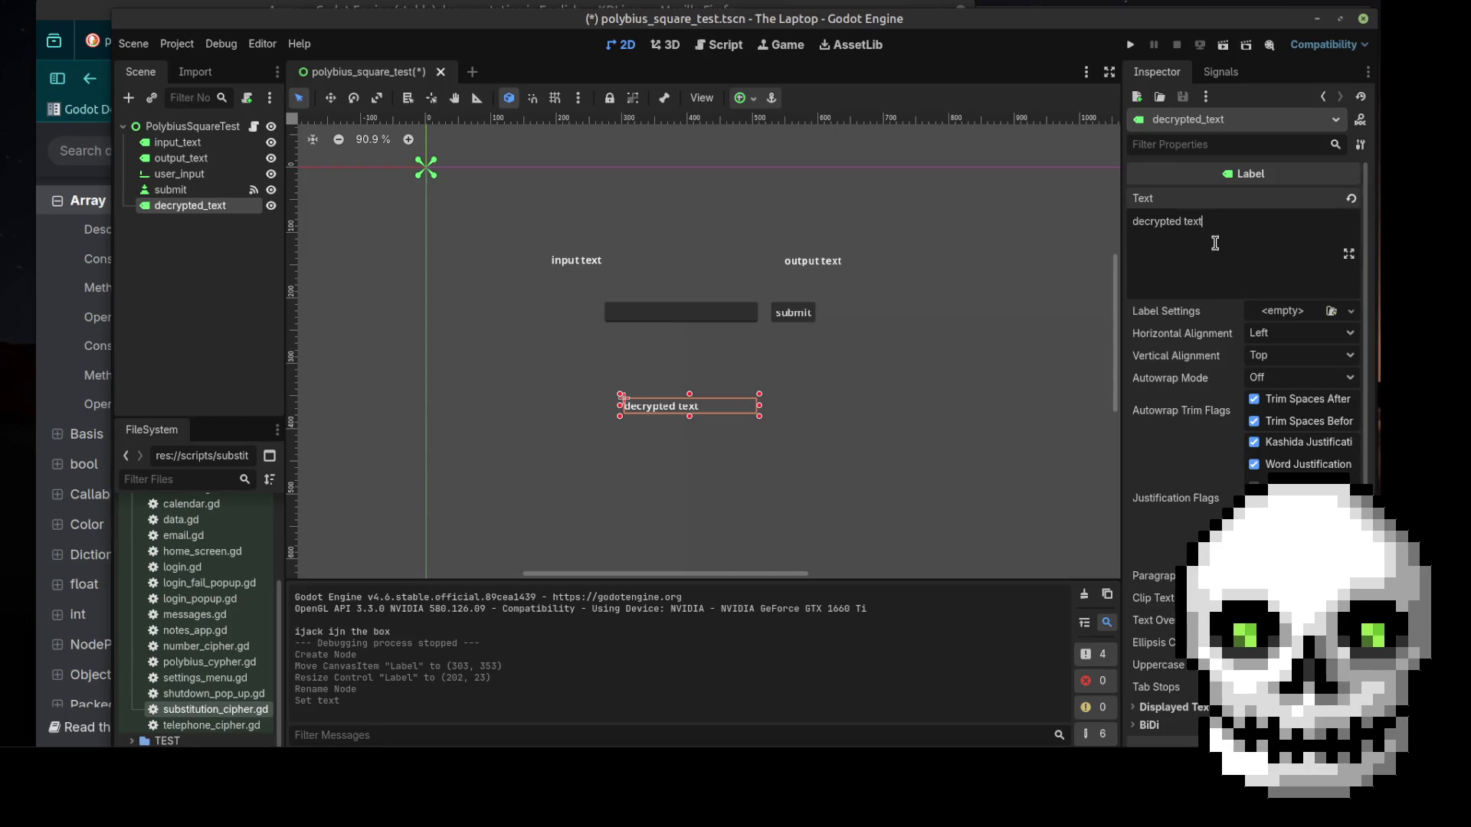
Save the scene with the root node selected and open polybius_square_test.gd
{"action": "left_click", "coordinate": [978, 335]}
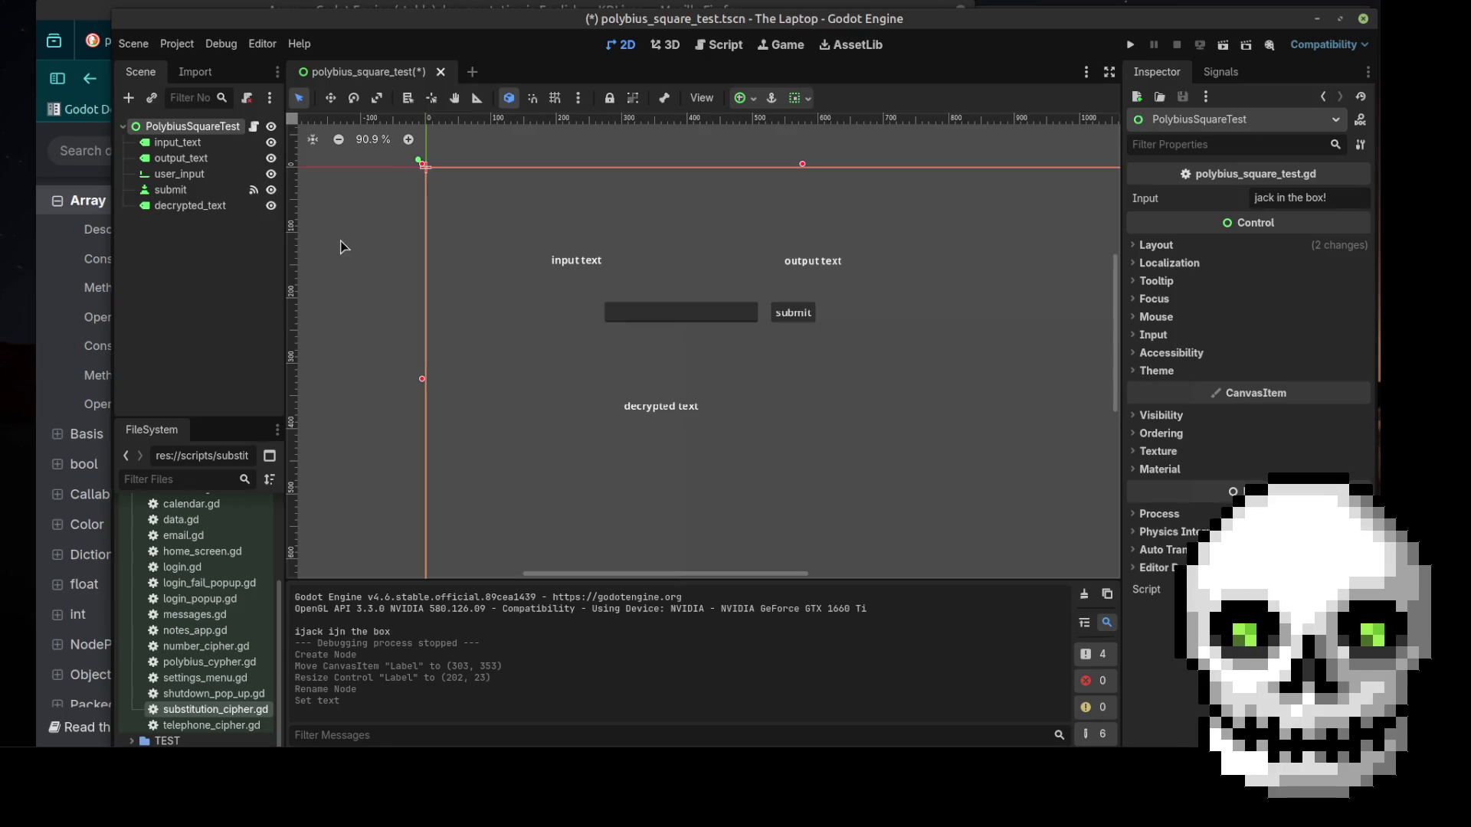
{"action": "key", "text": "ctrl+s"}
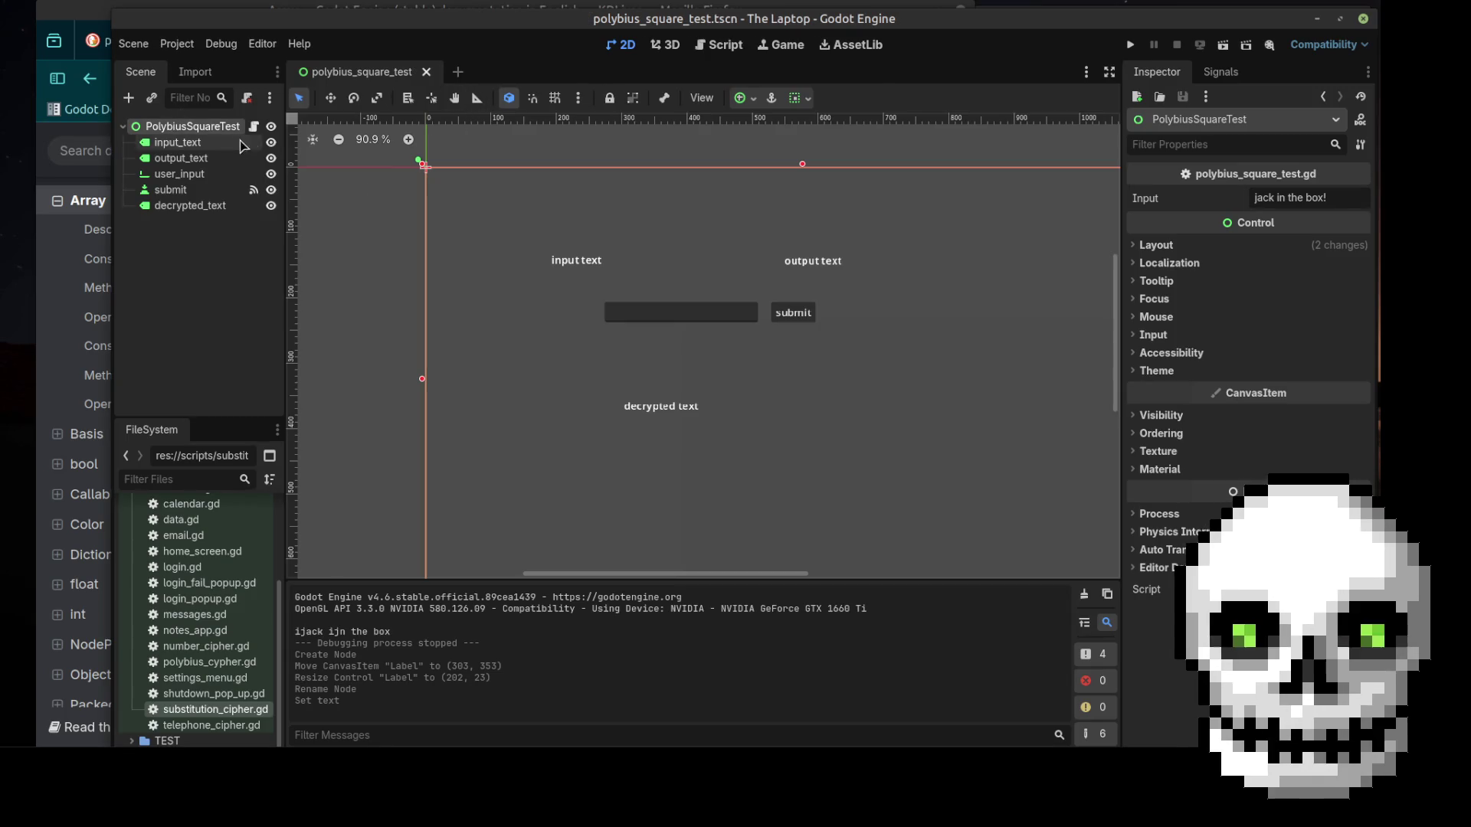
{"action": "left_click", "coordinate": [254, 126]}
Add an onready reference to decrypted_text below the output_text declaration
{"action": "scroll", "coordinate": [690, 245], "scroll_direction": "up", "scroll_amount": 1}
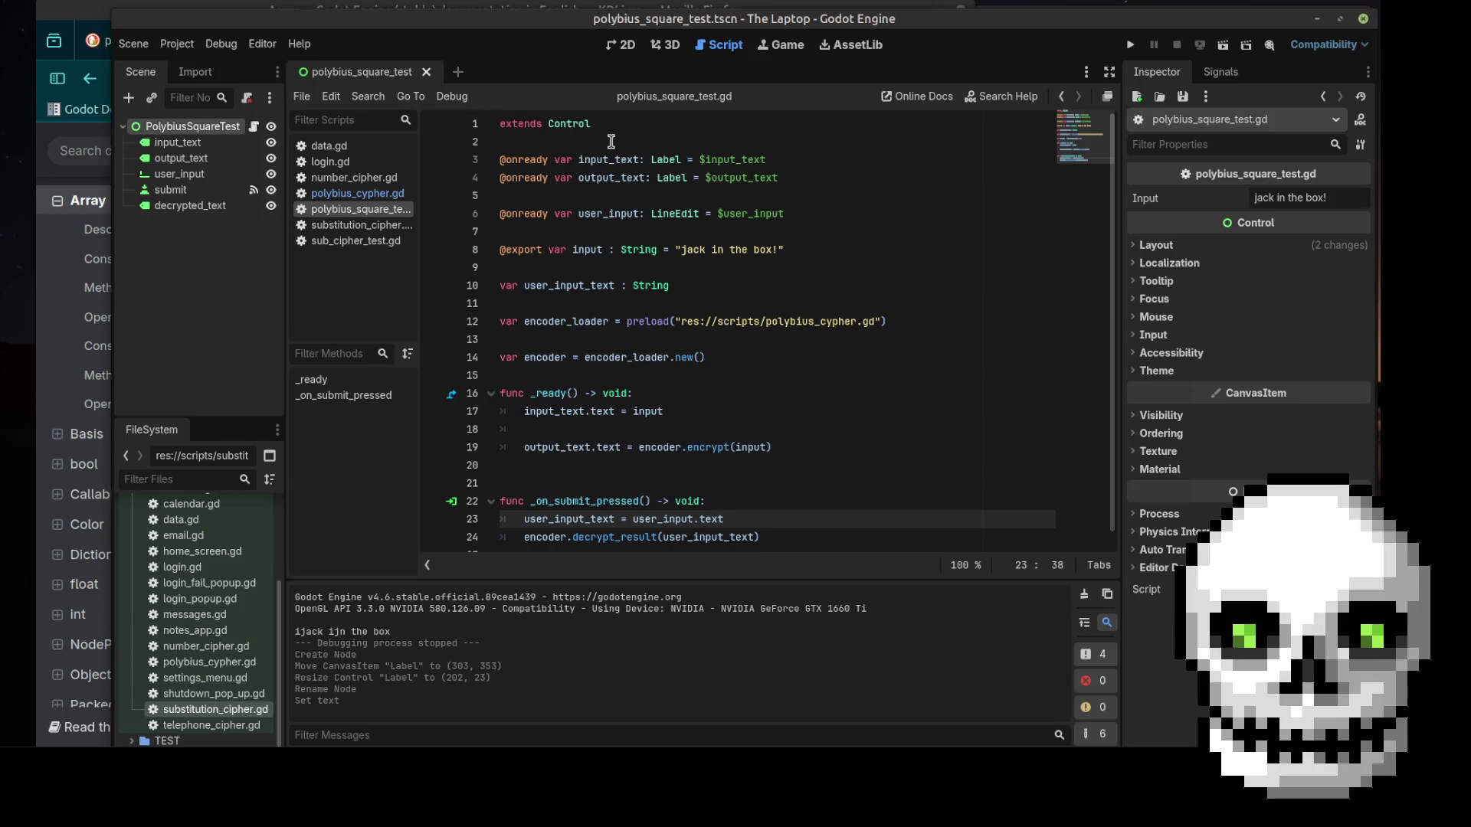
{"action": "left_click", "coordinate": [792, 180]}
{"action": "key", "text": "Return"}
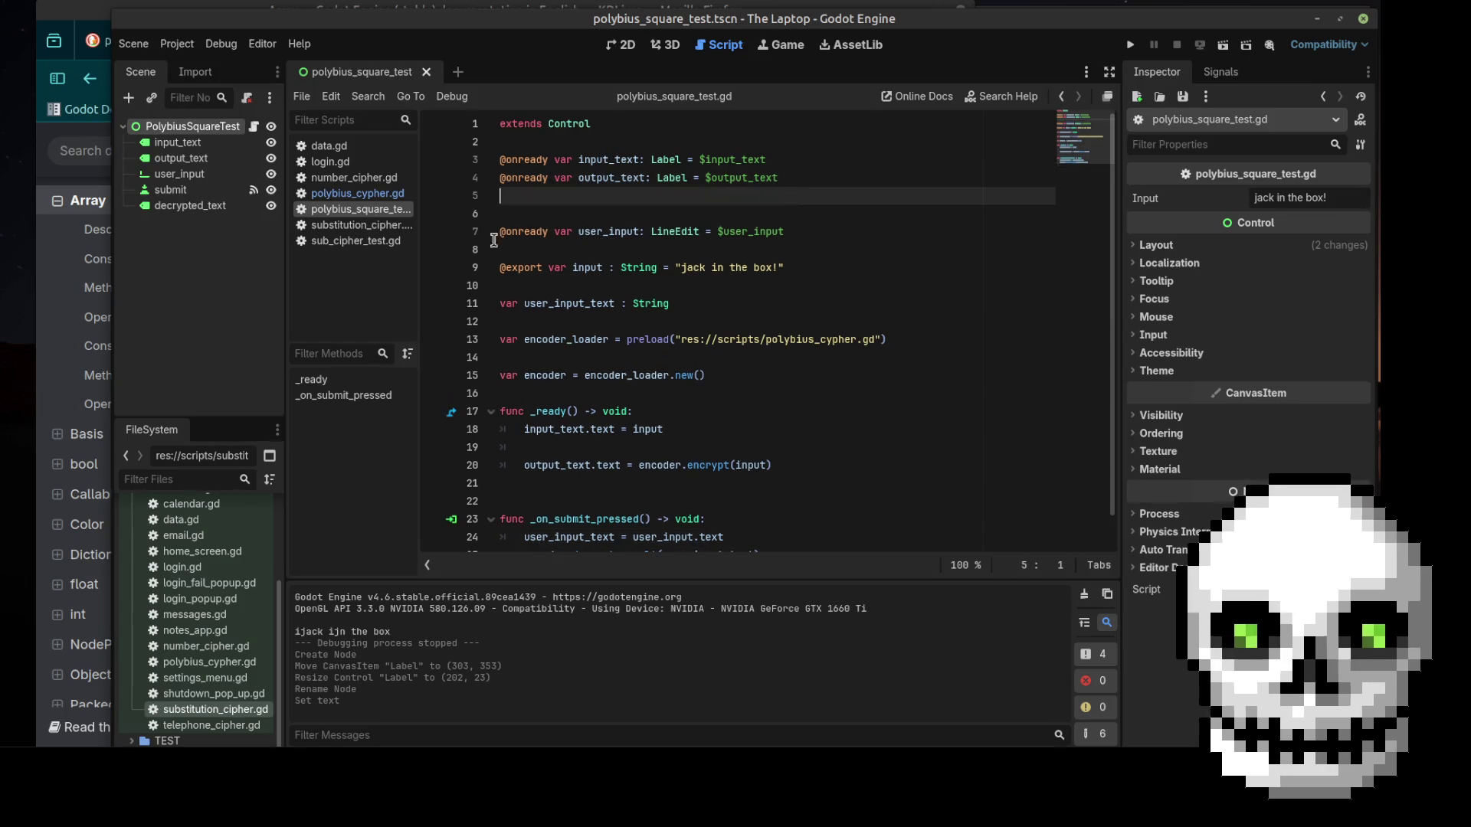
{"action": "left_click_drag", "start_coordinate": [190, 205], "coordinate": [478, 217]}
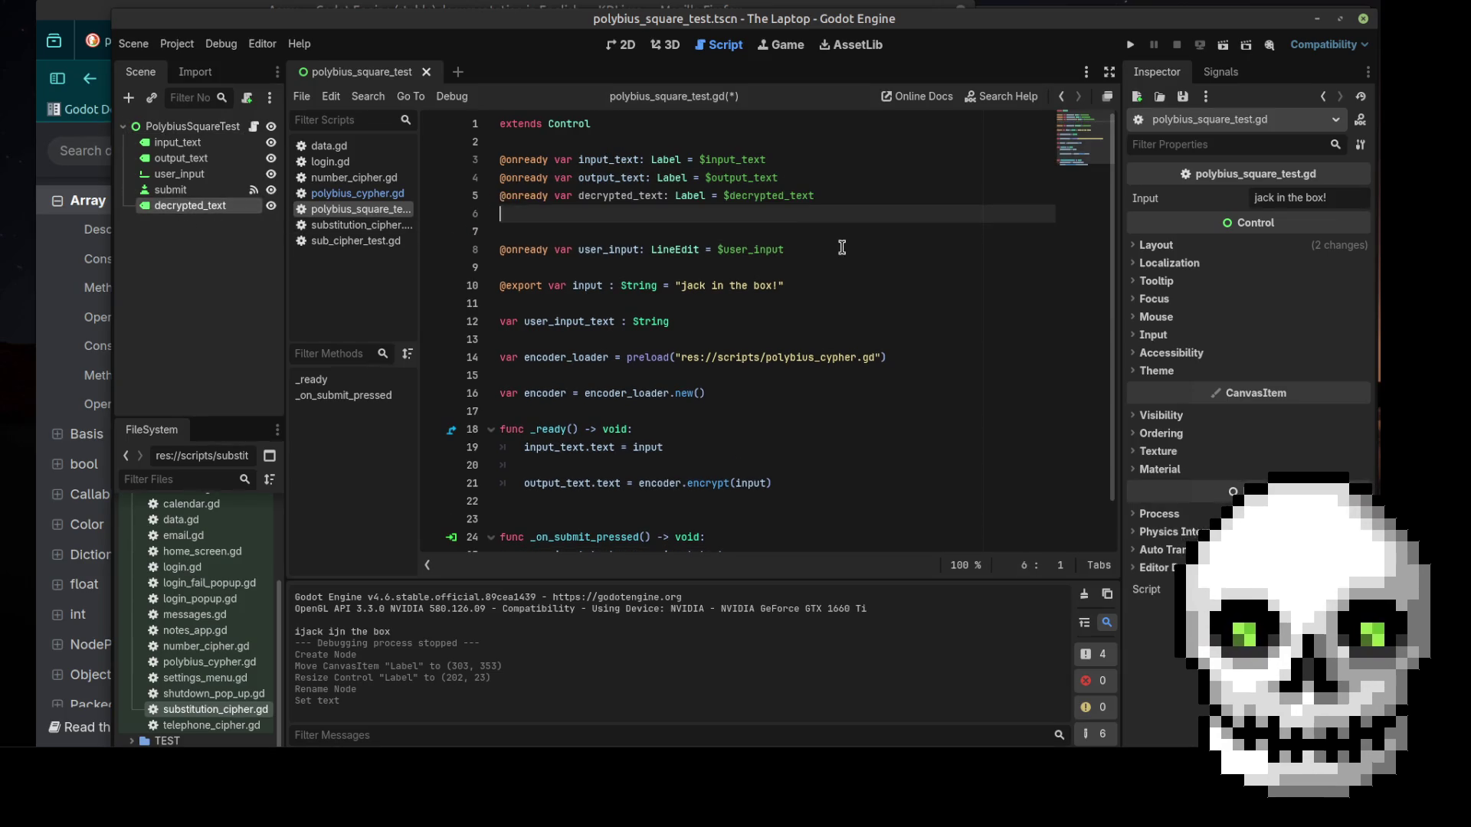
{"action": "scroll", "coordinate": [793, 303], "scroll_direction": "down", "scroll_amount": 1}
Store the decrypt_result call in 'var decrypted =' on line 26
{"action": "left_click", "coordinate": [789, 524]}
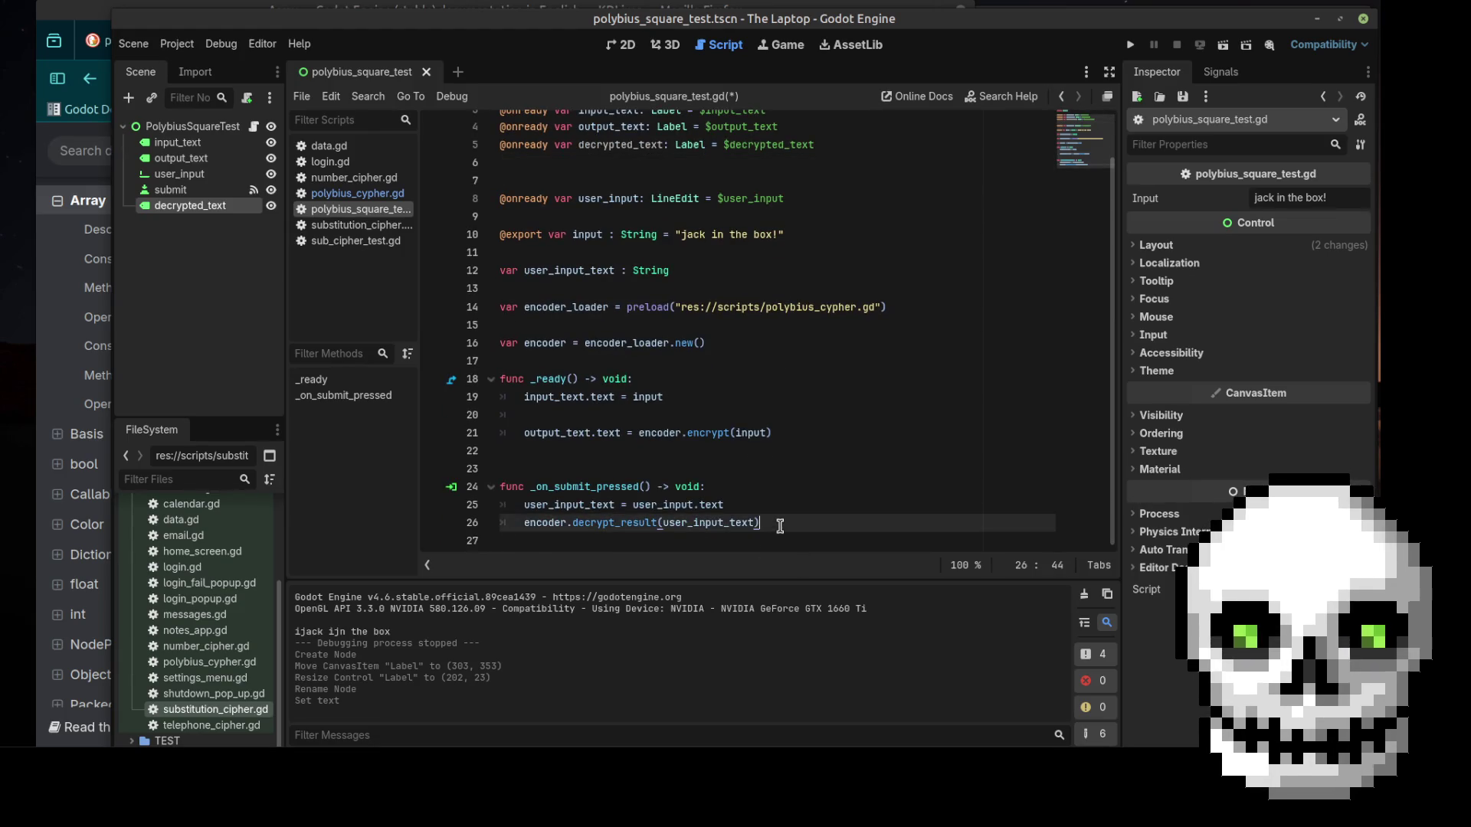
{"action": "key", "text": "Return"}
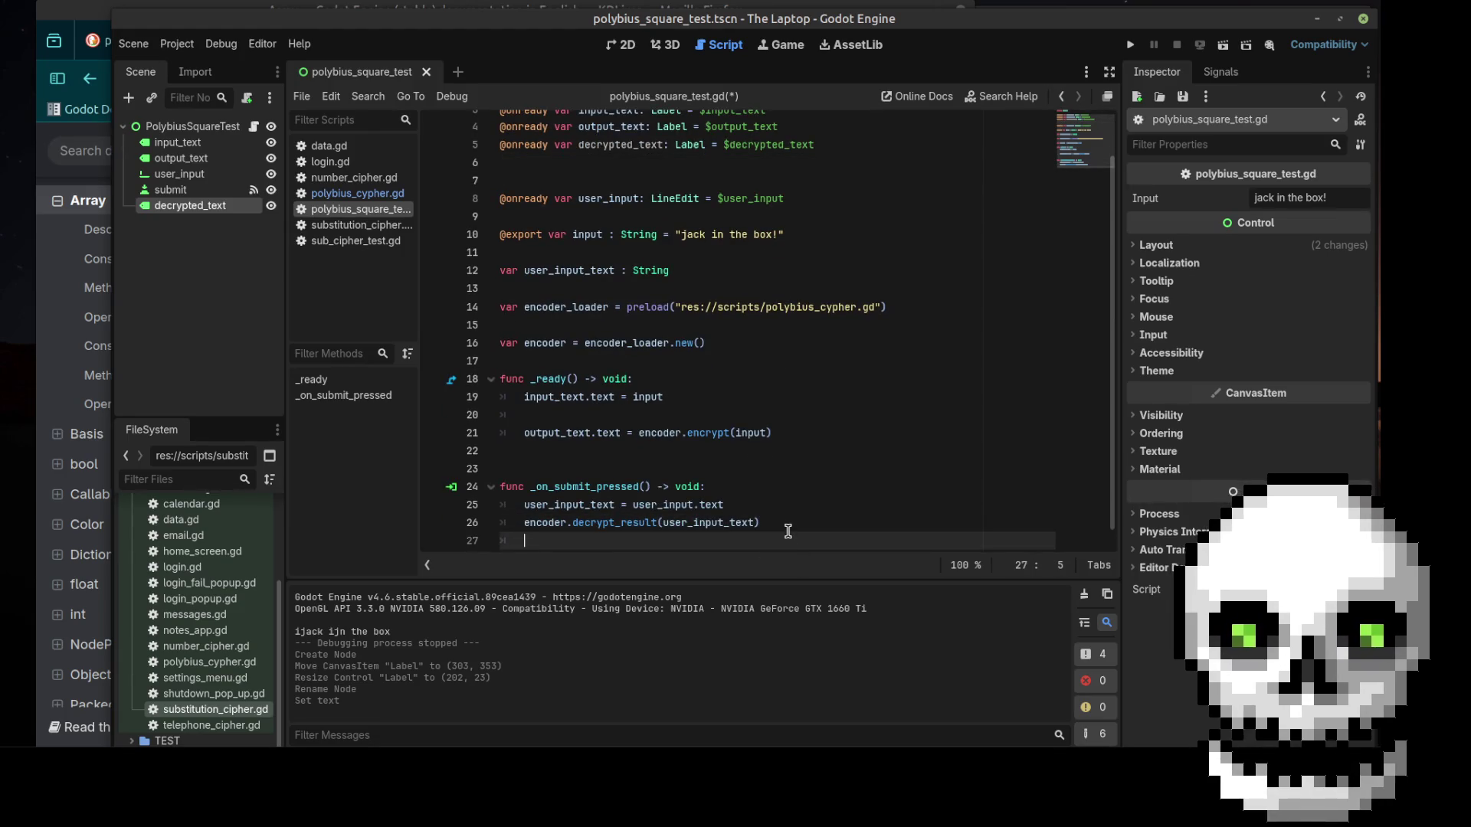
{"action": "key", "text": "Up"}
{"action": "type", "text": "var "}
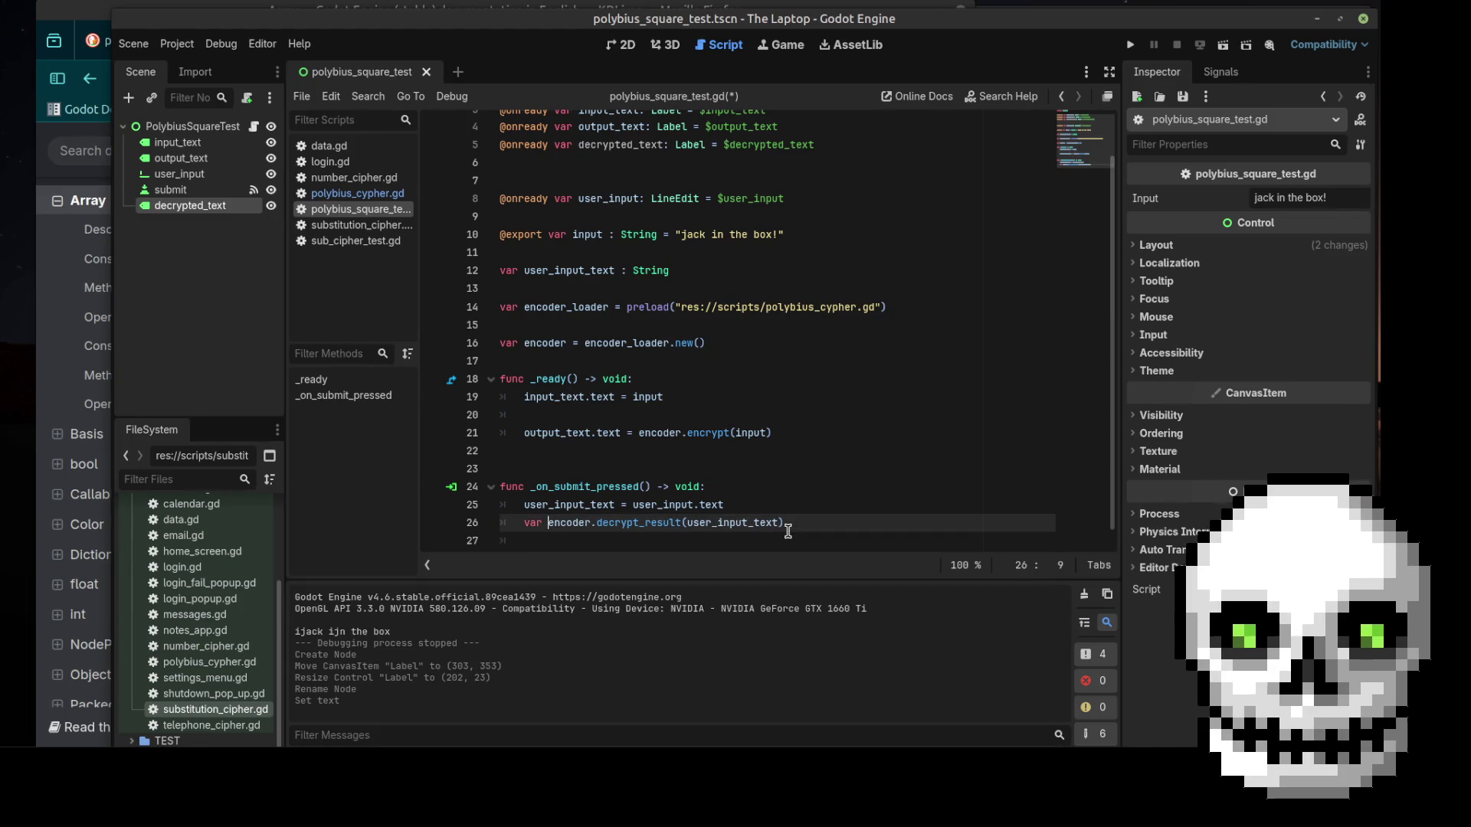
{"action": "type", "text": "dy"}
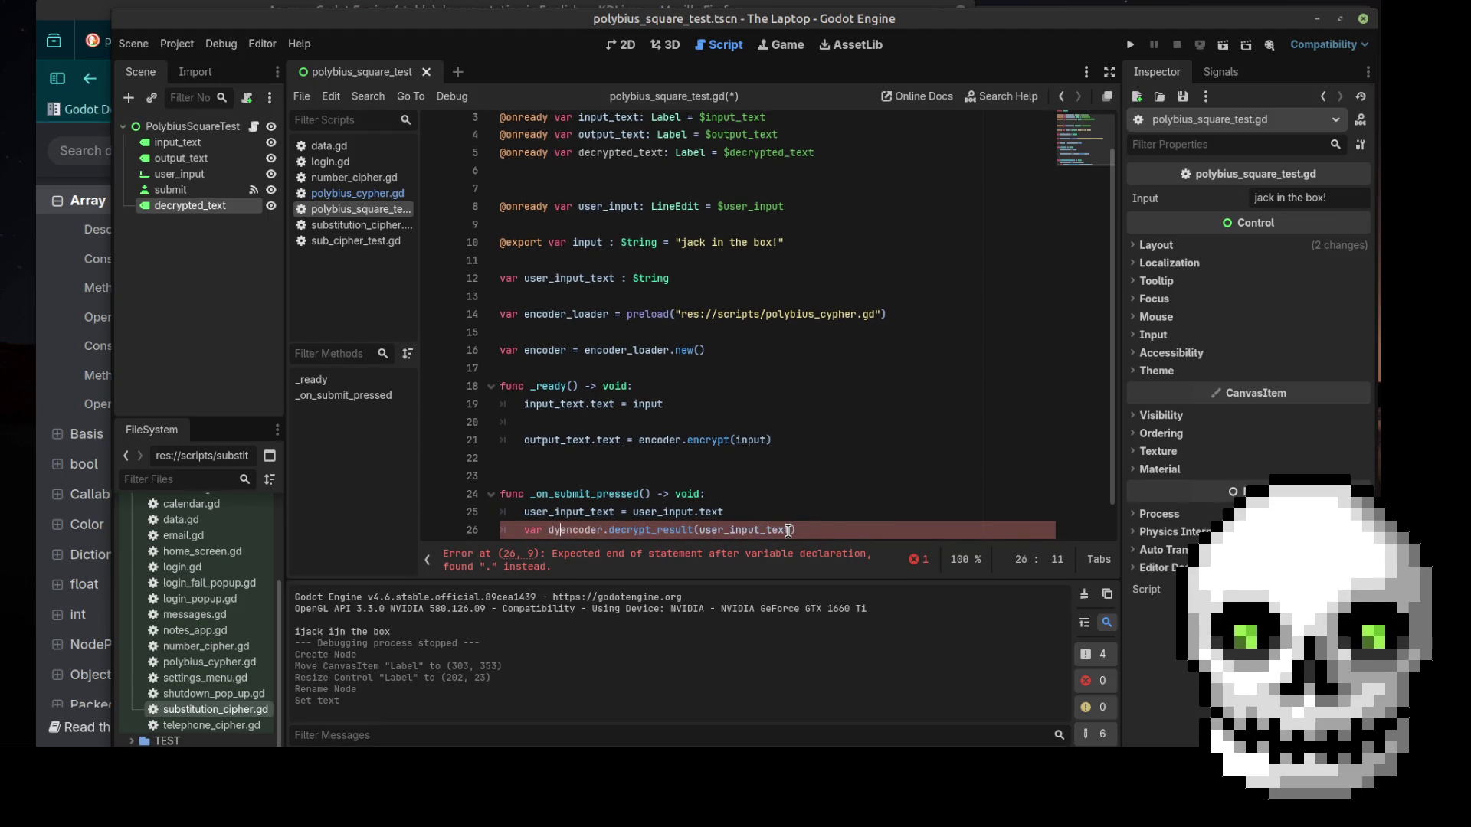
{"action": "type", "text": "cr"}
{"action": "key", "text": "BackSpace"}
{"action": "key", "text": "BackSpace"}
{"action": "key", "text": "BackSpace"}
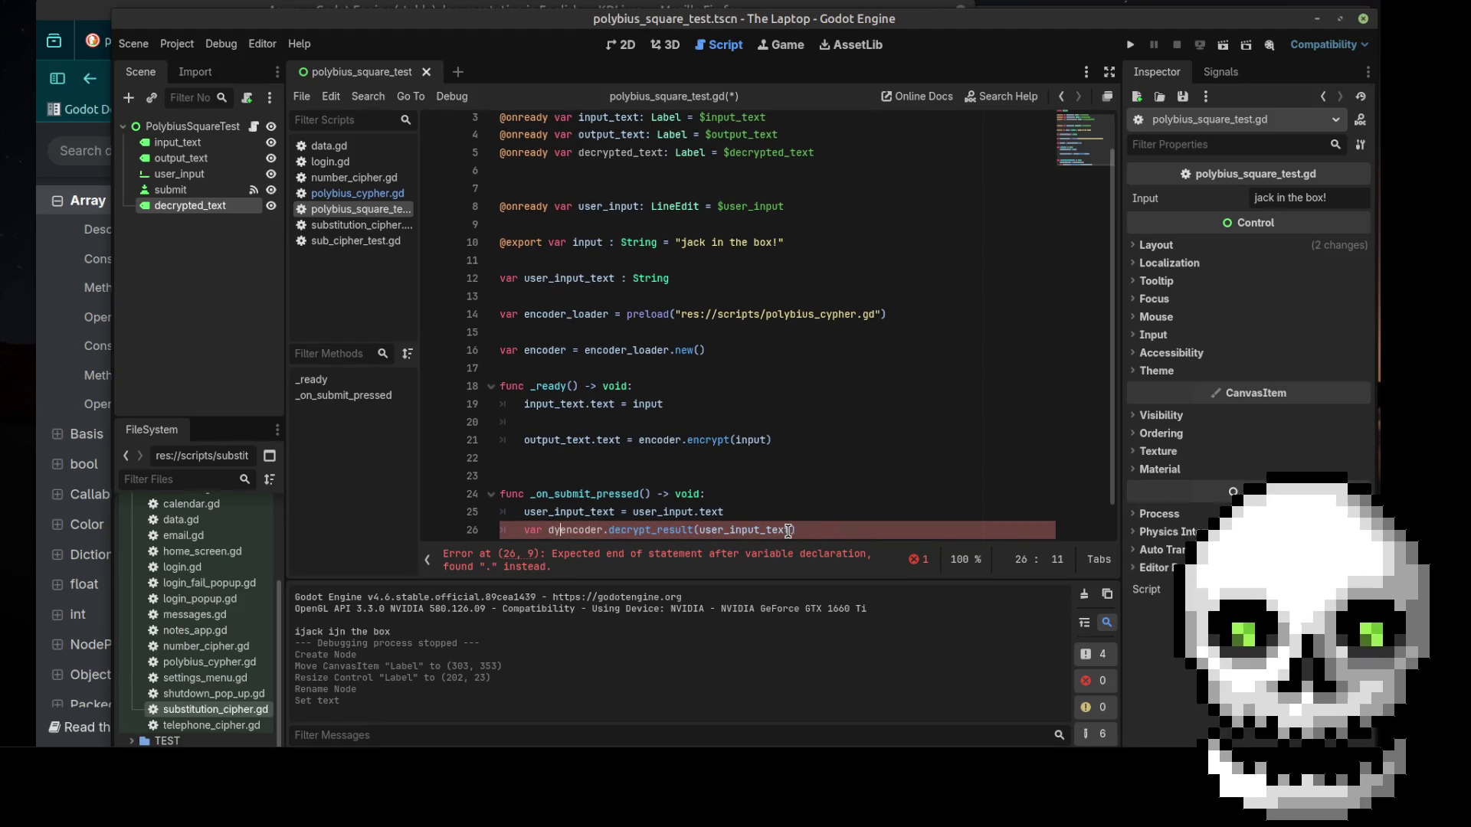
{"action": "type", "text": "ecr"}
{"action": "type", "text": "ypted"}
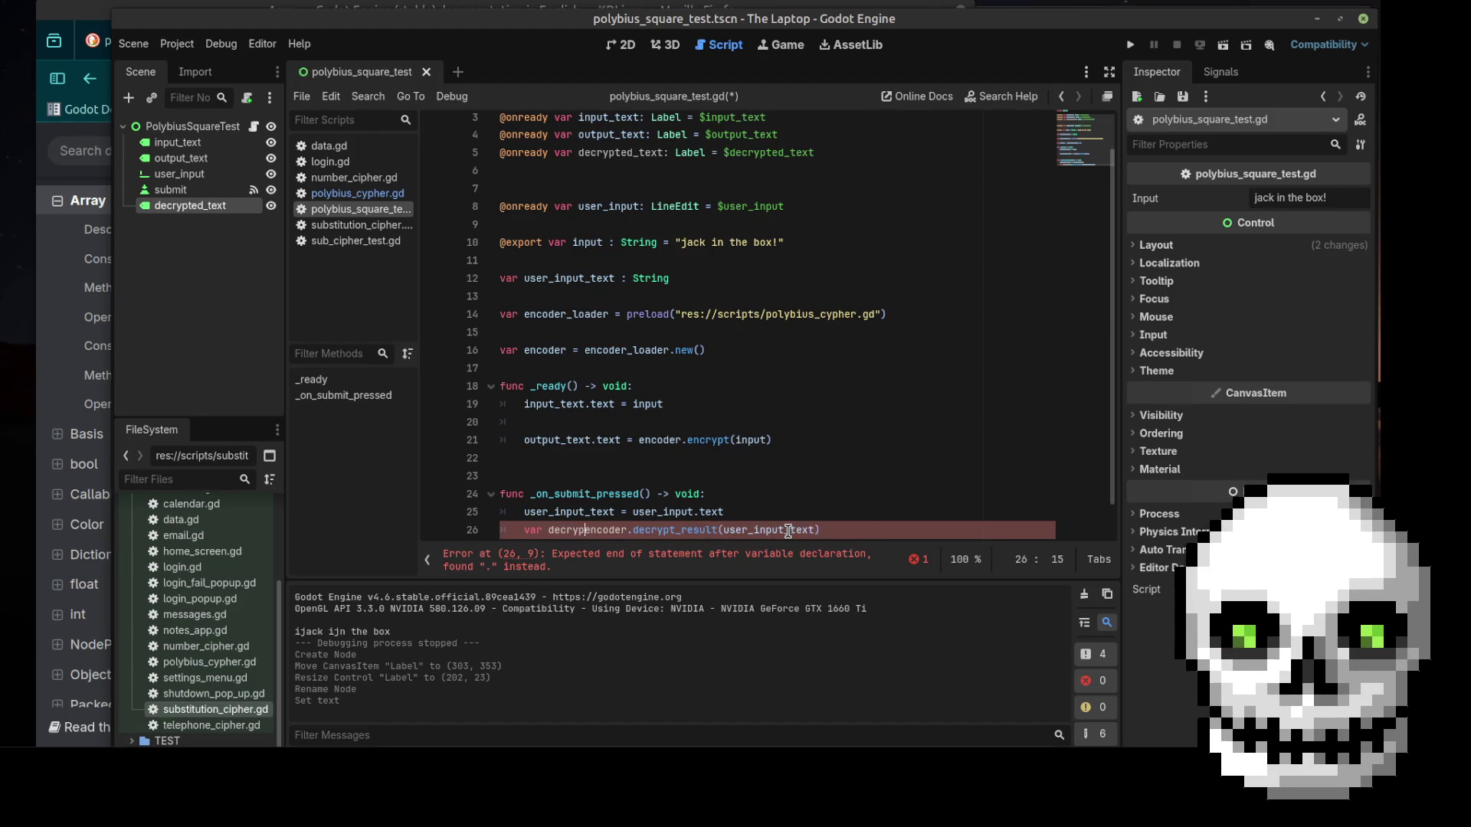
{"action": "type", "text": "_"}
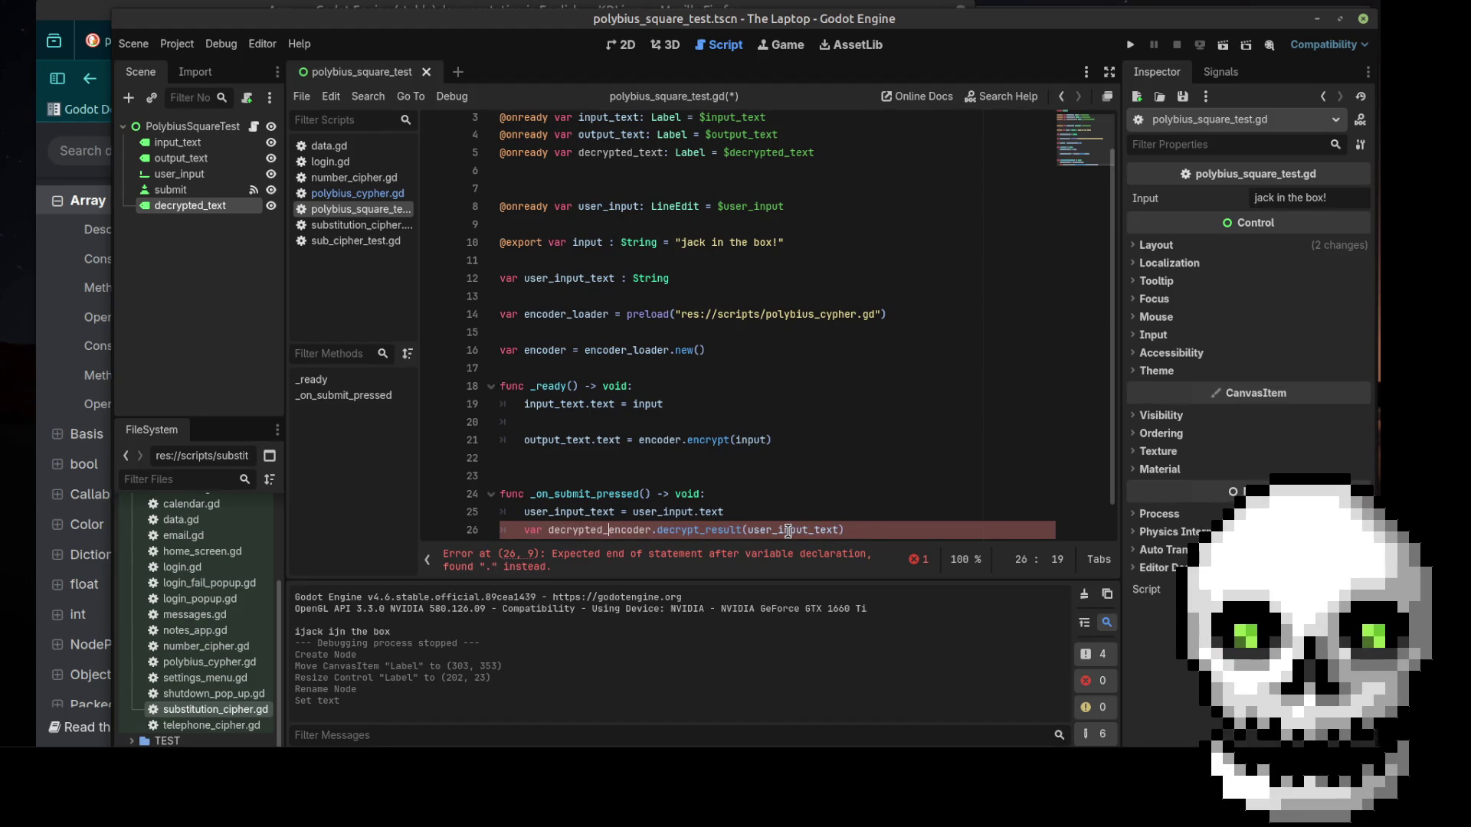
{"action": "key", "text": "BackSpace"}
{"action": "type", "text": "="}
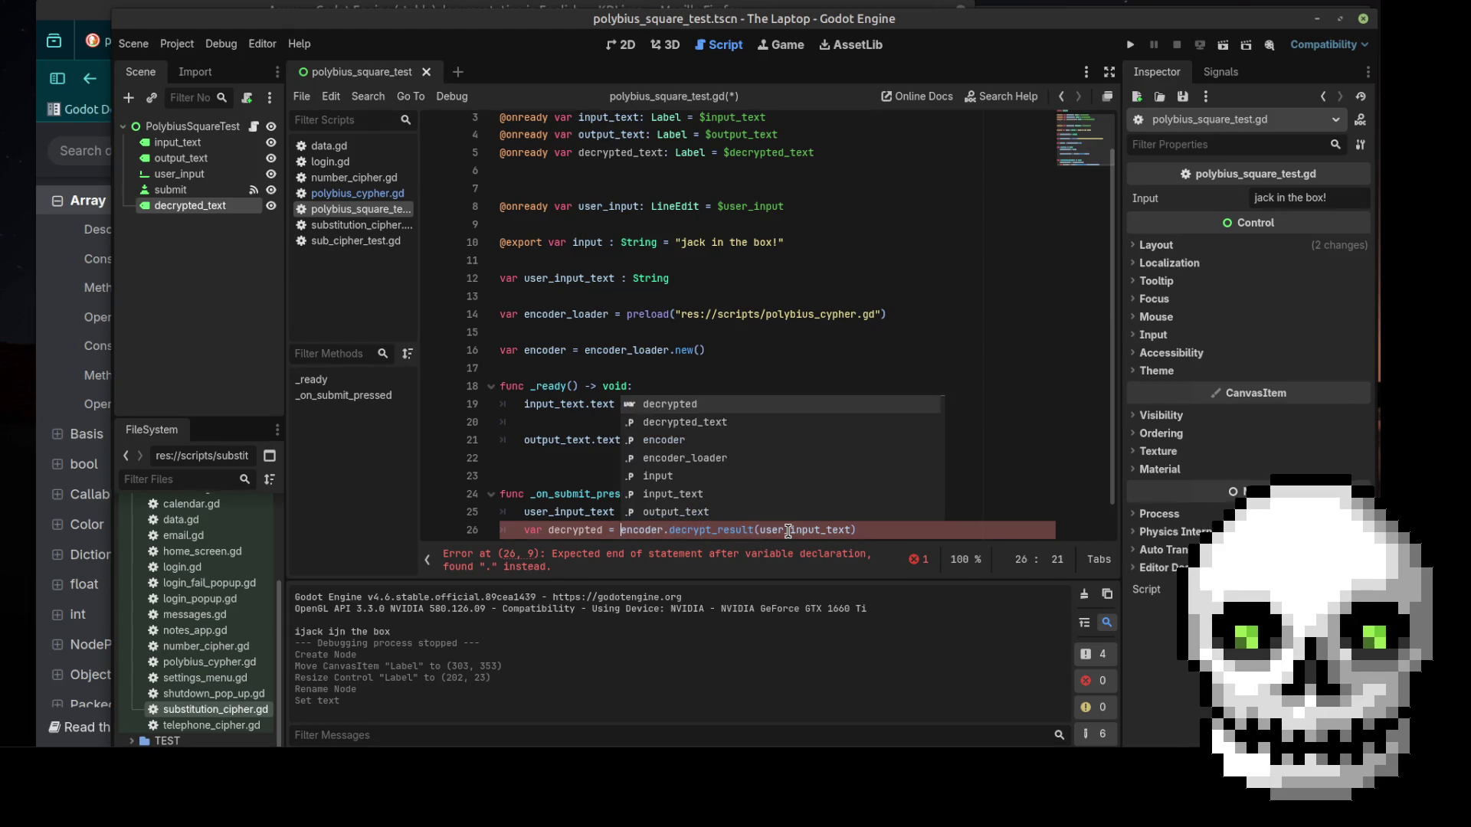
Add the line 'decrypted_text.text = decrypted' below the decrypt call
{"action": "left_click", "coordinate": [863, 538]}
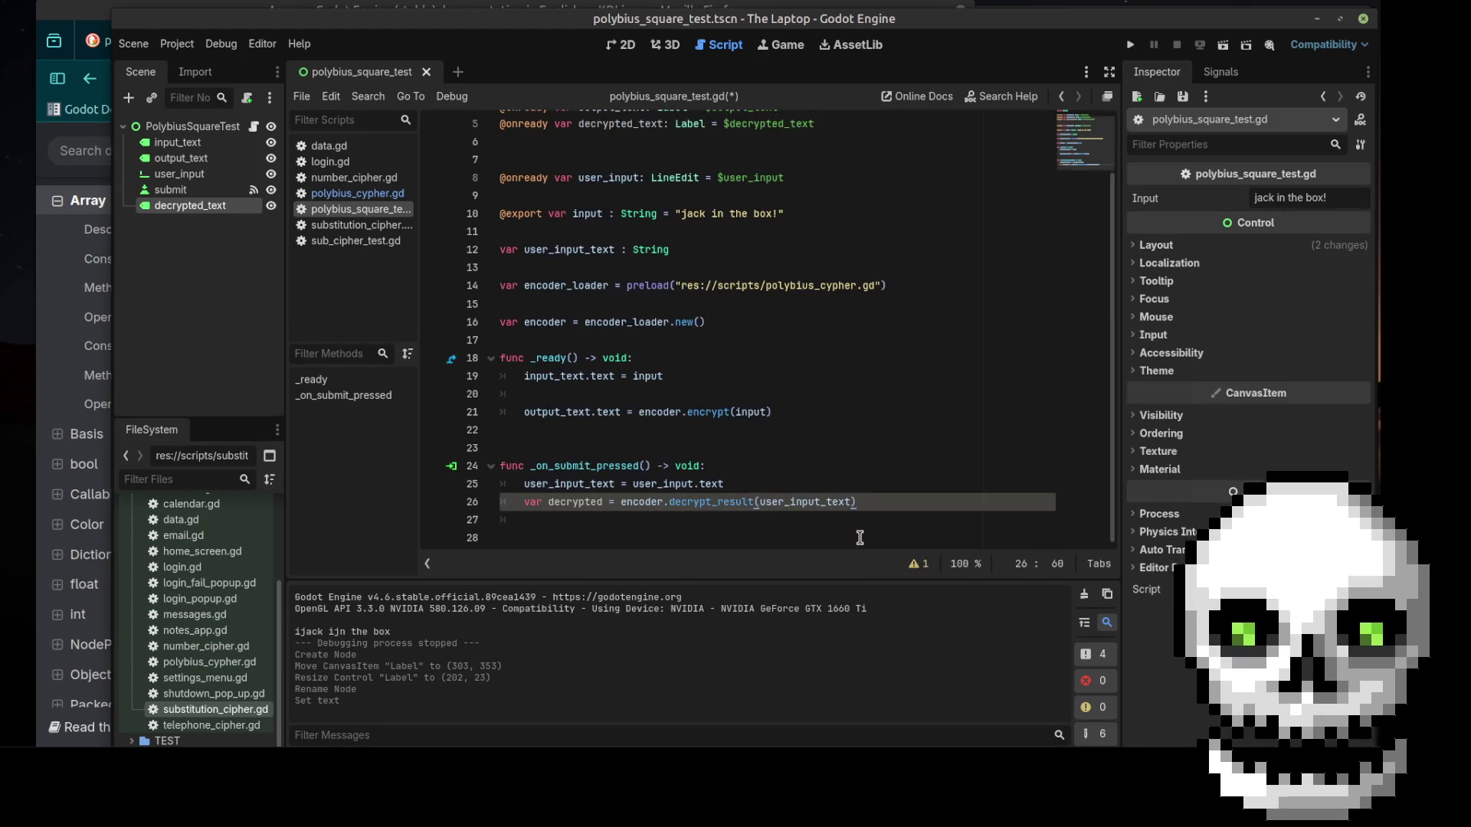
{"action": "key", "text": "Return"}
{"action": "left_click", "coordinate": [859, 538]}
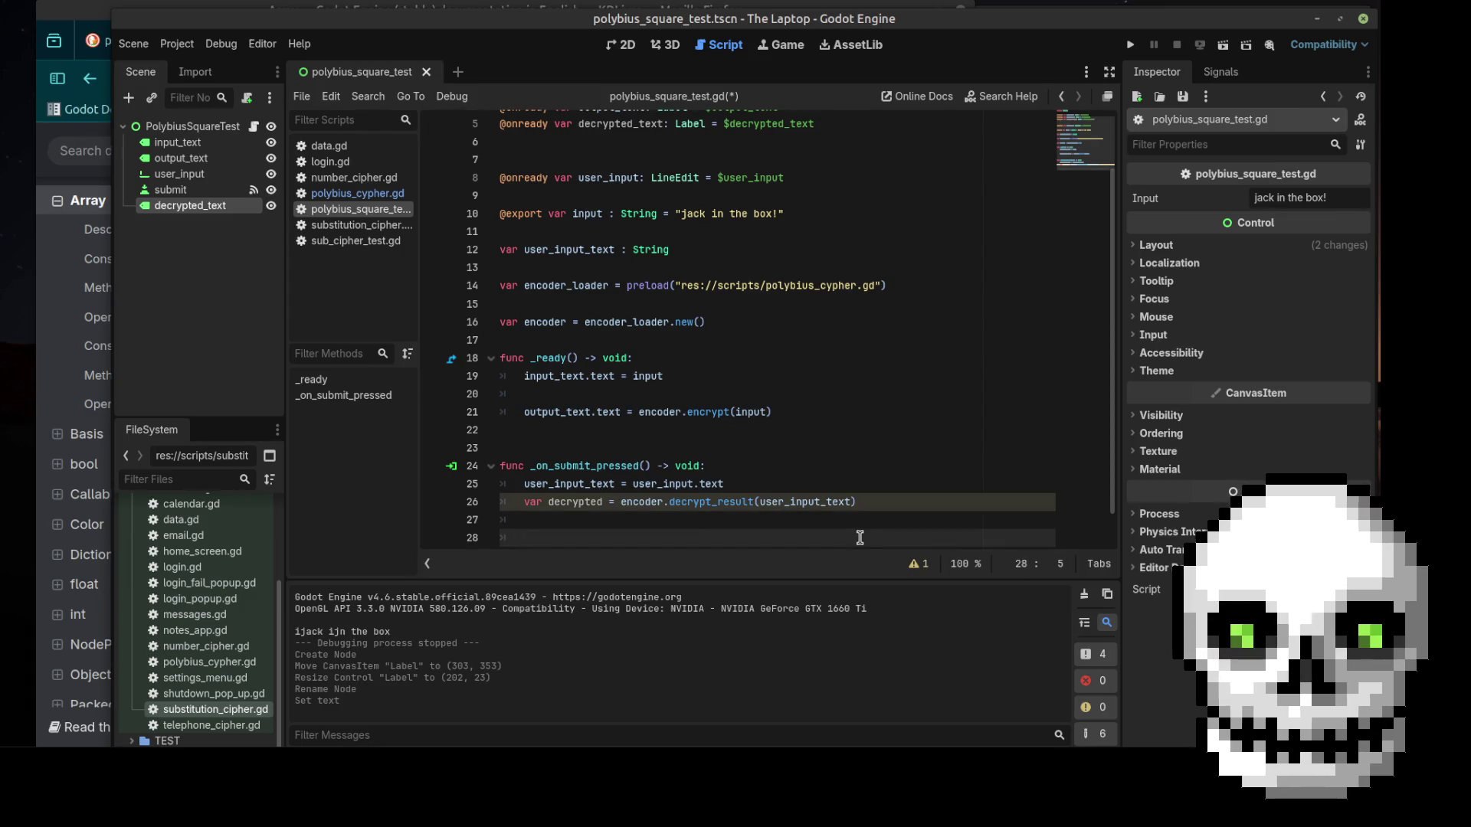
{"action": "type", "text": "d"}
{"action": "key", "text": "Down"}
{"action": "key", "text": "Return"}
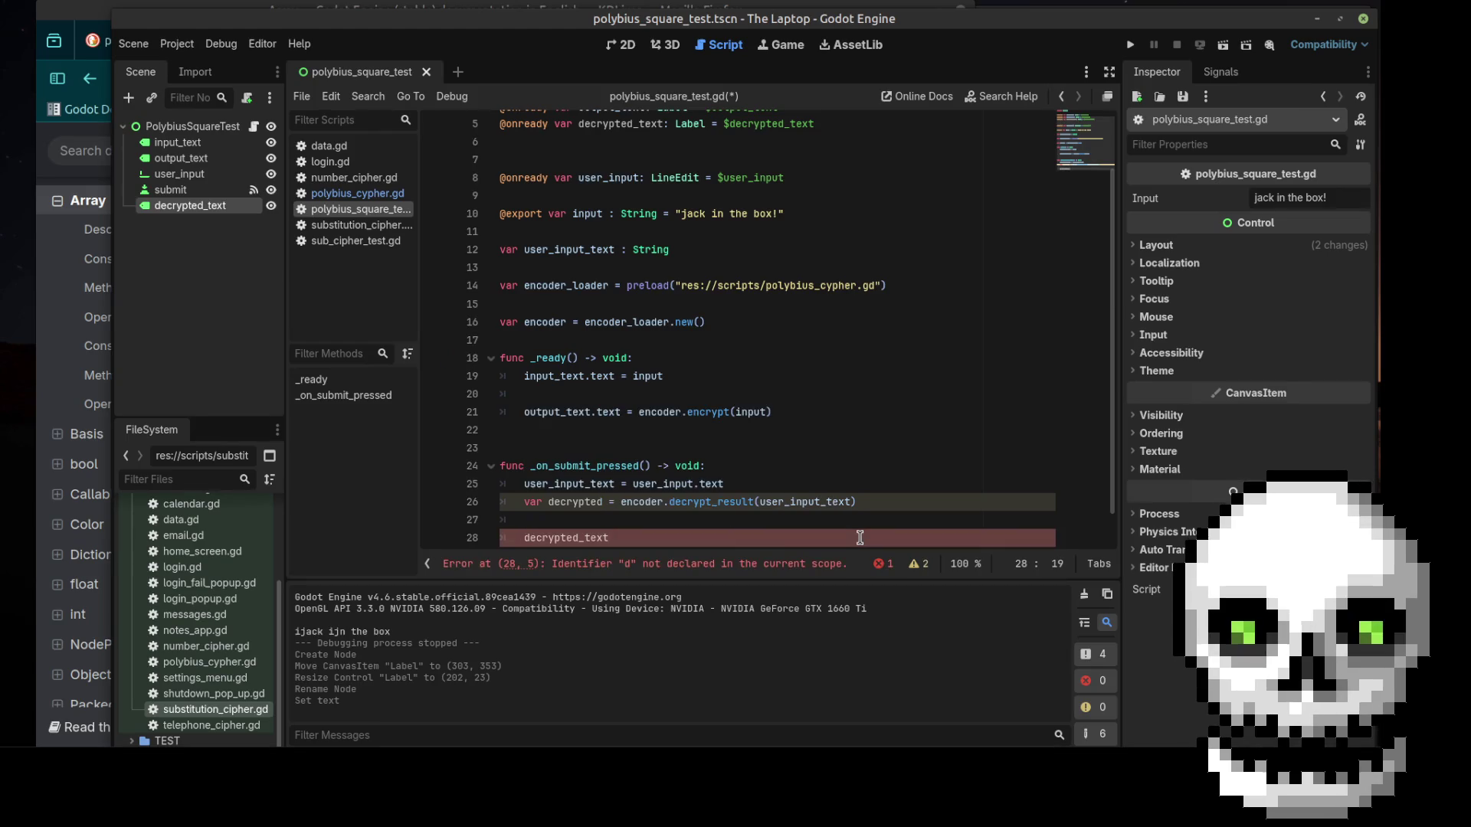
{"action": "type", "text": ".text ="}
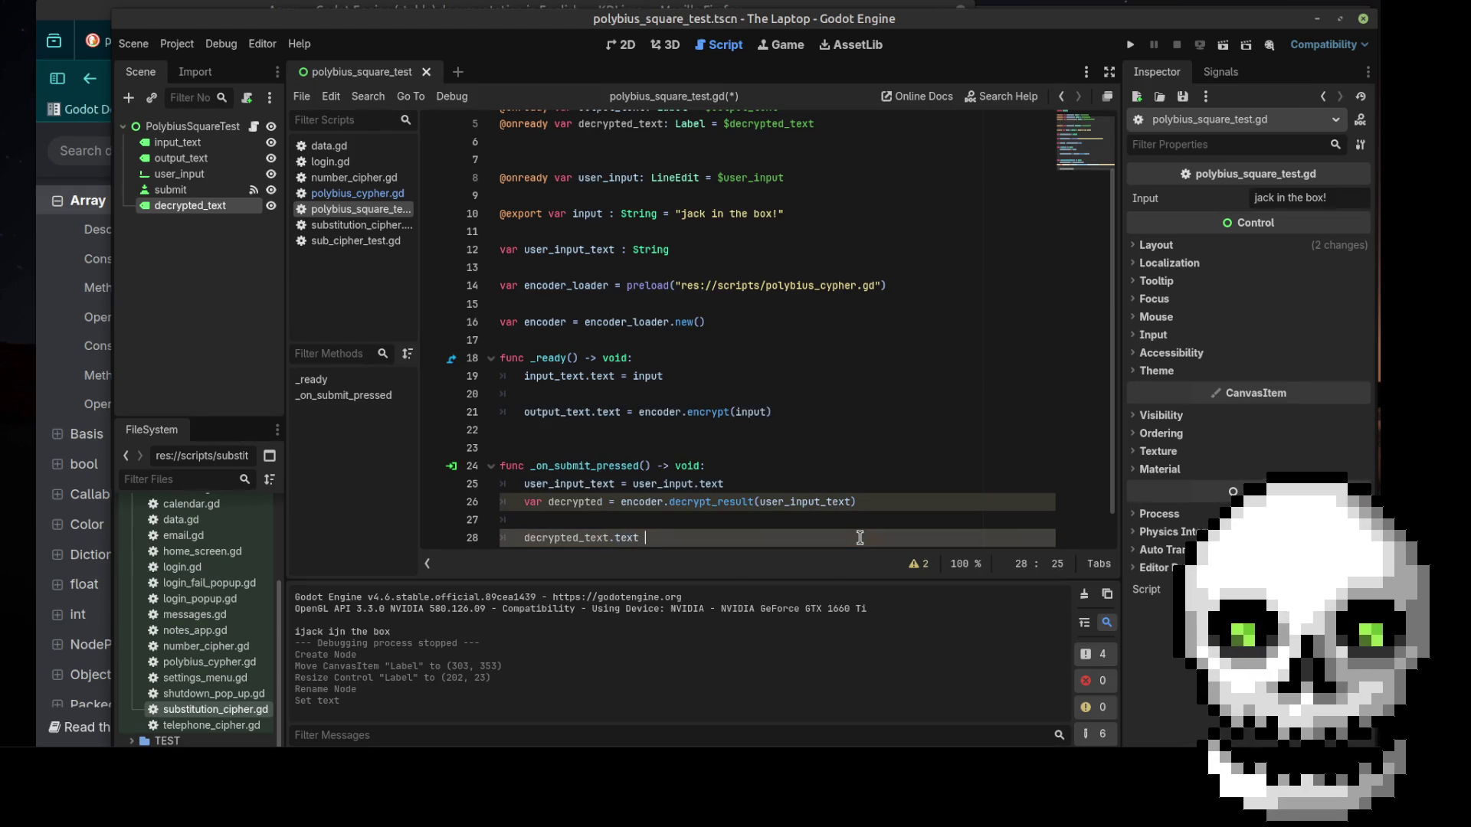
{"action": "key", "text": "ctrl+space"}
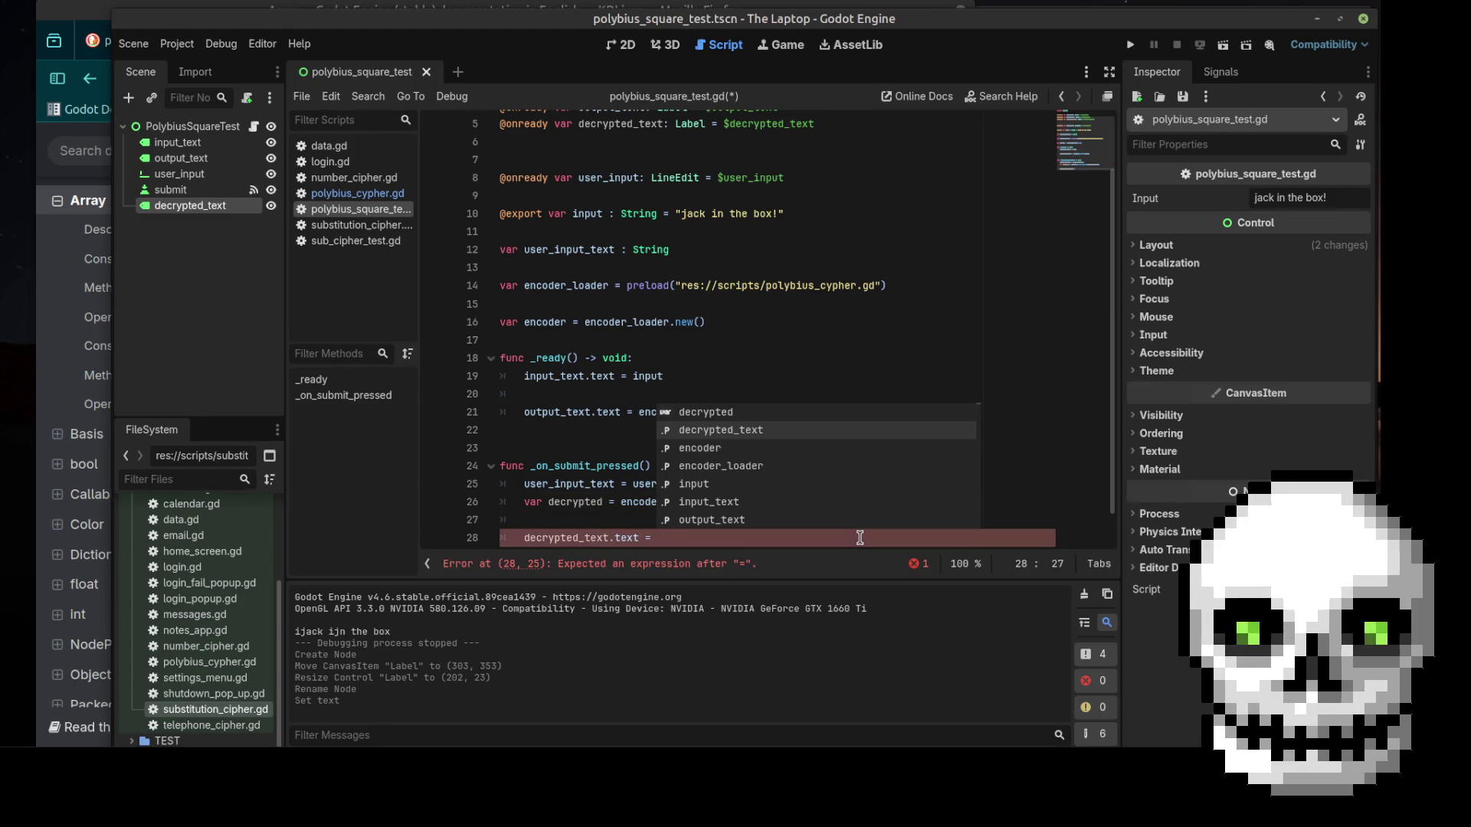
{"action": "key", "text": "Up"}
{"action": "key", "text": "Return"}
Delete the extra blank line before _on_submit_pressed, save, and run the test scene
{"action": "scroll", "coordinate": [860, 537], "scroll_direction": "down", "scroll_amount": 1}
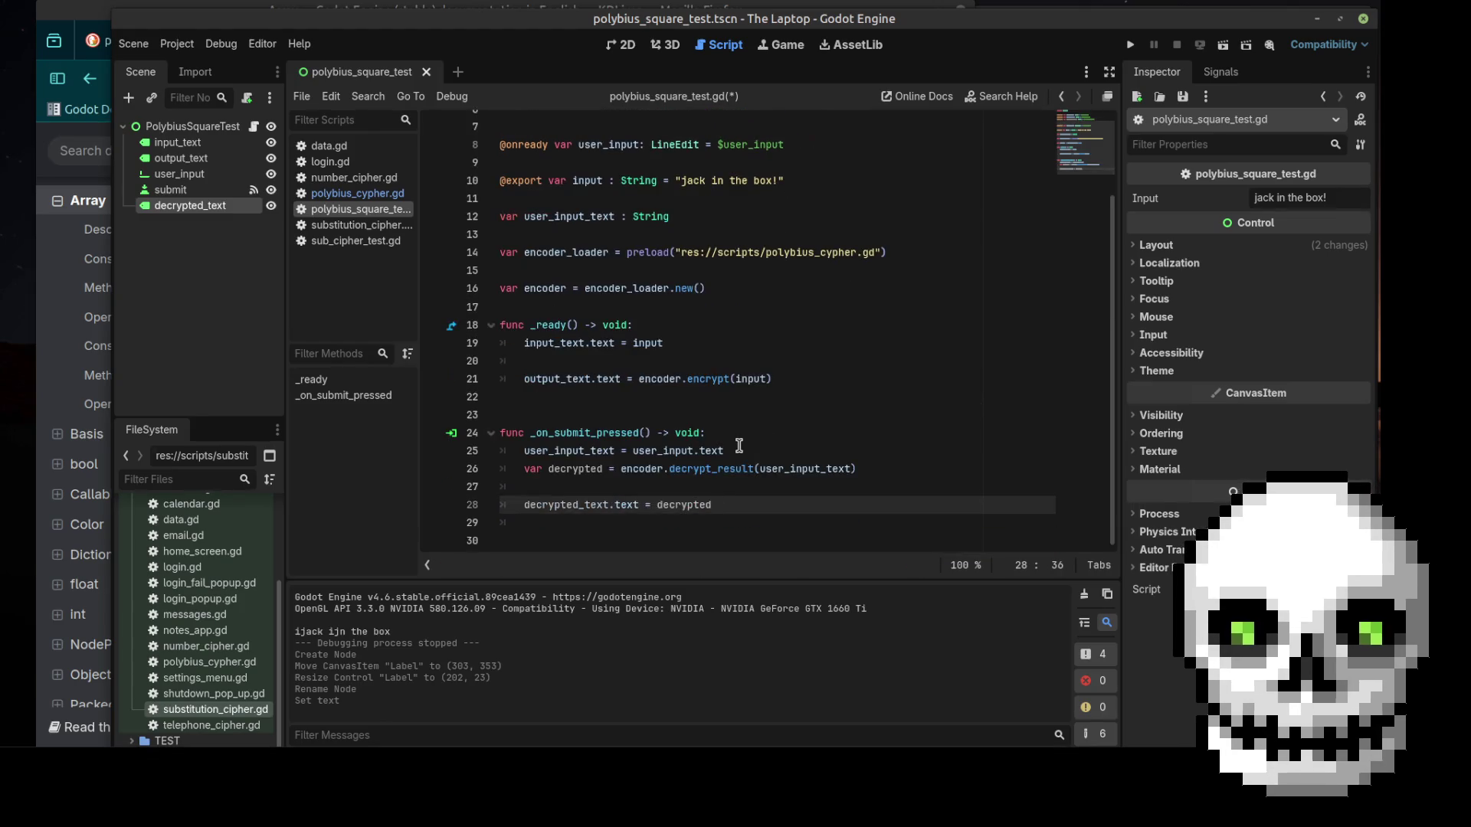
{"action": "key", "text": "ctrl+s"}
{"action": "left_click", "coordinate": [545, 411]}
{"action": "key", "text": "BackSpace"}
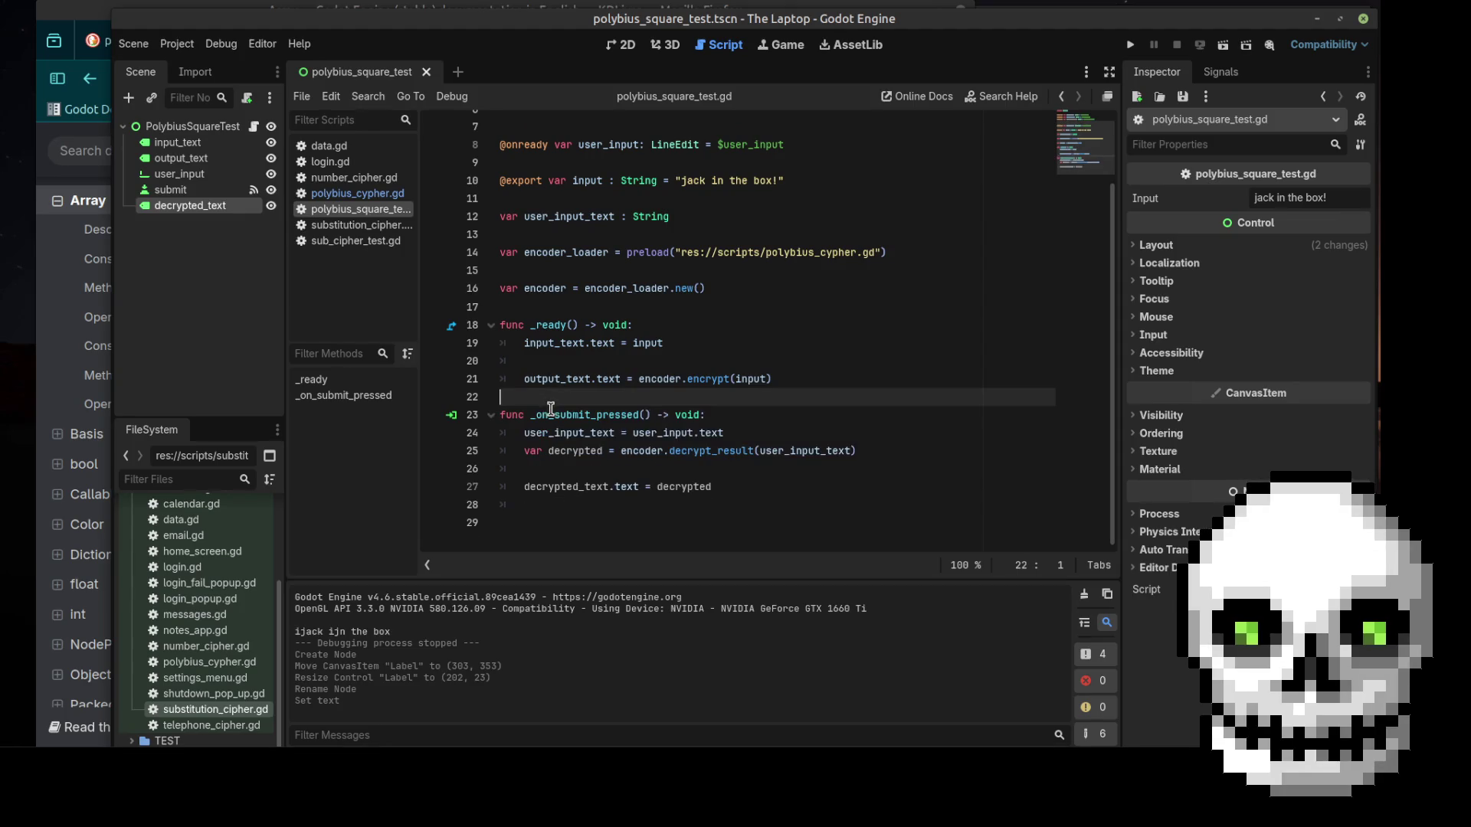
{"action": "key", "text": "ctrl+s"}
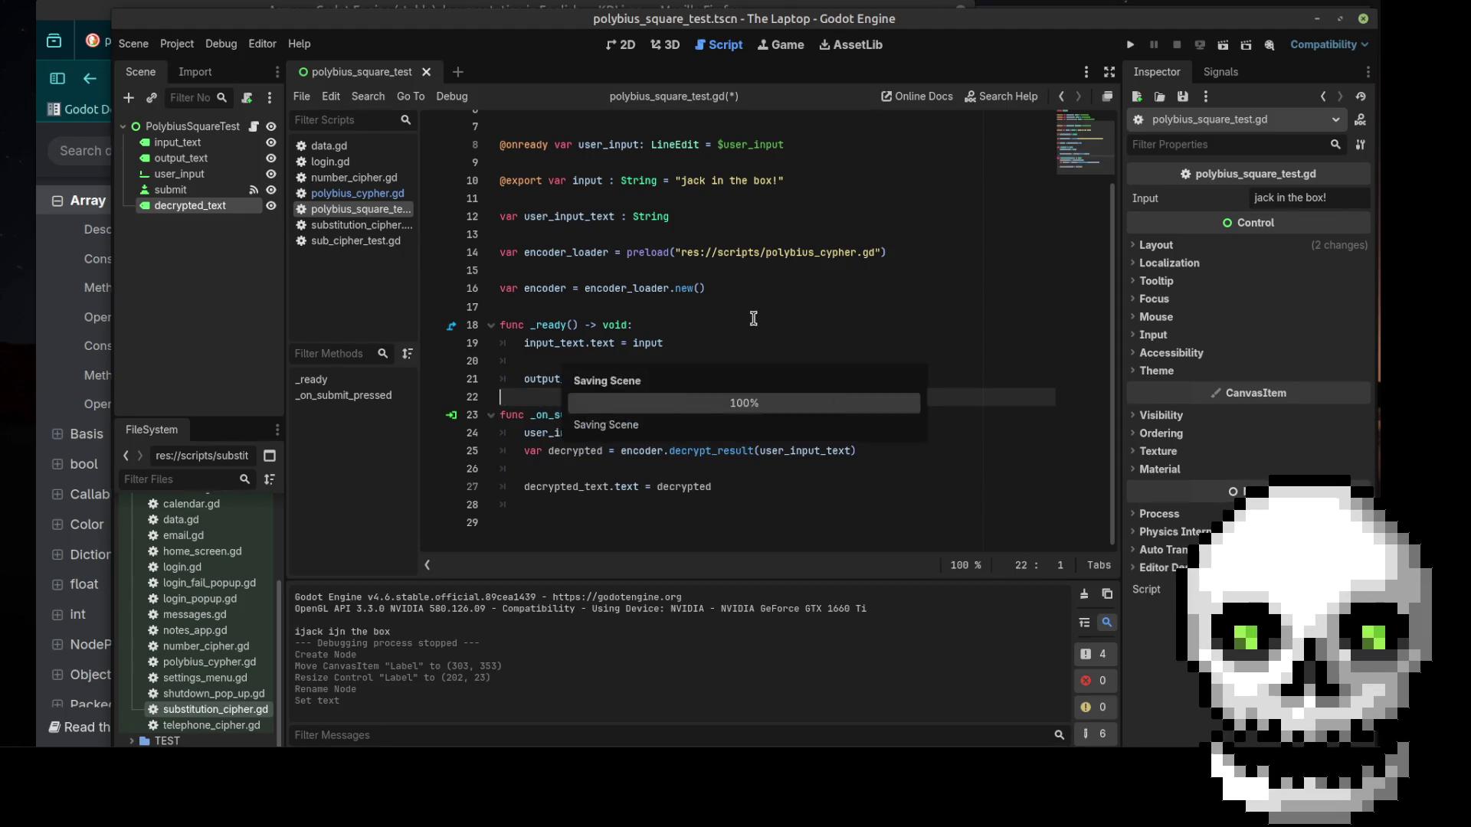
{"action": "key", "text": "F6"}
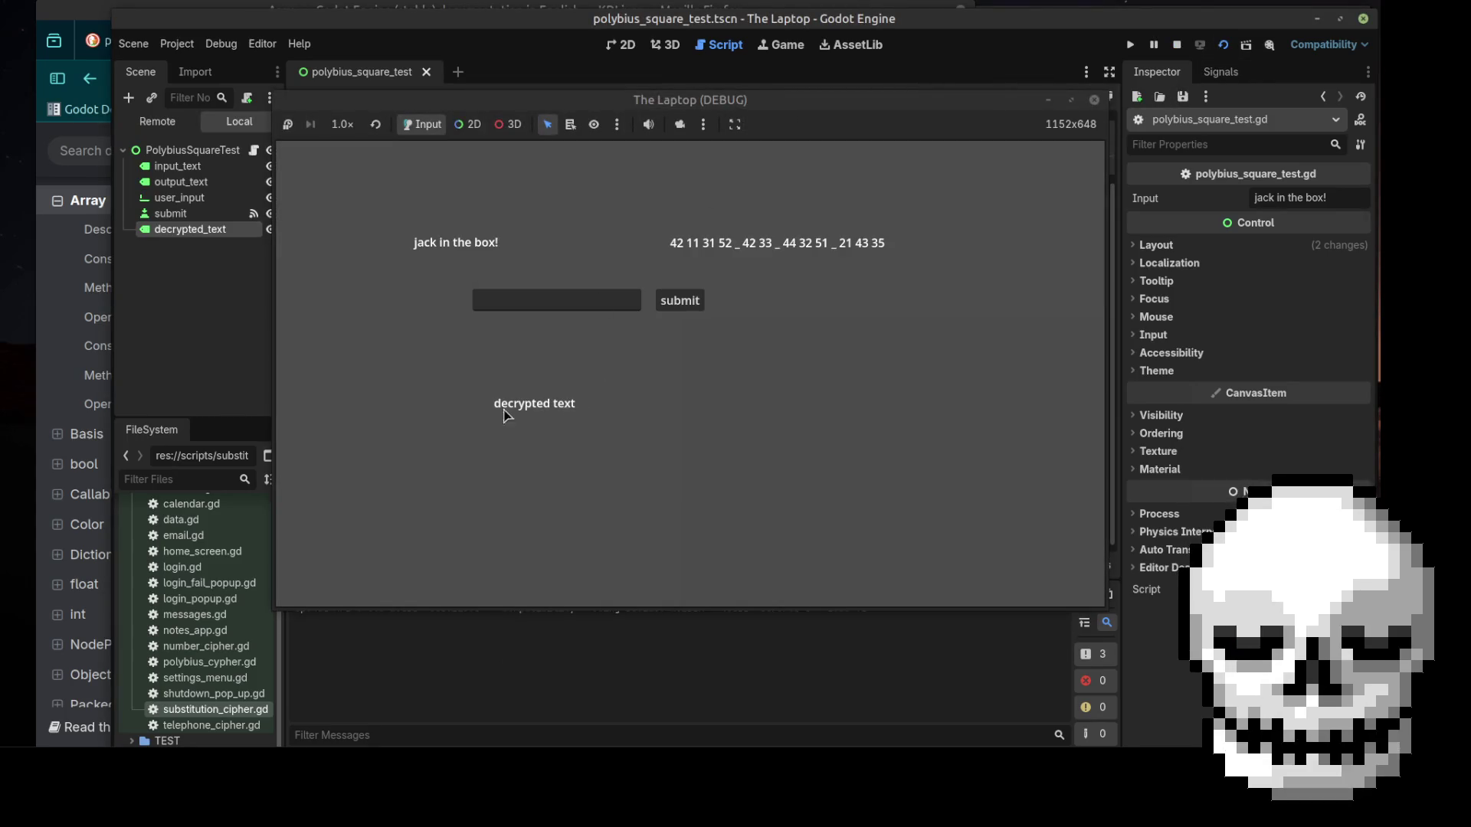
Submit the code 42 11 31 52, check that it decrypts to 'ijack', then stop the game
{"action": "left_click", "coordinate": [569, 298]}
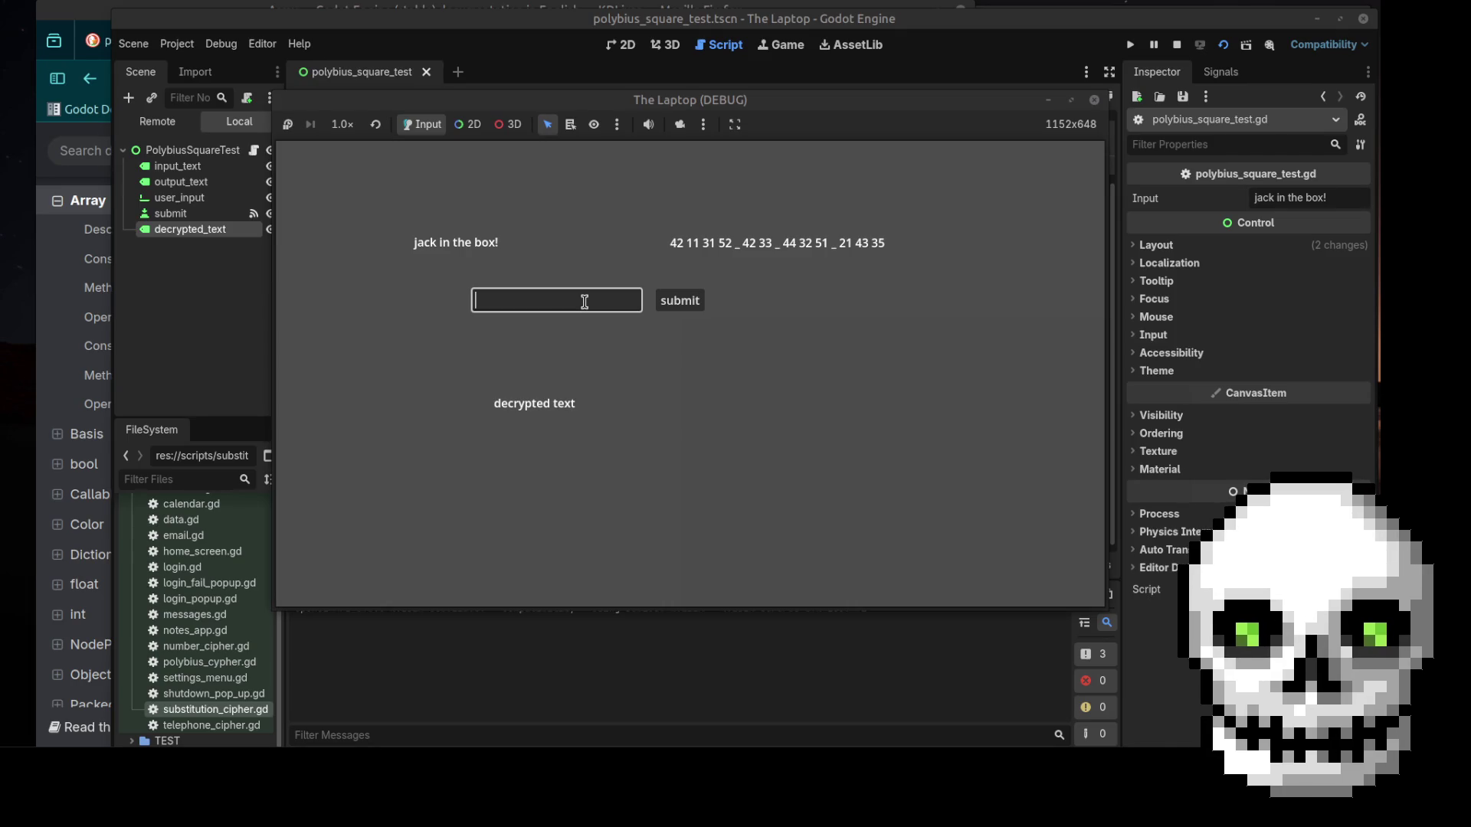
{"action": "type", "text": "42 11 31 "}
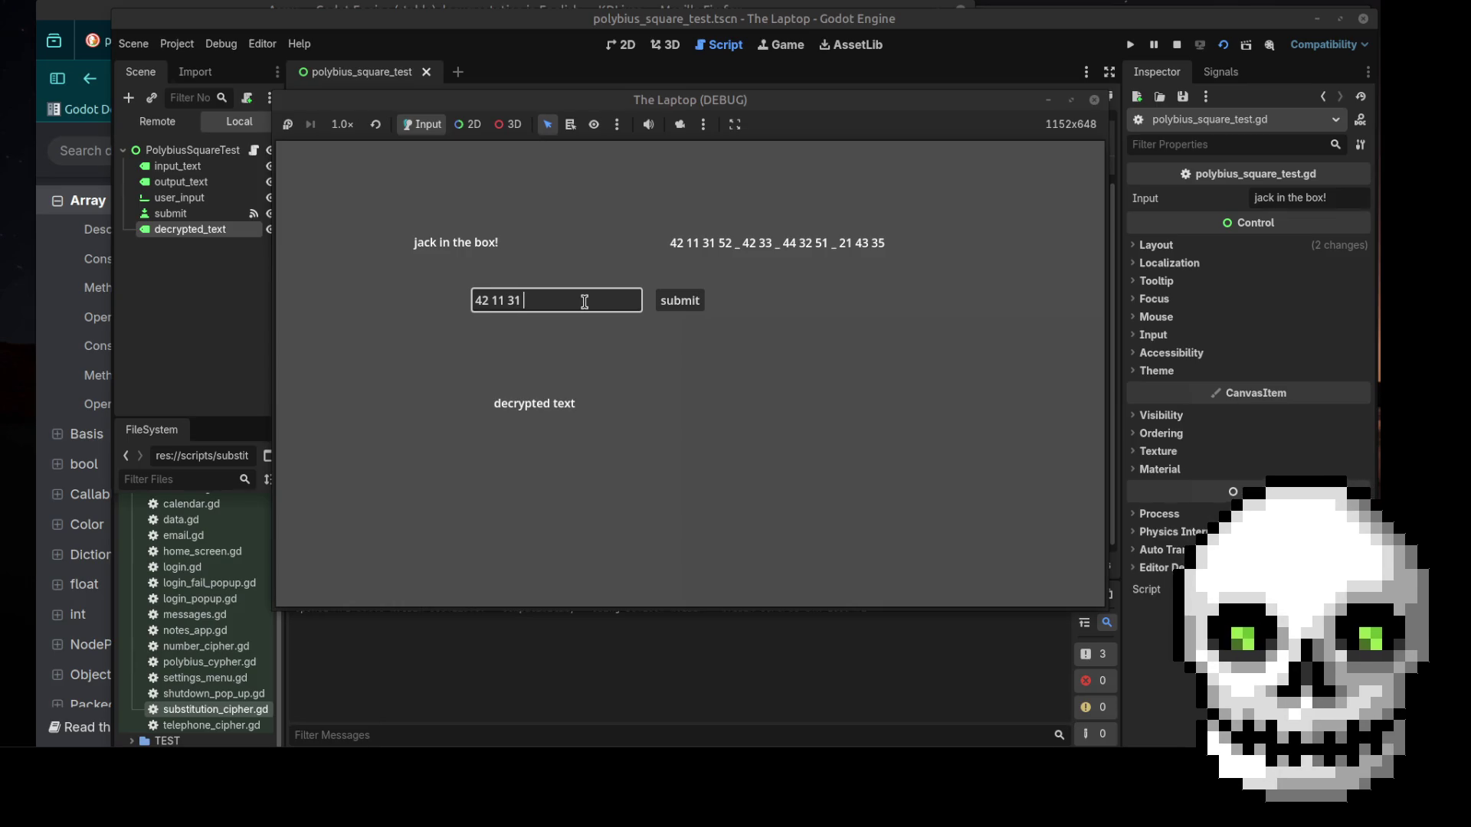
{"action": "type", "text": "52"}
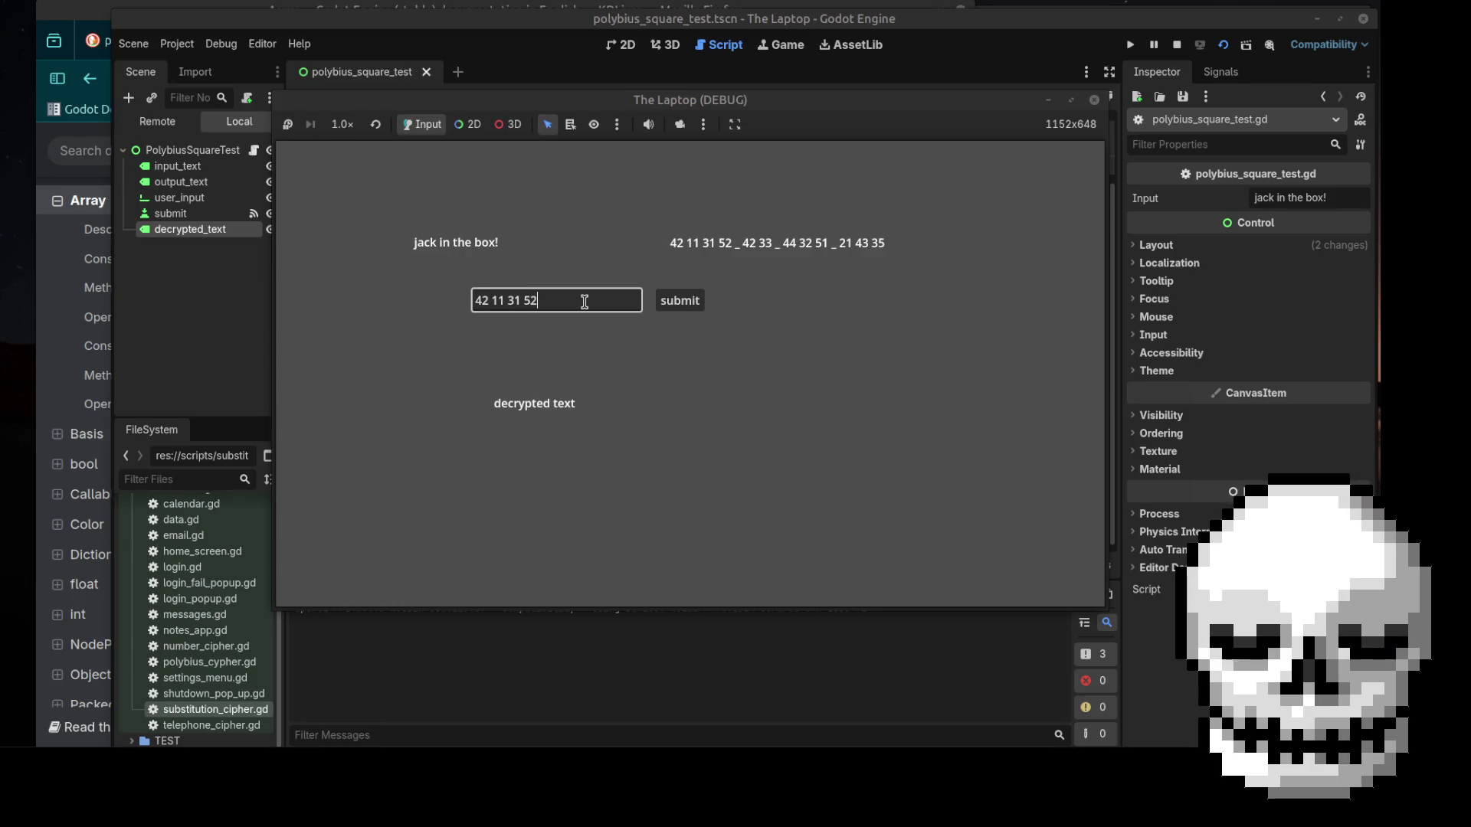
{"action": "left_click", "coordinate": [688, 304]}
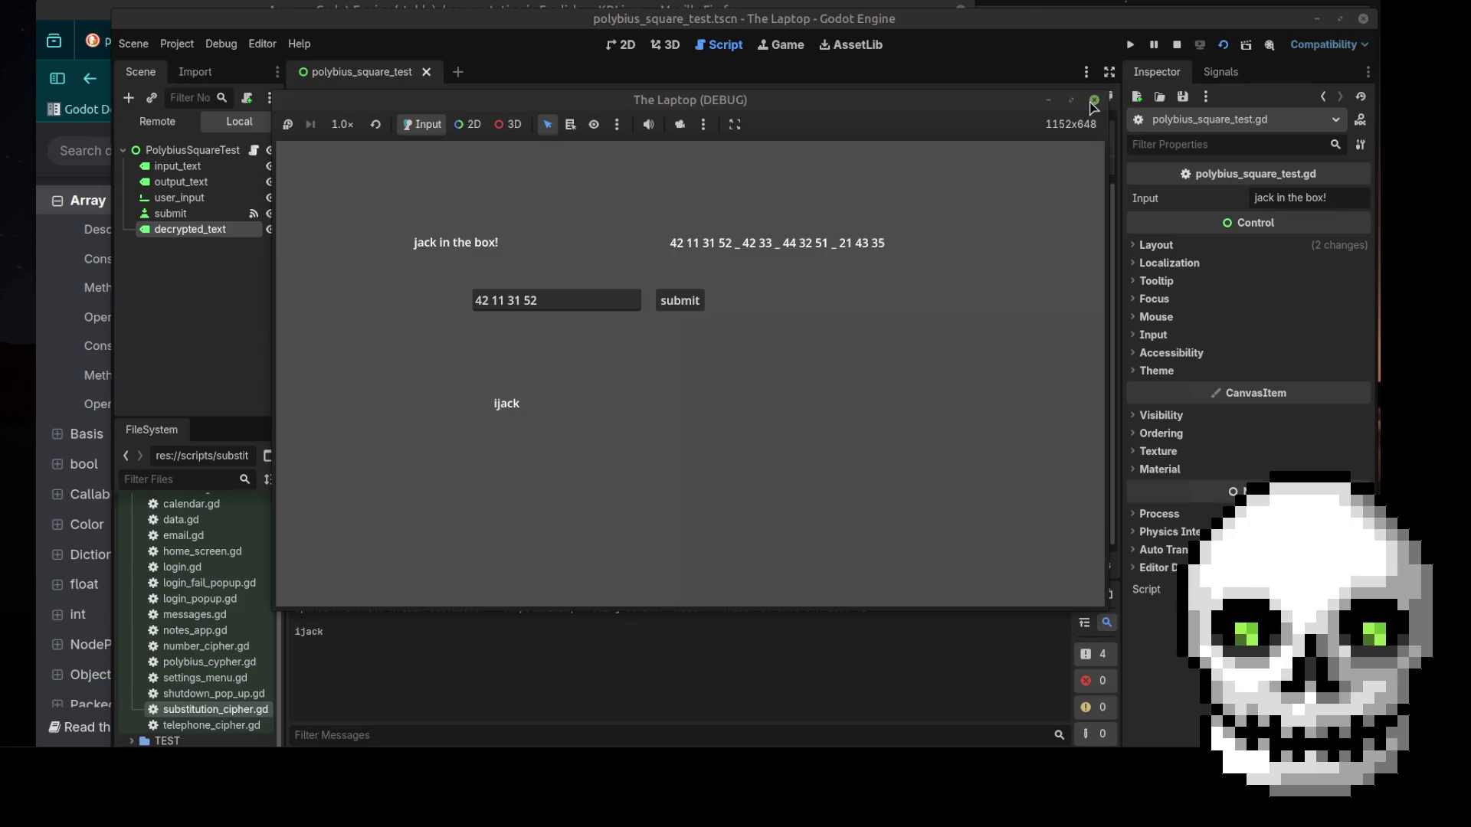
{"action": "left_click", "coordinate": [1094, 100]}
Review decrypt_text in substitution_cipher.gd, then select the PolybiusSquareTest root in the 2D view
{"action": "left_click", "coordinate": [683, 290]}
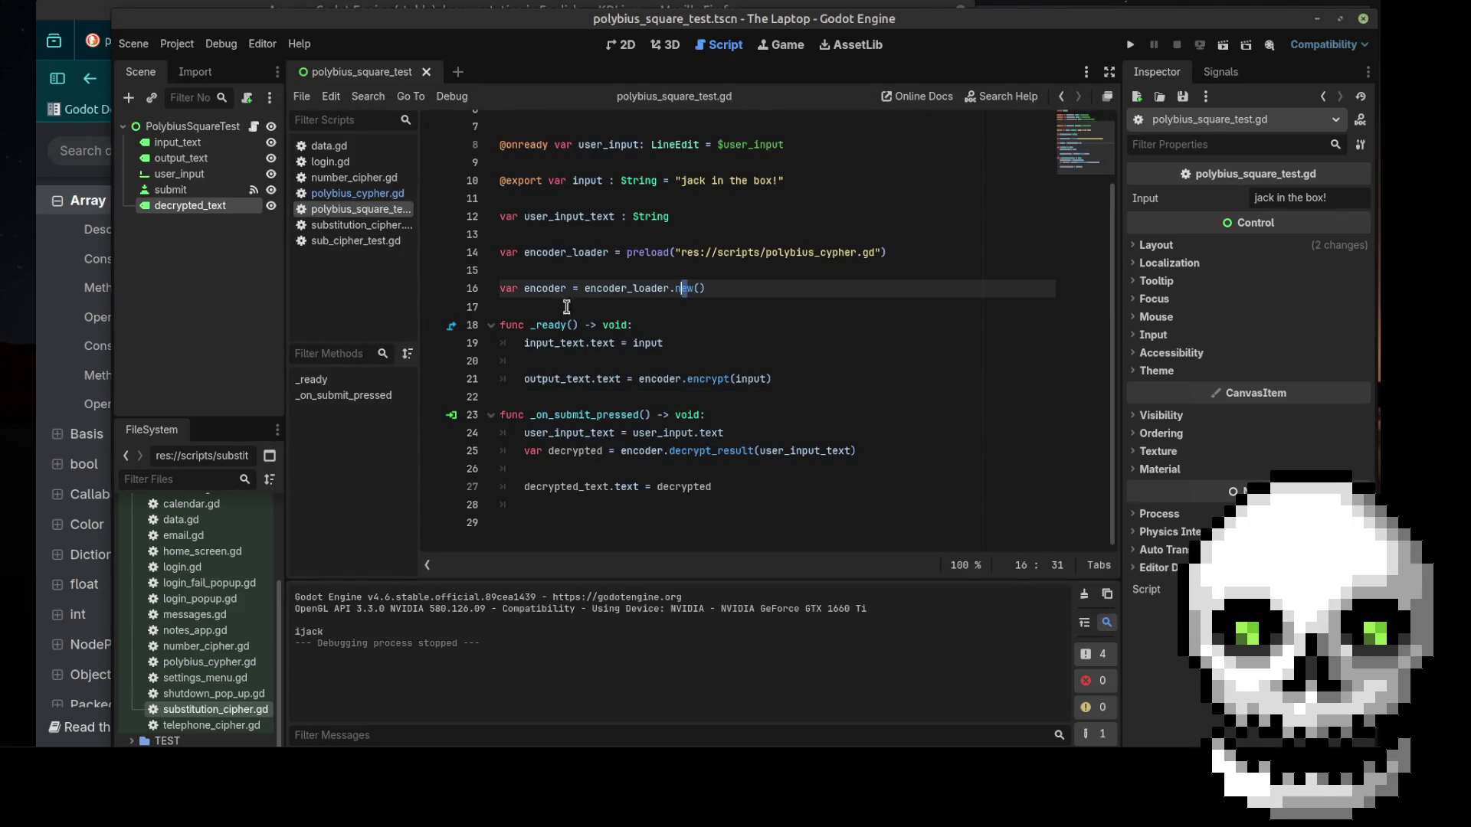
{"action": "left_click", "coordinate": [342, 227]}
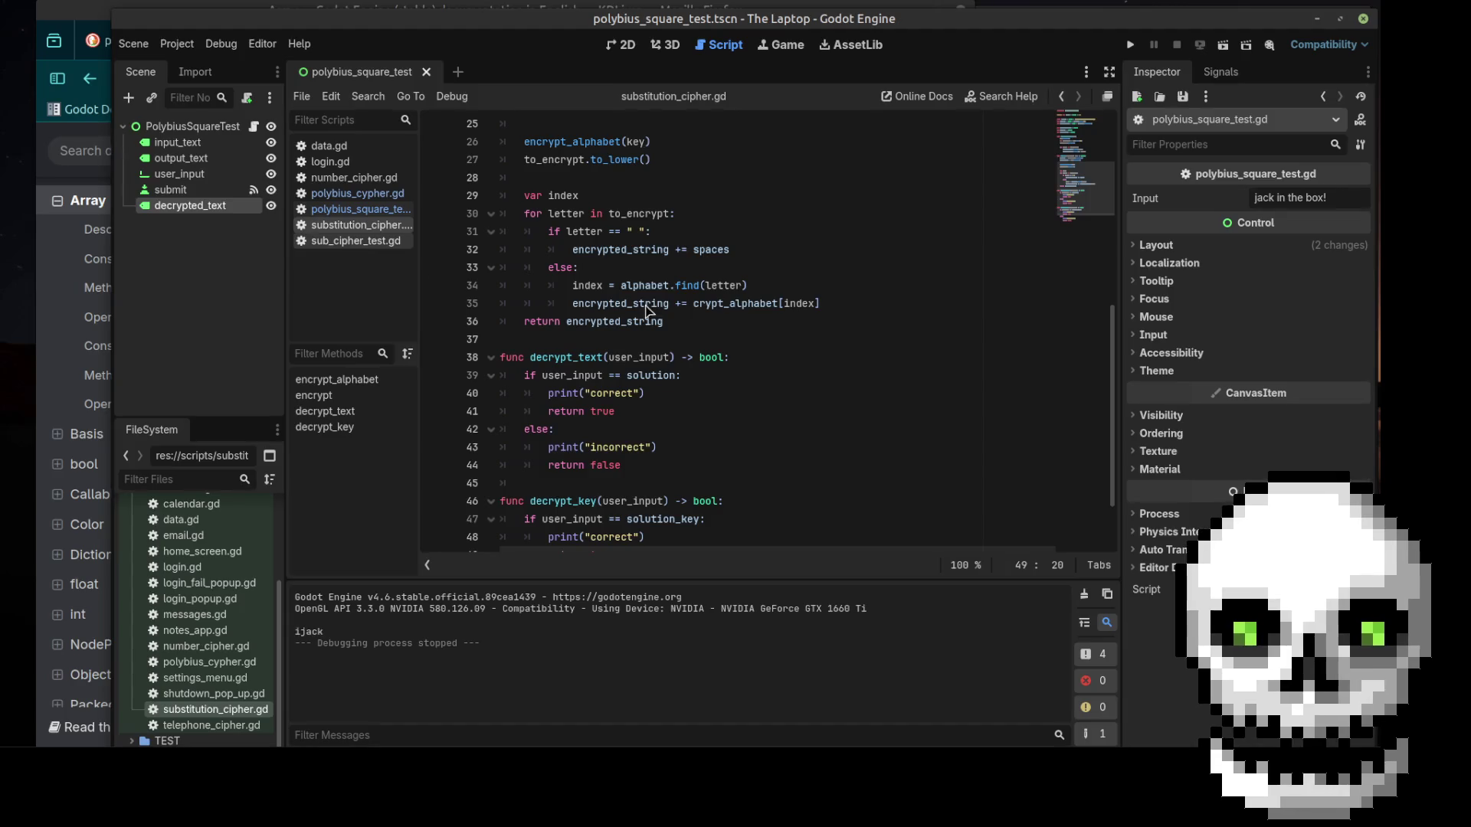
{"action": "scroll", "coordinate": [690, 322], "scroll_direction": "down", "scroll_amount": 2}
{"action": "scroll", "coordinate": [740, 330], "scroll_direction": "up", "scroll_amount": 5}
{"action": "scroll", "coordinate": [690, 352], "scroll_direction": "down", "scroll_amount": 5}
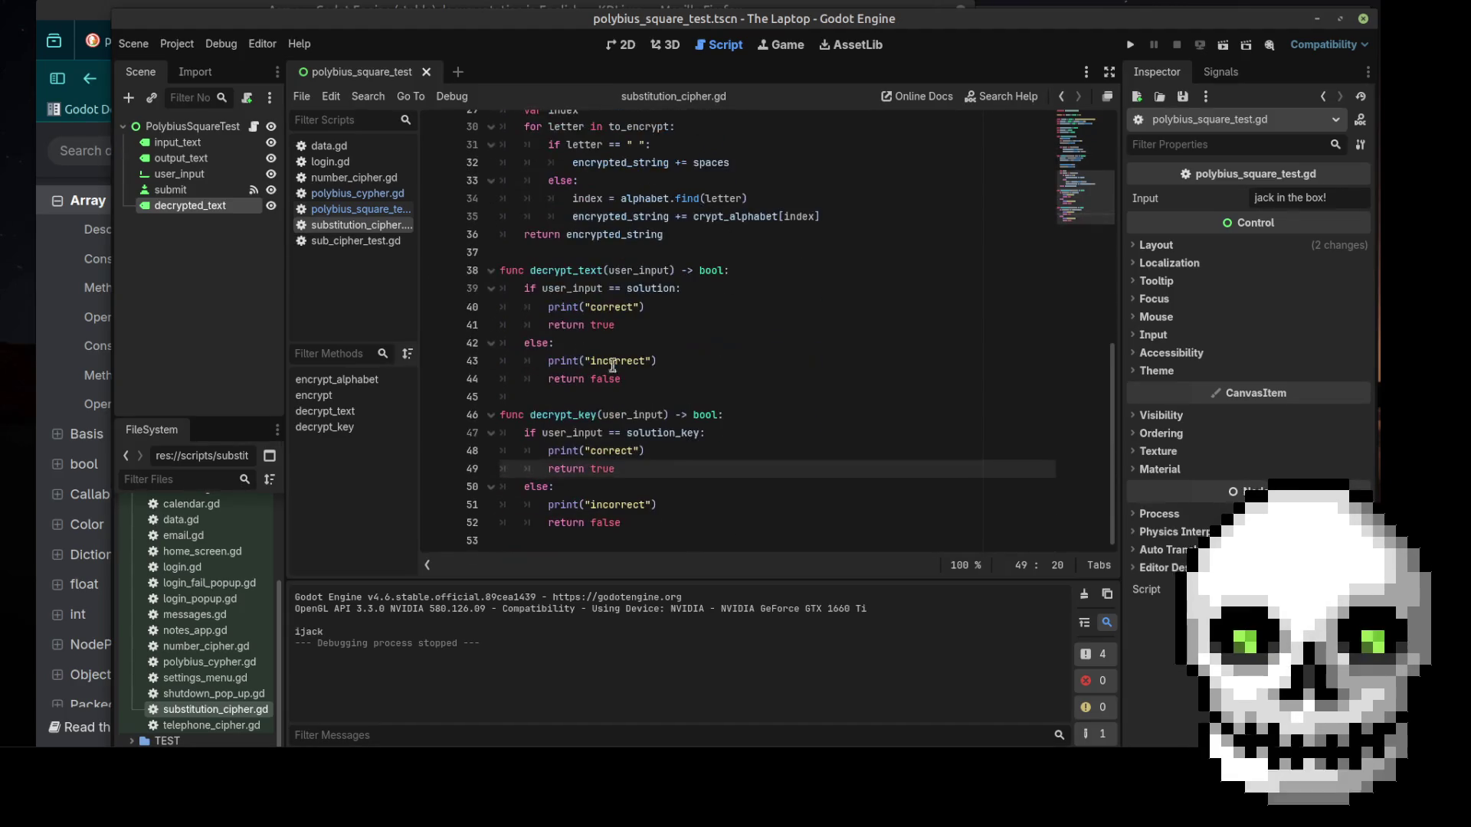
{"action": "left_click_drag", "start_coordinate": [524, 289], "coordinate": [675, 374]}
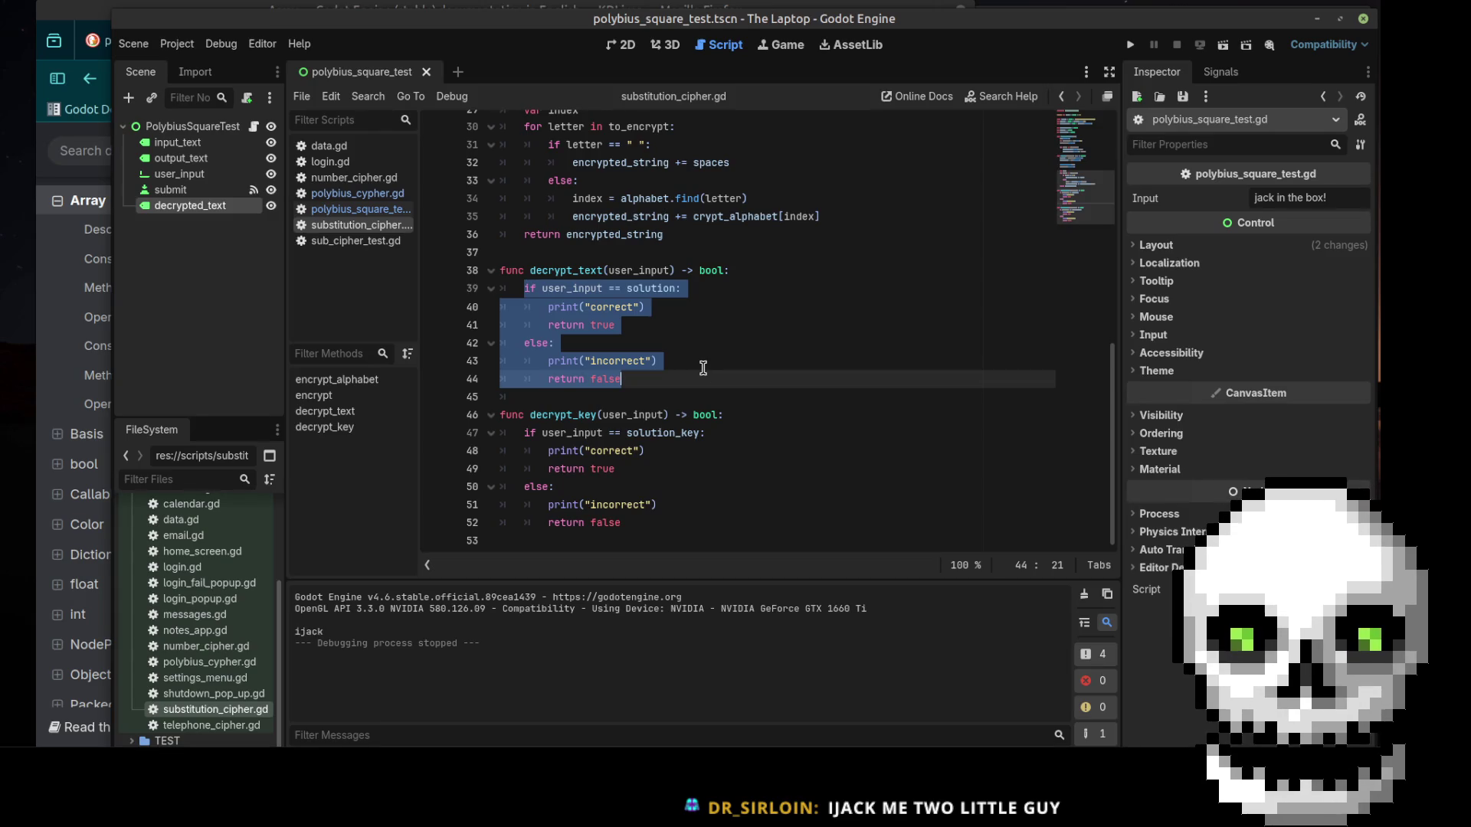
{"action": "left_click", "coordinate": [740, 502]}
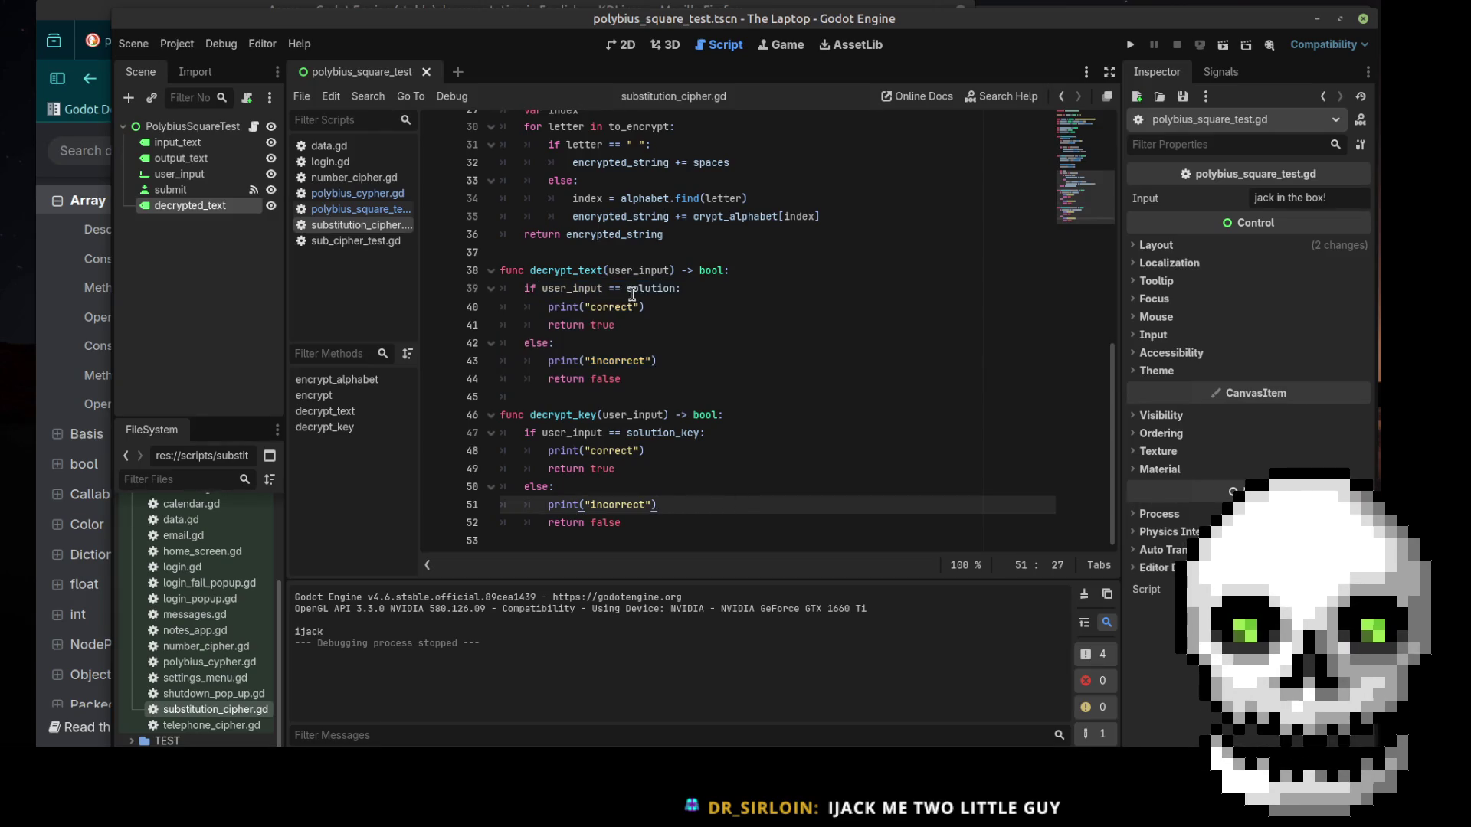
{"action": "left_click_drag", "start_coordinate": [681, 382], "coordinate": [521, 288]}
{"action": "left_click", "coordinate": [738, 334]}
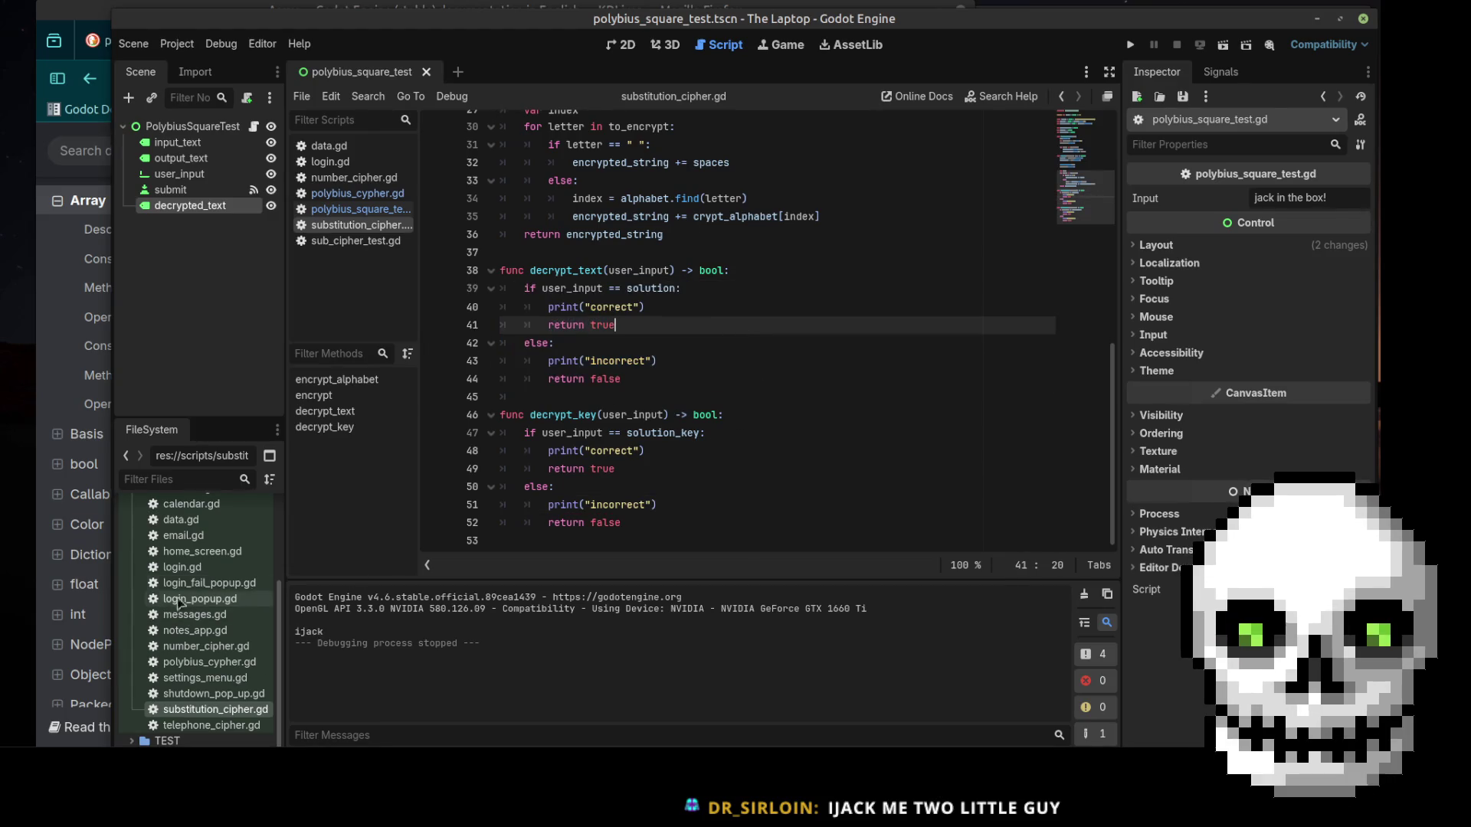
{"action": "left_click", "coordinate": [627, 46]}
{"action": "left_click", "coordinate": [826, 388]}
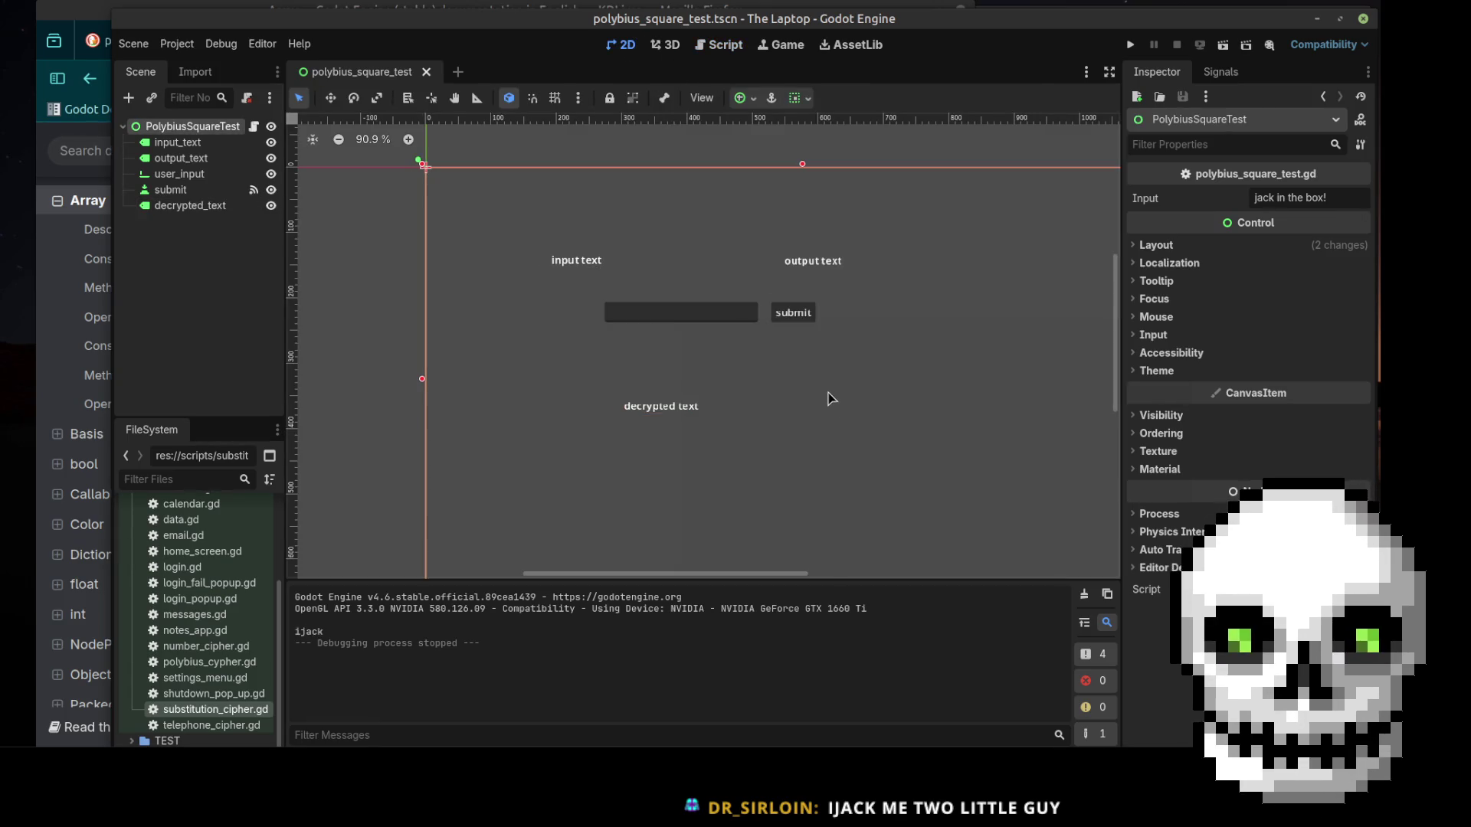